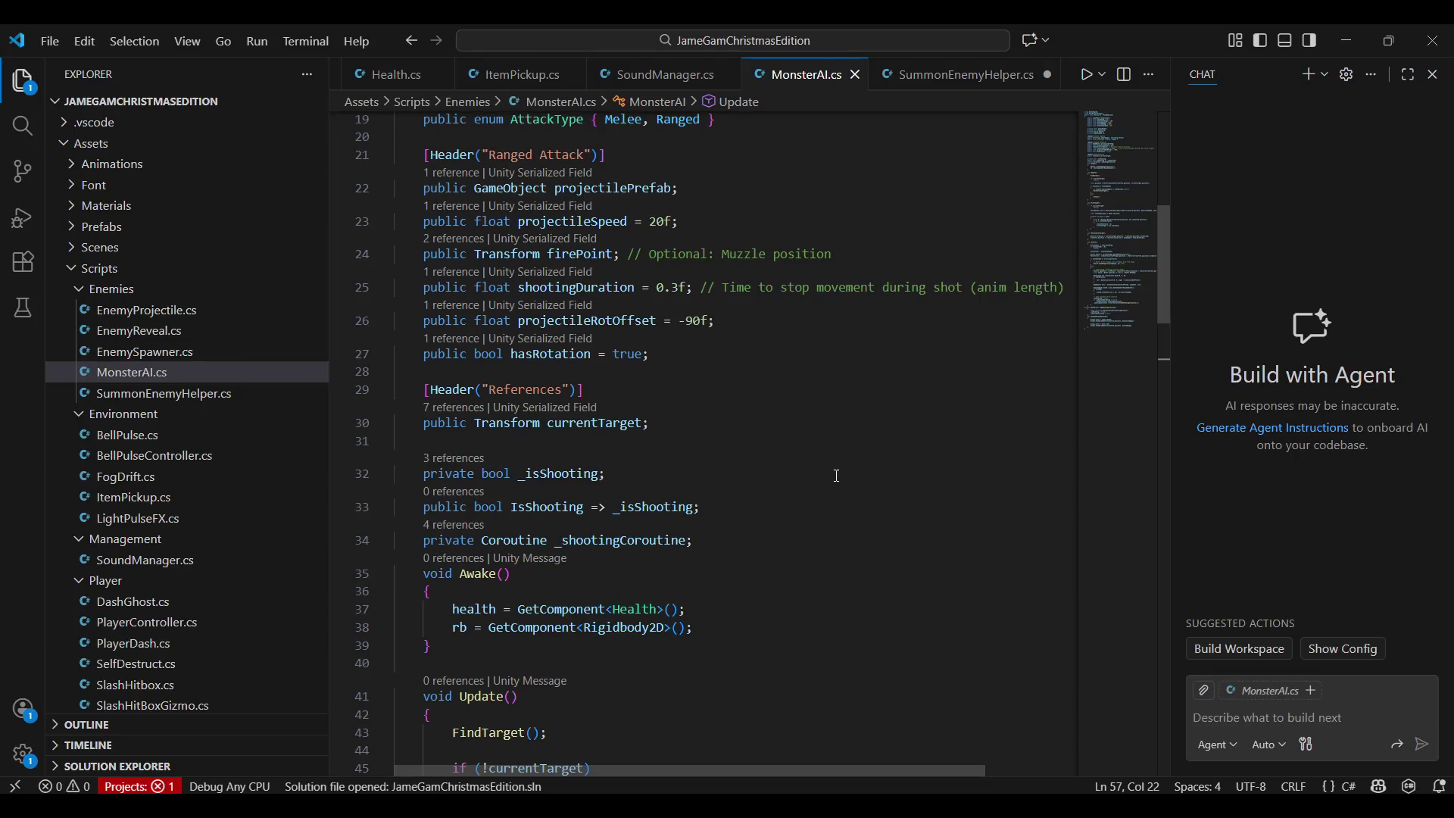
{"action": "scroll", "coordinate": [735, 455], "scroll_direction": "up", "scroll_amount": 3}
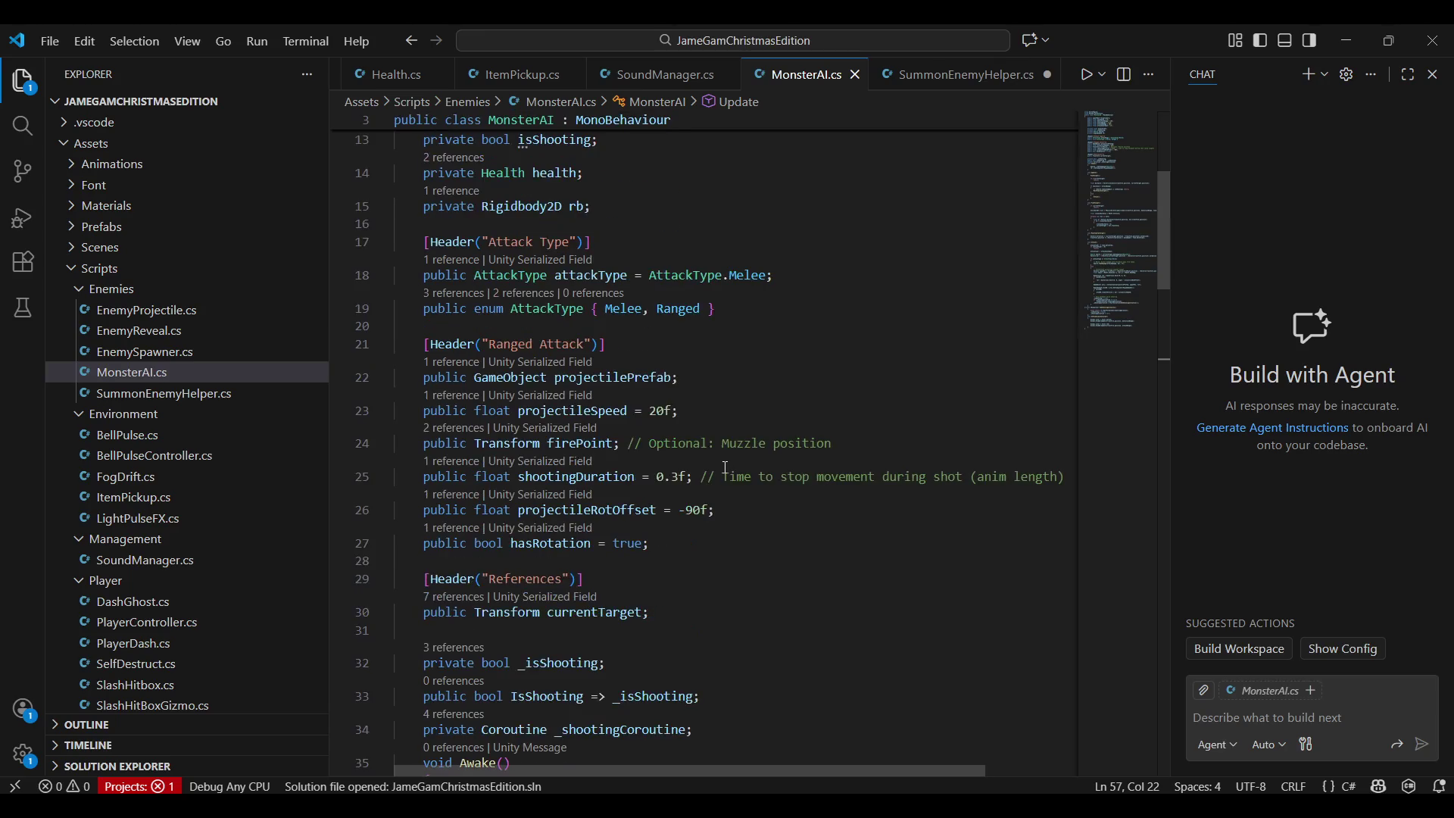
Try deleting the trailing comment on line 25, undo it, and review shootingDuration and EndShootingCoroutine usages
{"action": "left_click_drag", "start_coordinate": [1061, 476], "coordinate": [694, 476]}
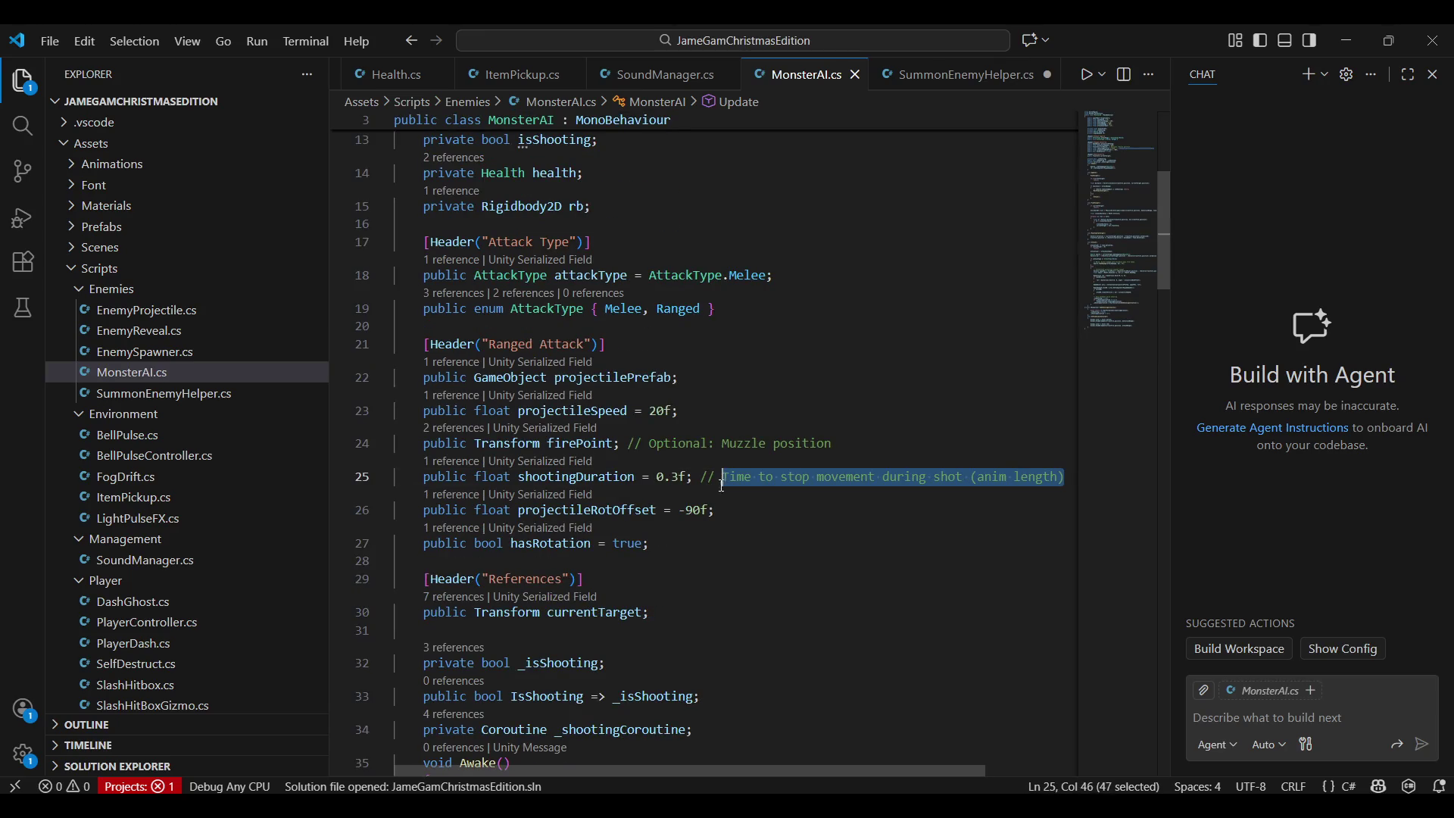
{"action": "key", "text": "BackSpace"}
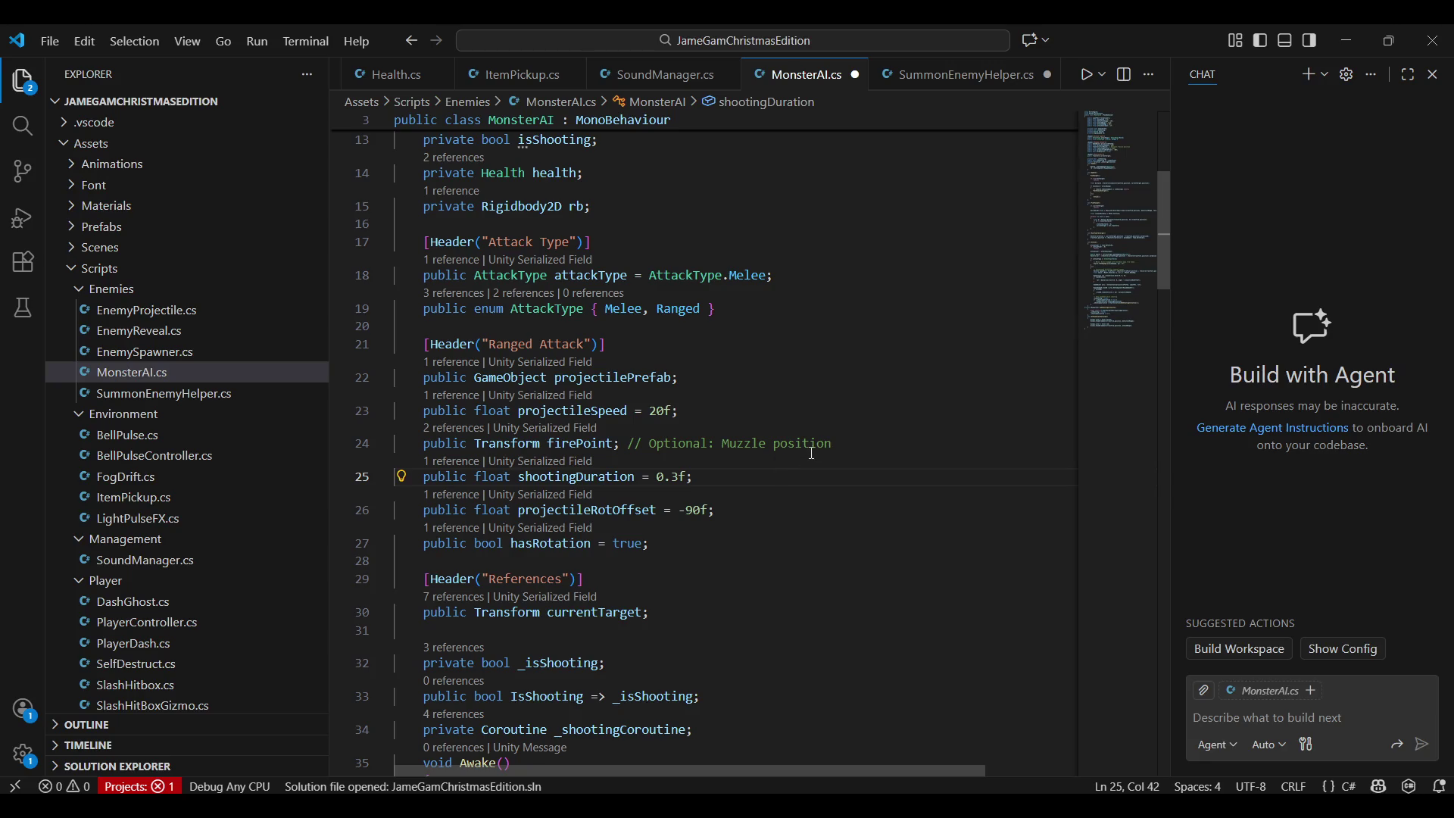
{"action": "left_click_drag", "start_coordinate": [861, 444], "coordinate": [629, 445]}
{"action": "left_click", "coordinate": [880, 478]}
{"action": "key", "text": "ctrl+z"}
{"action": "left_click", "coordinate": [880, 477]}
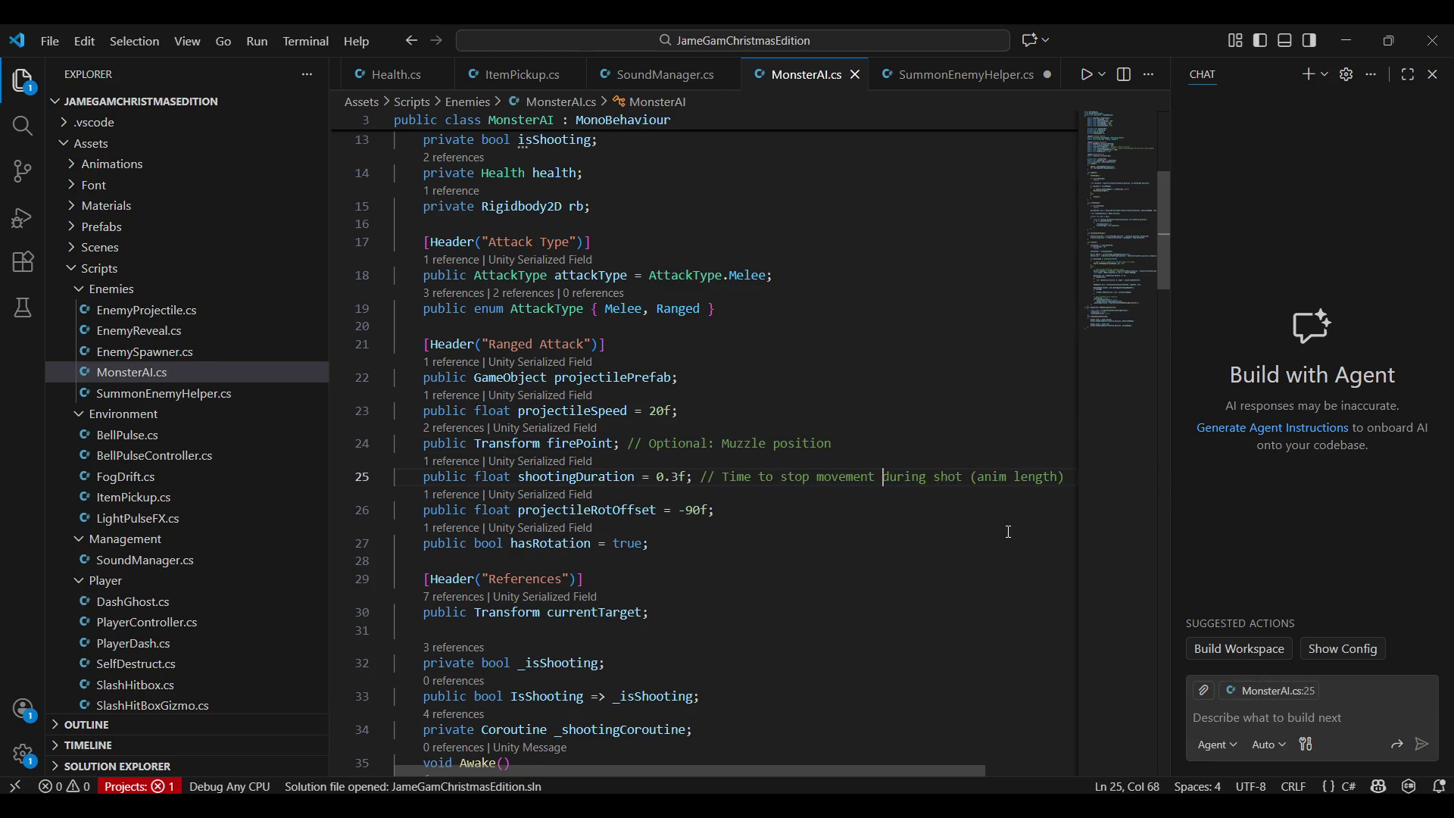
{"action": "scroll", "coordinate": [880, 477], "scroll_direction": "down", "scroll_amount": 2}
{"action": "scroll", "coordinate": [623, 167], "scroll_direction": "down", "scroll_amount": 3}
{"action": "left_click", "coordinate": [613, 145]}
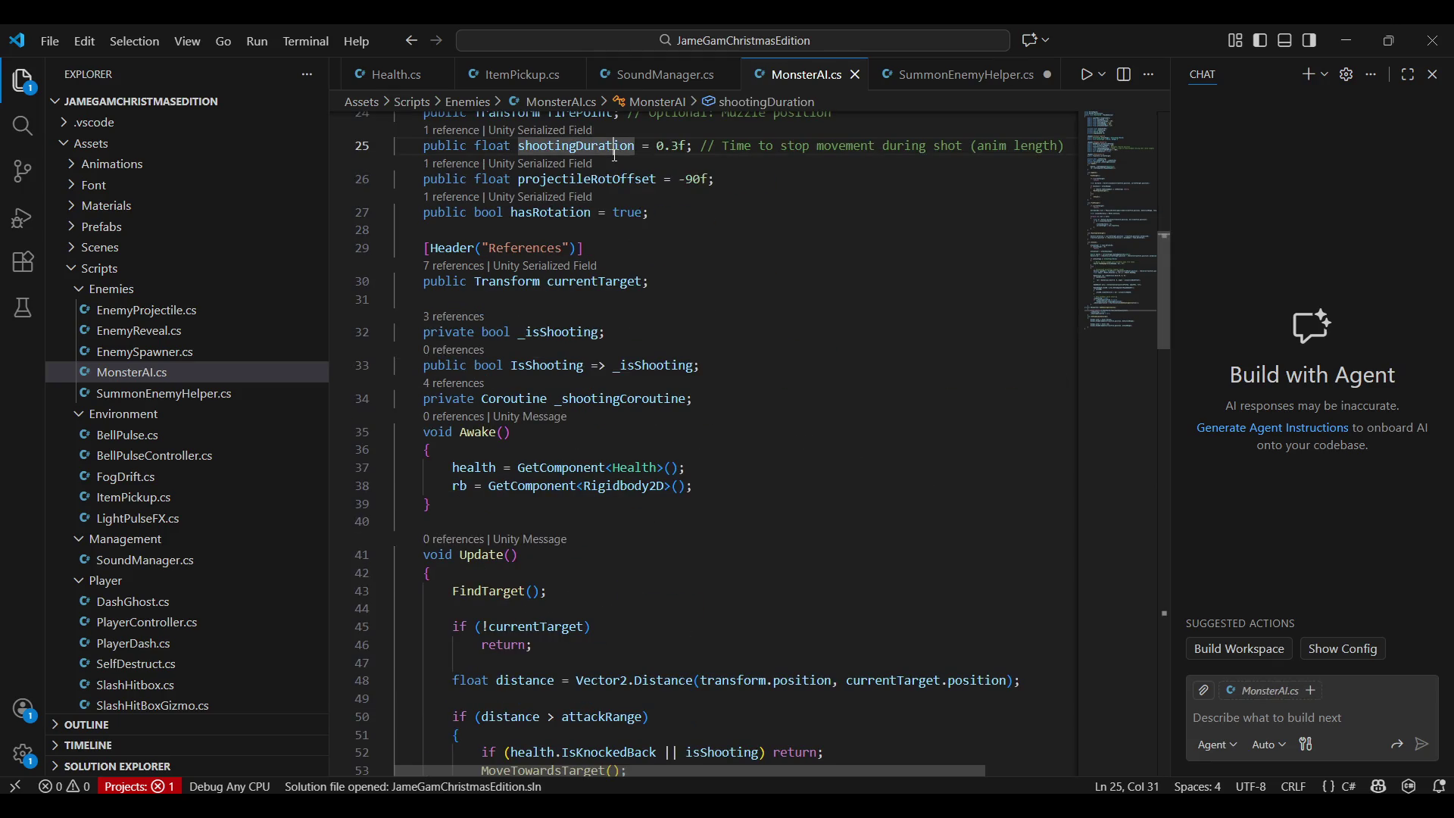
{"action": "scroll", "coordinate": [682, 341], "scroll_direction": "down", "scroll_amount": 5}
{"action": "scroll", "coordinate": [693, 400], "scroll_direction": "down", "scroll_amount": 5}
{"action": "scroll", "coordinate": [693, 400], "scroll_direction": "down", "scroll_amount": 10}
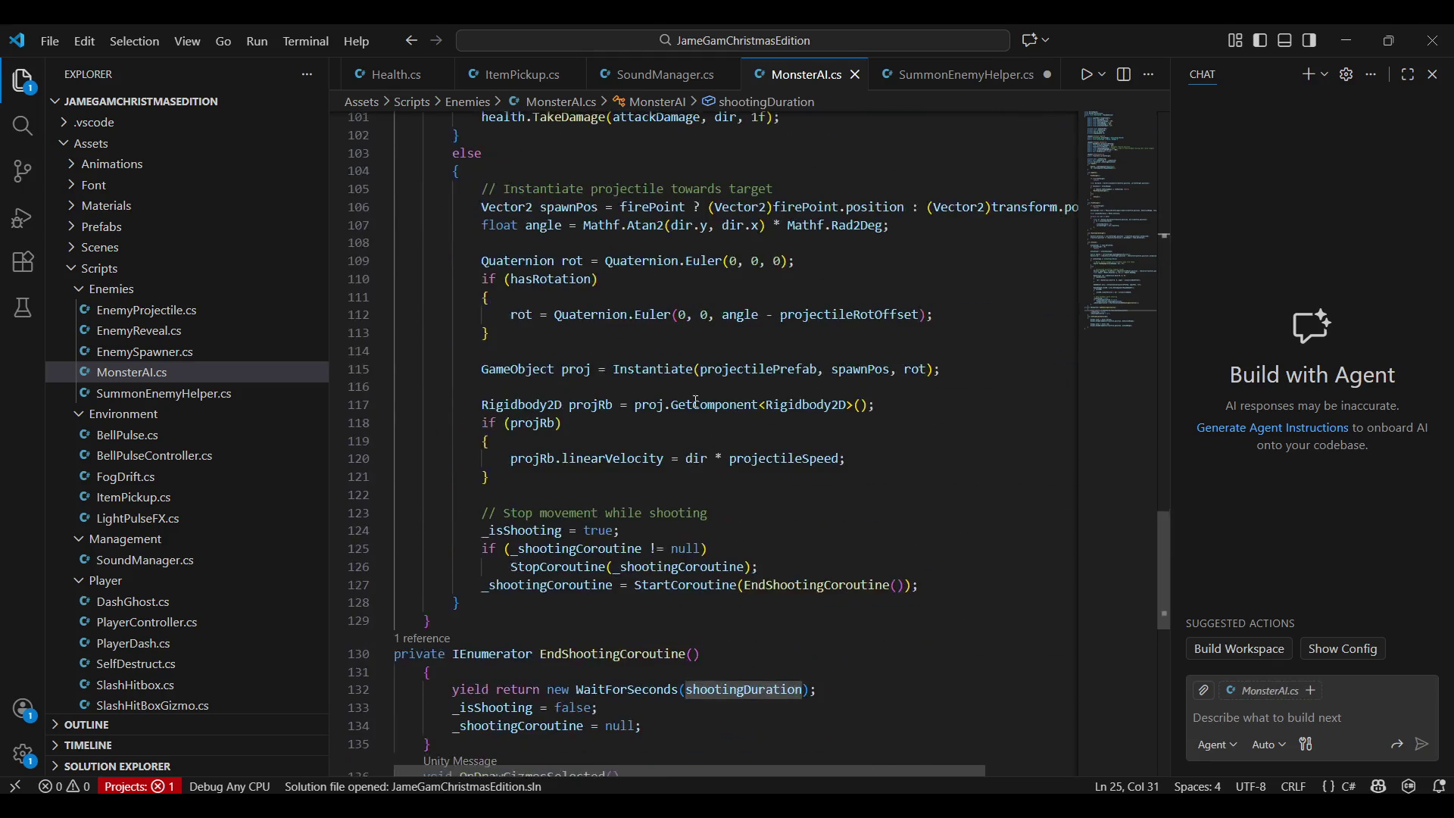
{"action": "scroll", "coordinate": [757, 430], "scroll_direction": "down", "scroll_amount": 1}
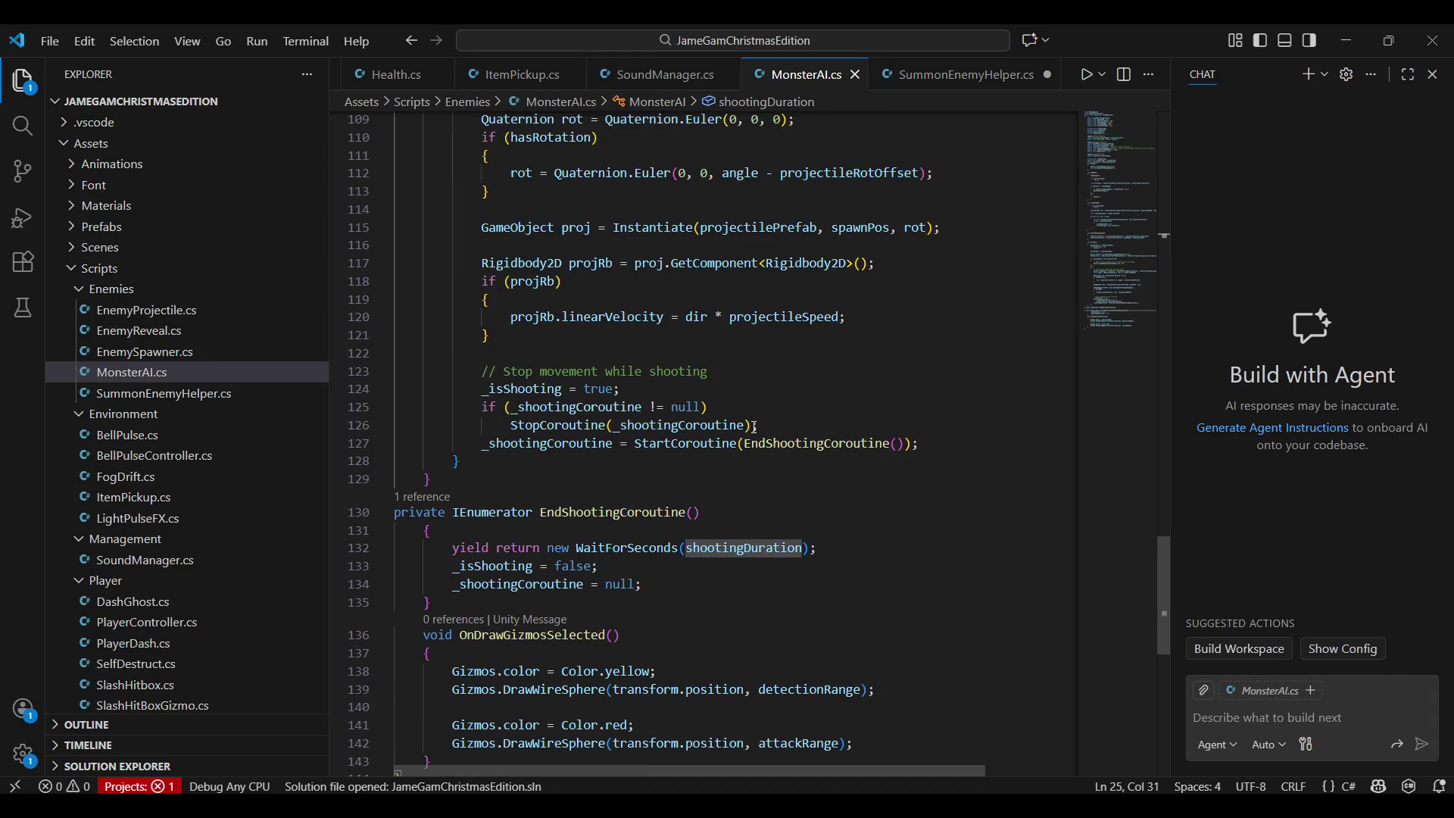
{"action": "double_click", "coordinate": [647, 512]}
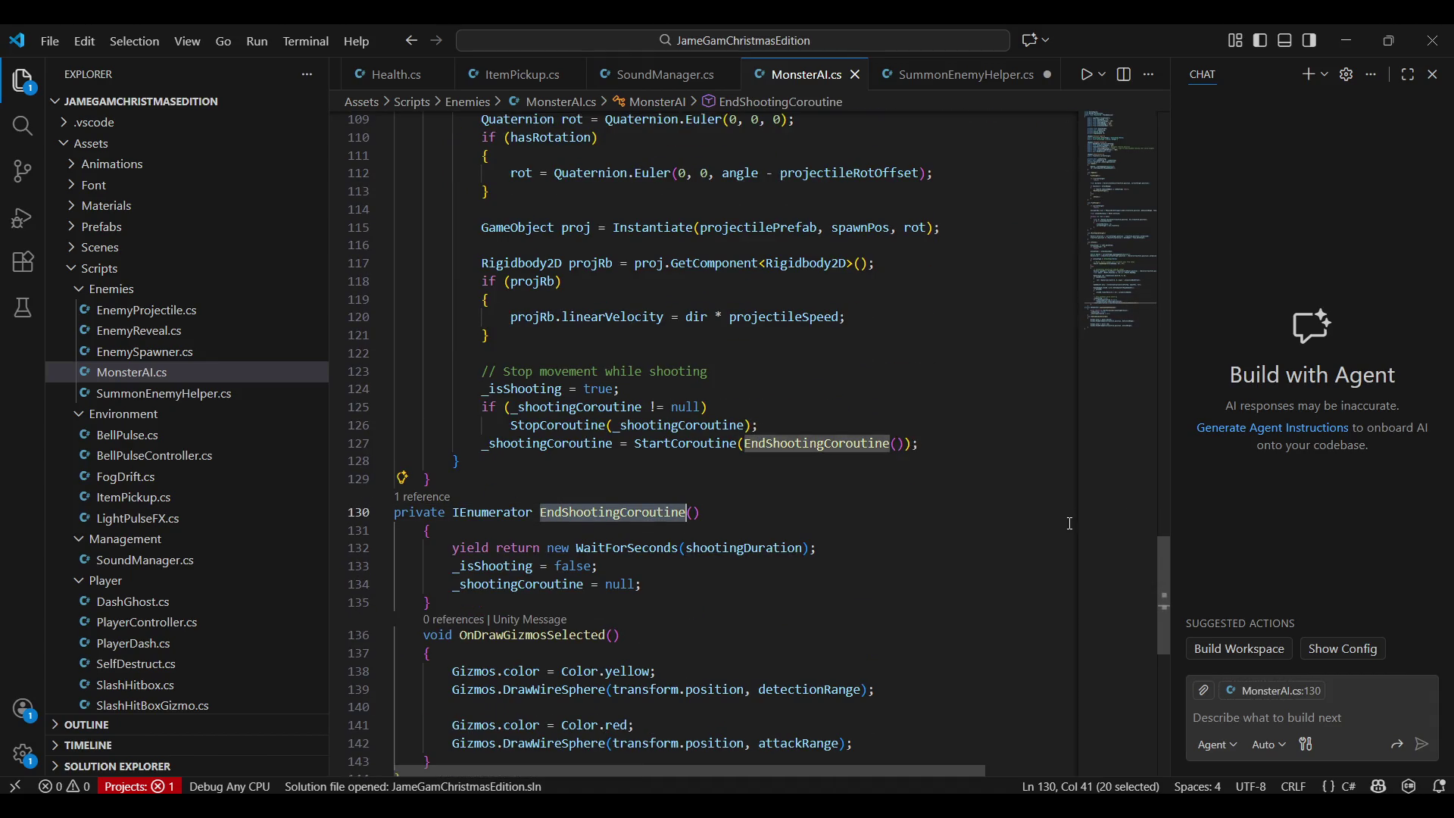
{"action": "scroll", "coordinate": [781, 413], "scroll_direction": "down", "scroll_amount": 5}
{"action": "scroll", "coordinate": [782, 415], "scroll_direction": "up", "scroll_amount": 5}
{"action": "scroll", "coordinate": [771, 417], "scroll_direction": "up", "scroll_amount": 3}
{"action": "scroll", "coordinate": [771, 417], "scroll_direction": "up", "scroll_amount": 6}
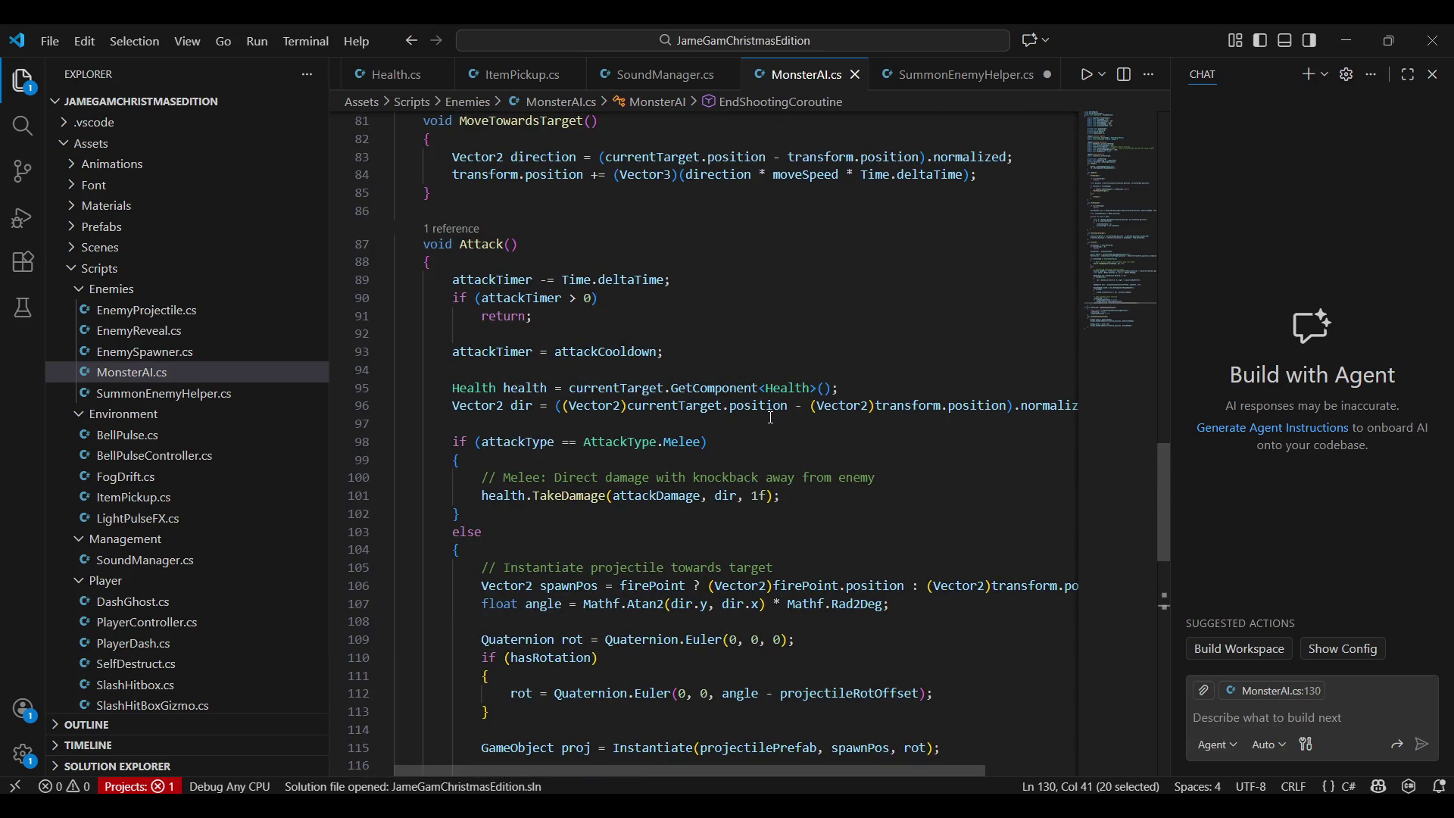
{"action": "scroll", "coordinate": [770, 417], "scroll_direction": "up", "scroll_amount": 3}
{"action": "scroll", "coordinate": [771, 418], "scroll_direction": "up", "scroll_amount": 3}
{"action": "scroll", "coordinate": [771, 417], "scroll_direction": "up", "scroll_amount": 3}
{"action": "scroll", "coordinate": [771, 417], "scroll_direction": "up", "scroll_amount": 4}
{"action": "scroll", "coordinate": [771, 417], "scroll_direction": "up", "scroll_amount": 2}
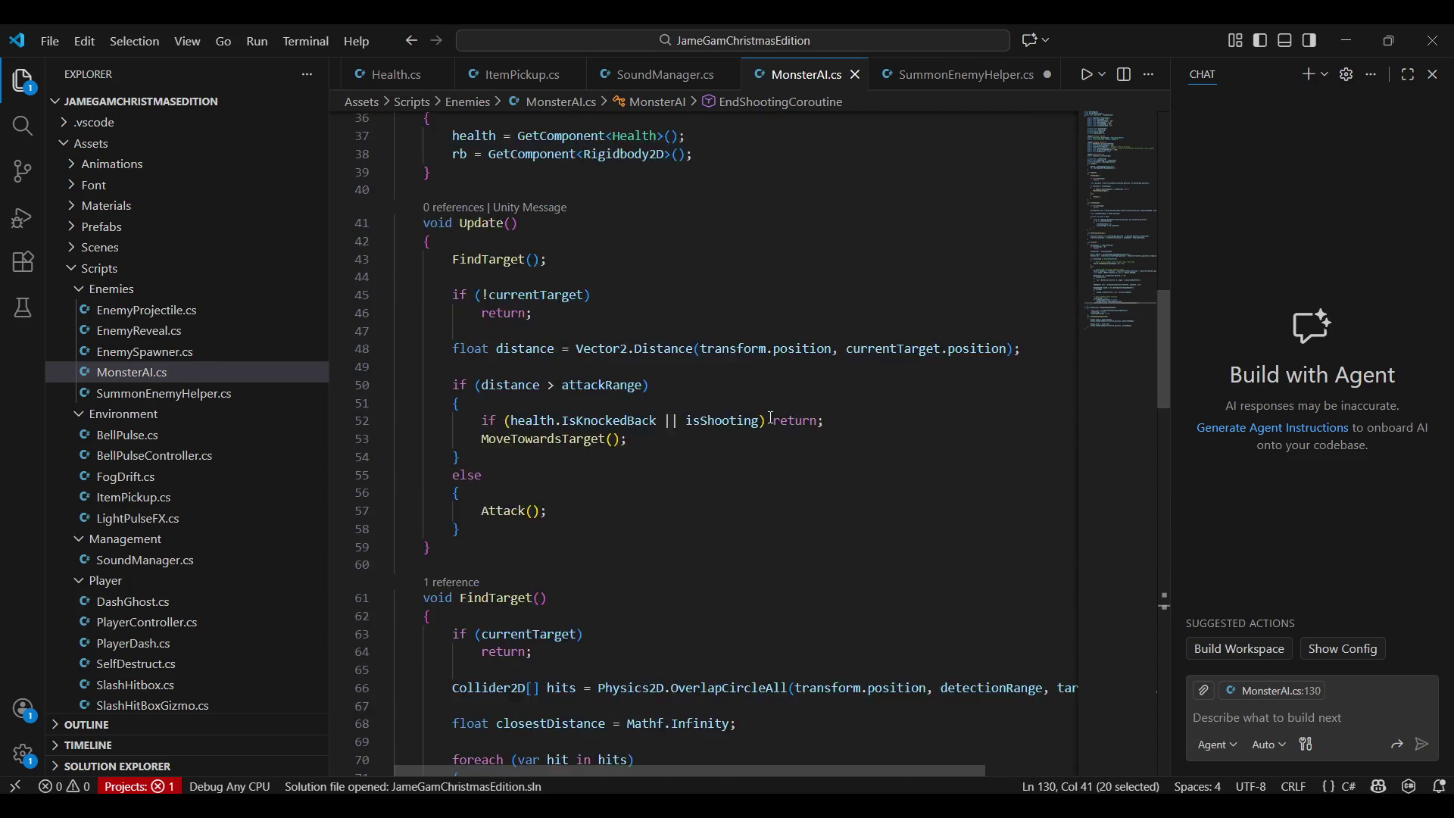
{"action": "scroll", "coordinate": [770, 417], "scroll_direction": "up", "scroll_amount": 1}
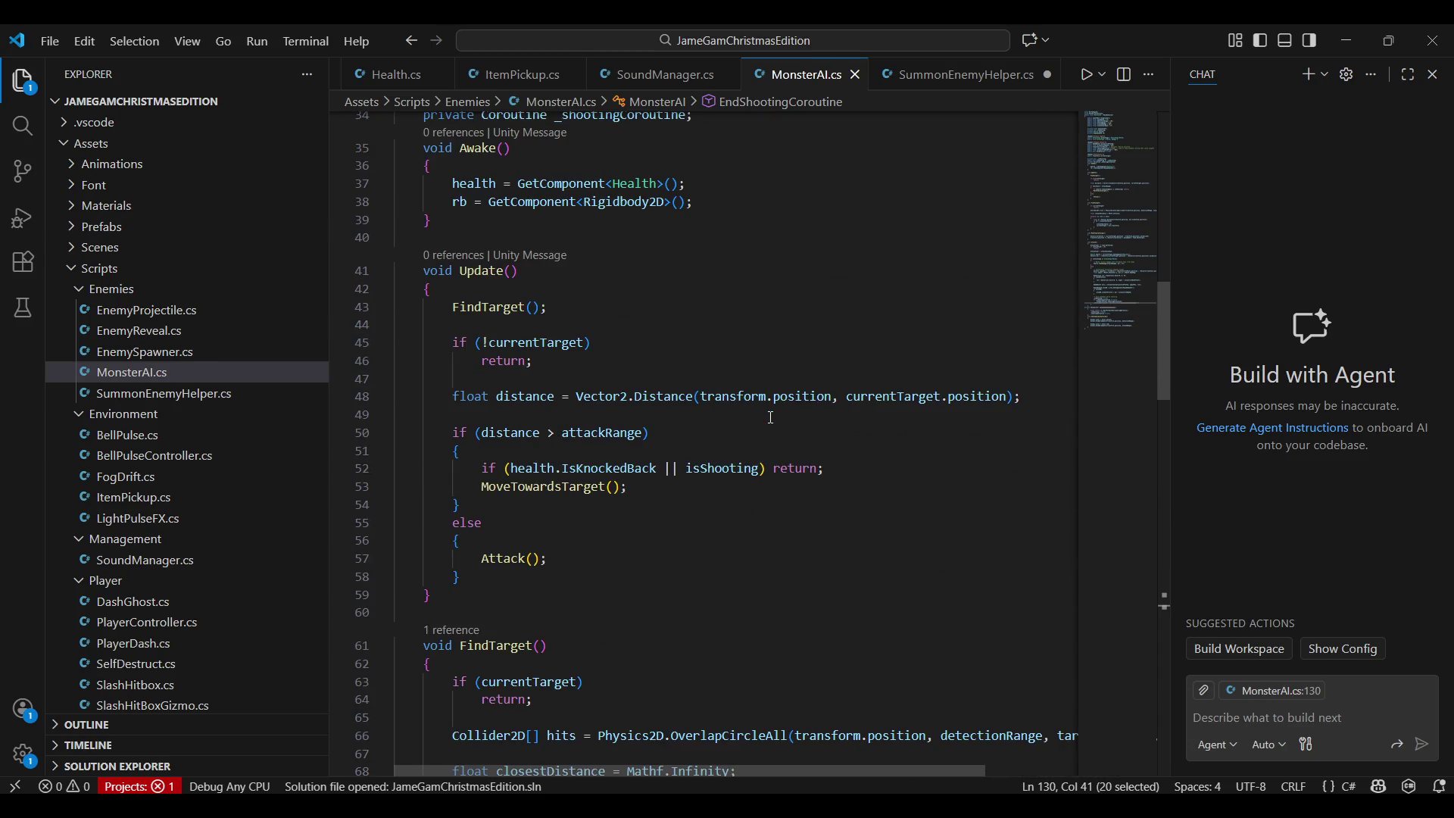
Jump from Update to the Attack method, copy the code from Update through Attack, and bring up the browser
{"action": "left_click", "coordinate": [716, 436]}
{"action": "left_click", "coordinate": [528, 558]}
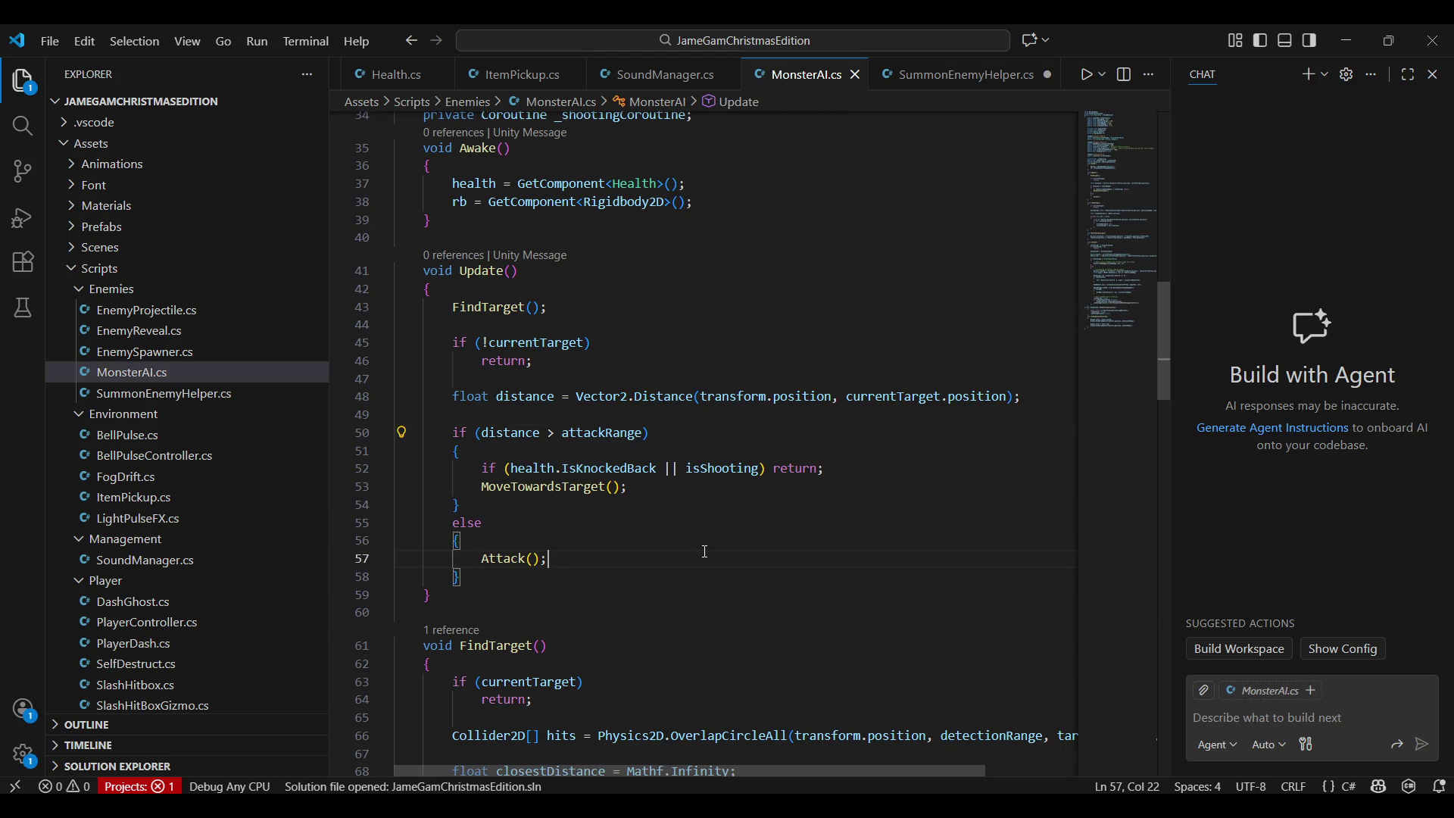
{"action": "left_click", "coordinate": [516, 558], "text": "ctrl"}
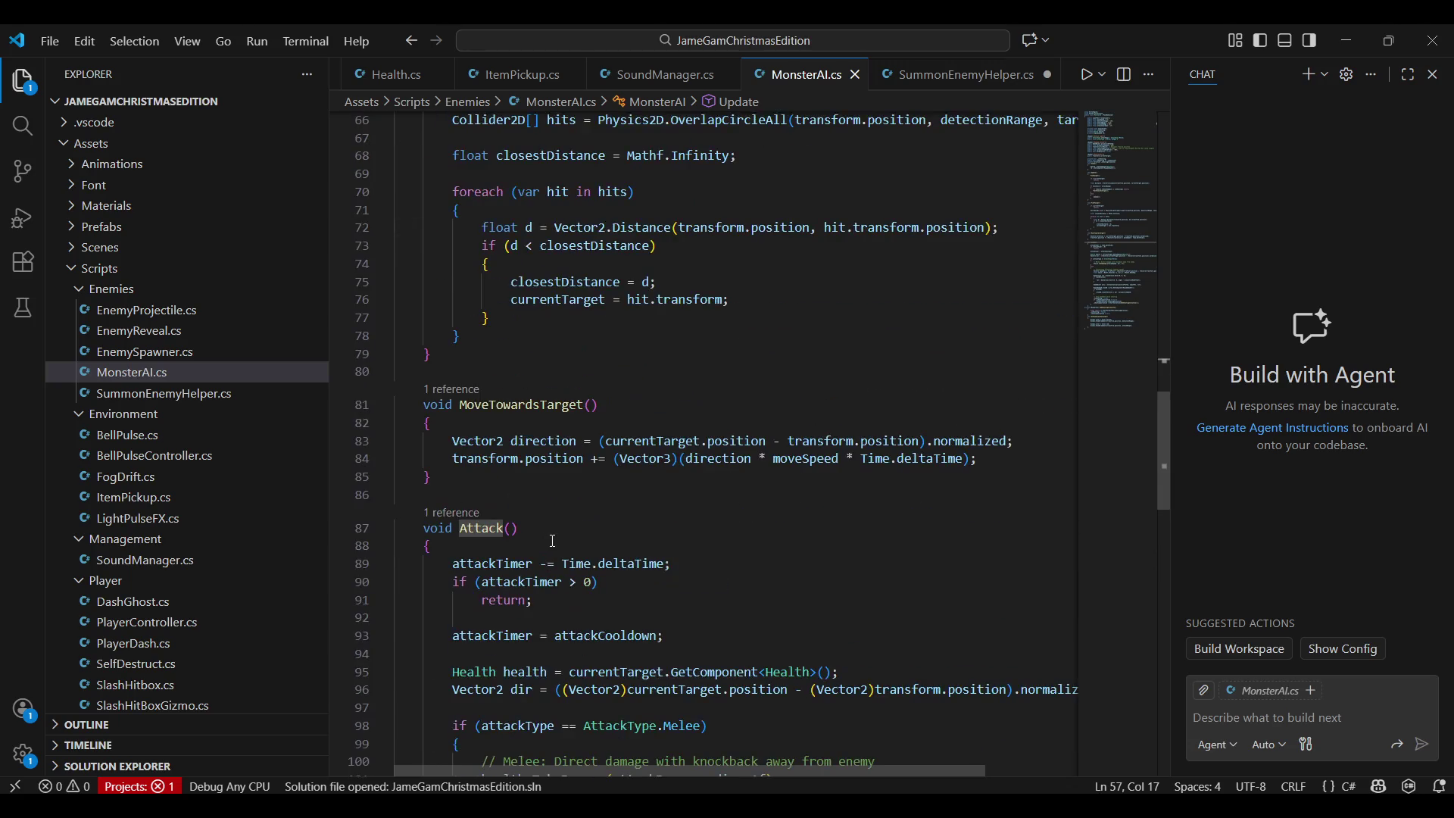
{"action": "scroll", "coordinate": [556, 538], "scroll_direction": "down", "scroll_amount": 3}
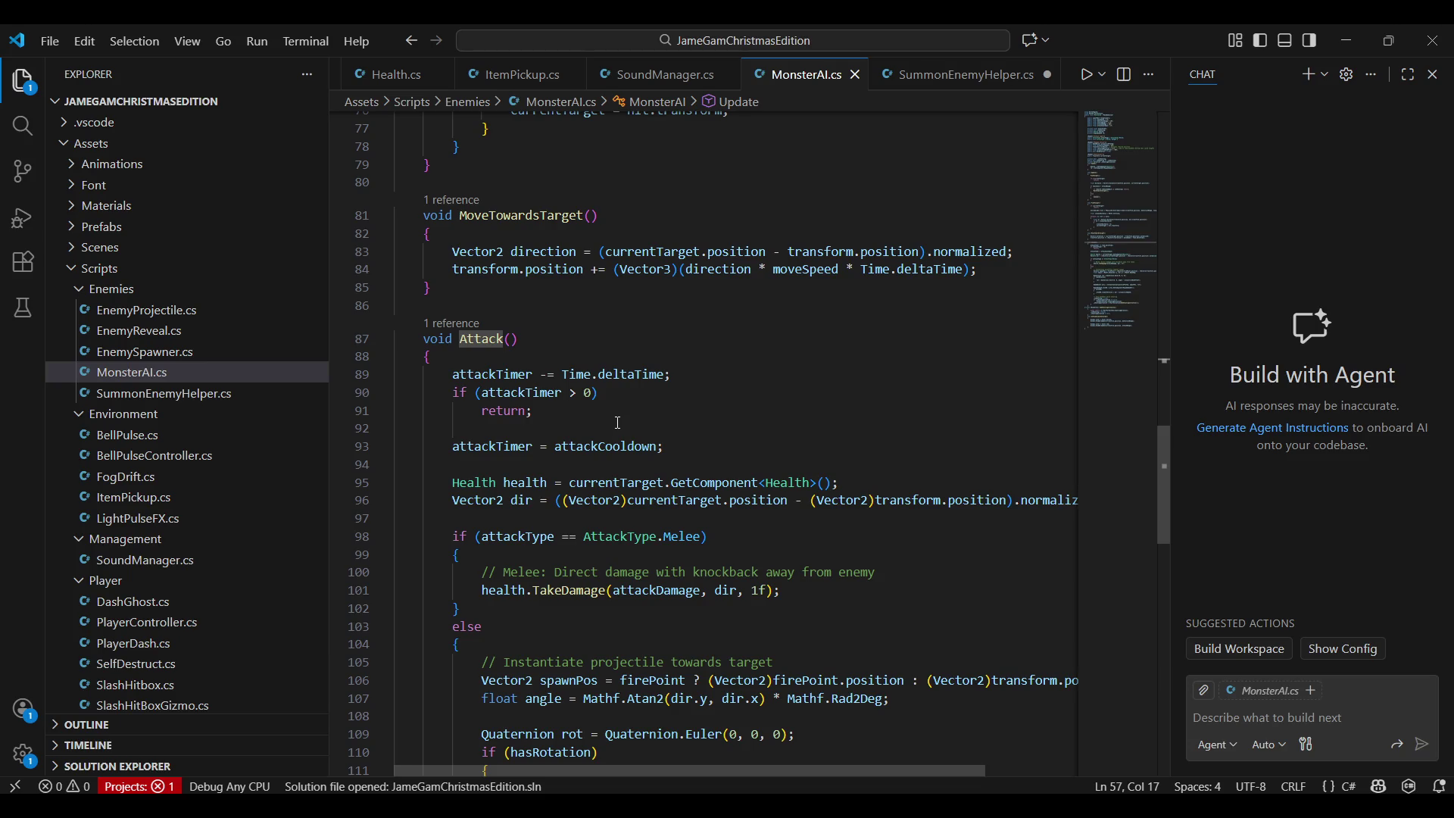
{"action": "mouse_move", "coordinate": [675, 500]}
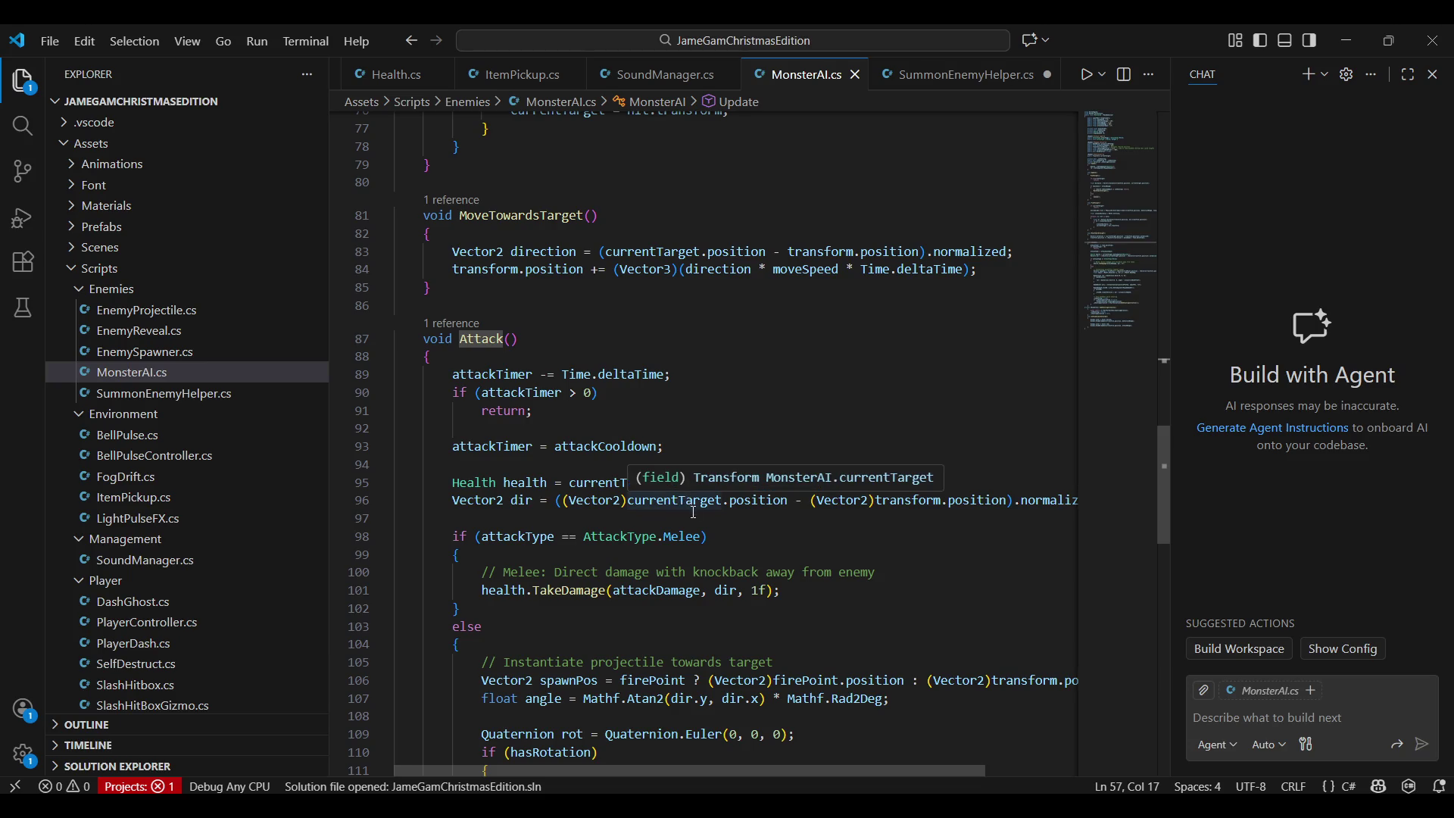
{"action": "scroll", "coordinate": [693, 512], "scroll_direction": "down", "scroll_amount": 3}
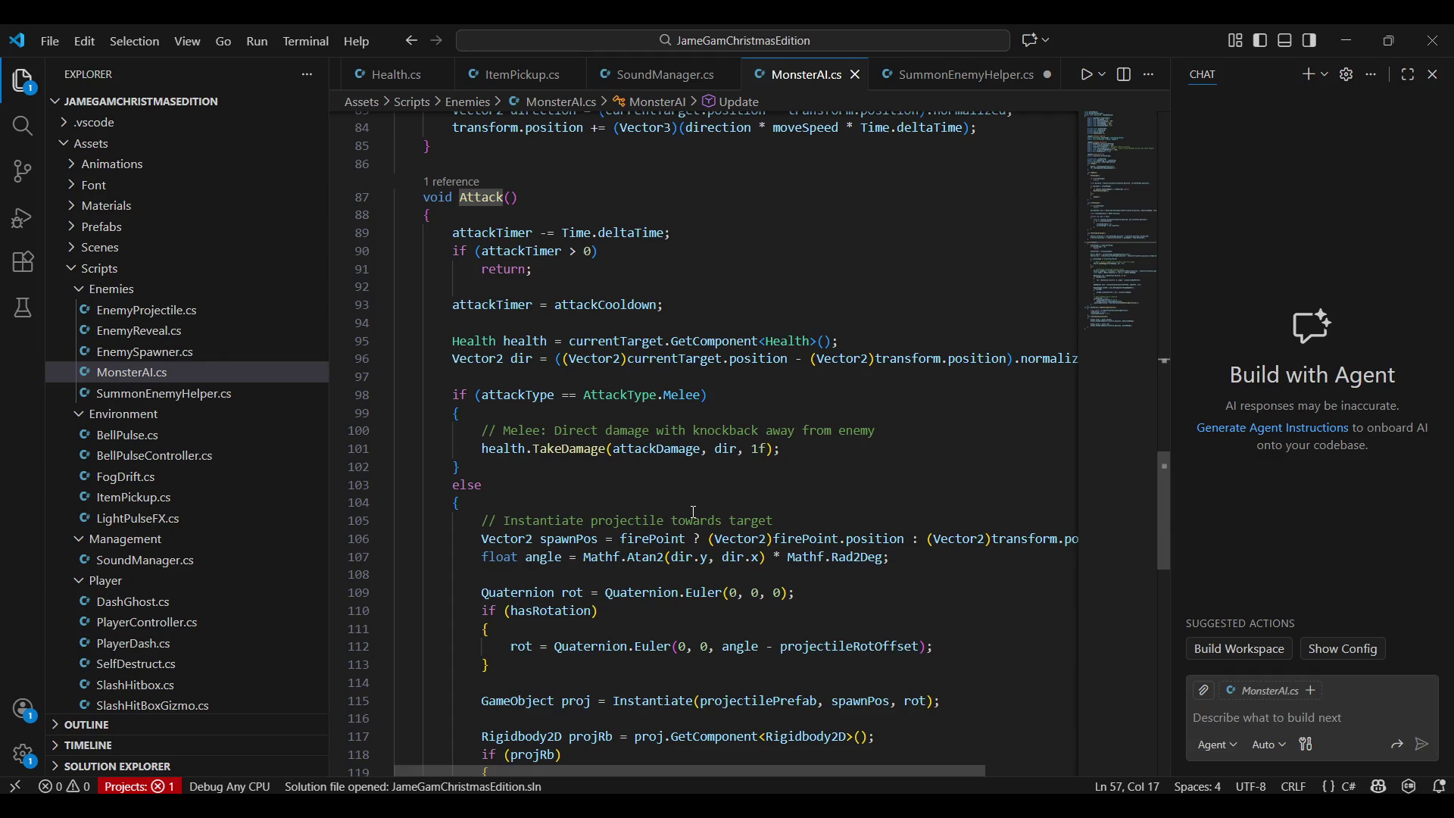
{"action": "left_click", "coordinate": [694, 512]}
{"action": "scroll", "coordinate": [693, 512], "scroll_direction": "down", "scroll_amount": 3}
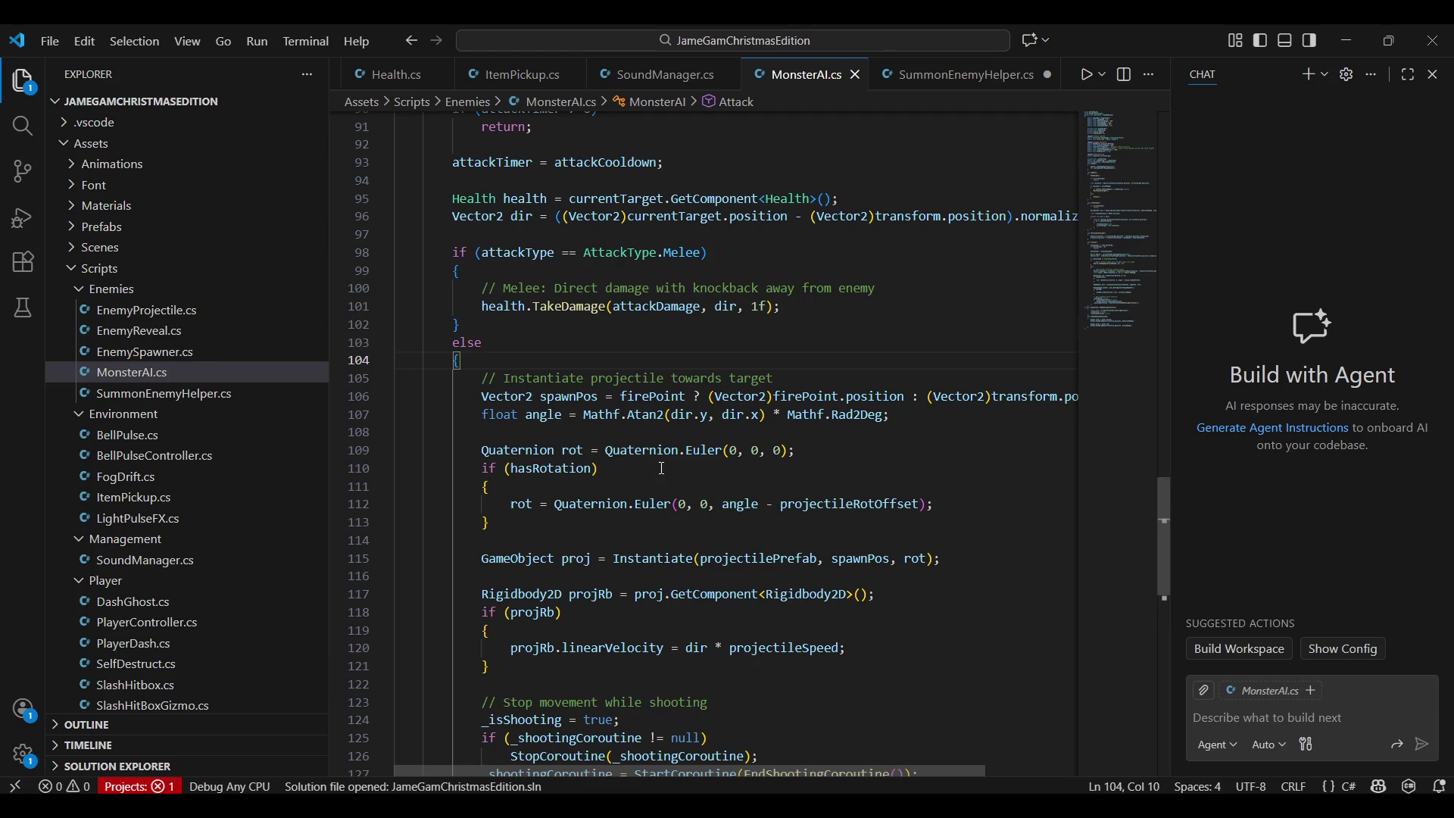
{"action": "scroll", "coordinate": [446, 261], "scroll_direction": "down", "scroll_amount": 2}
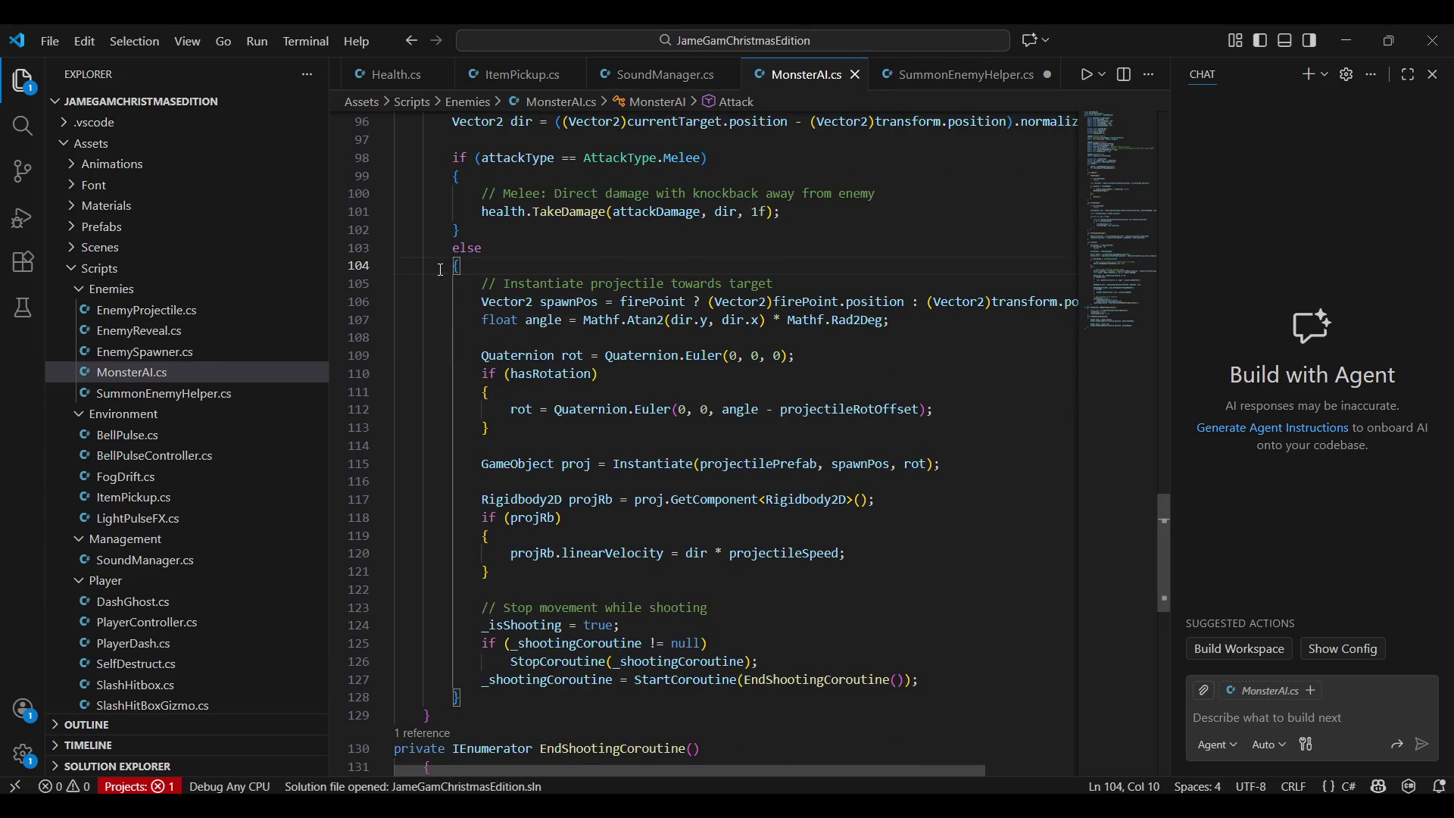
{"action": "left_click_drag", "start_coordinate": [448, 247], "coordinate": [919, 724]}
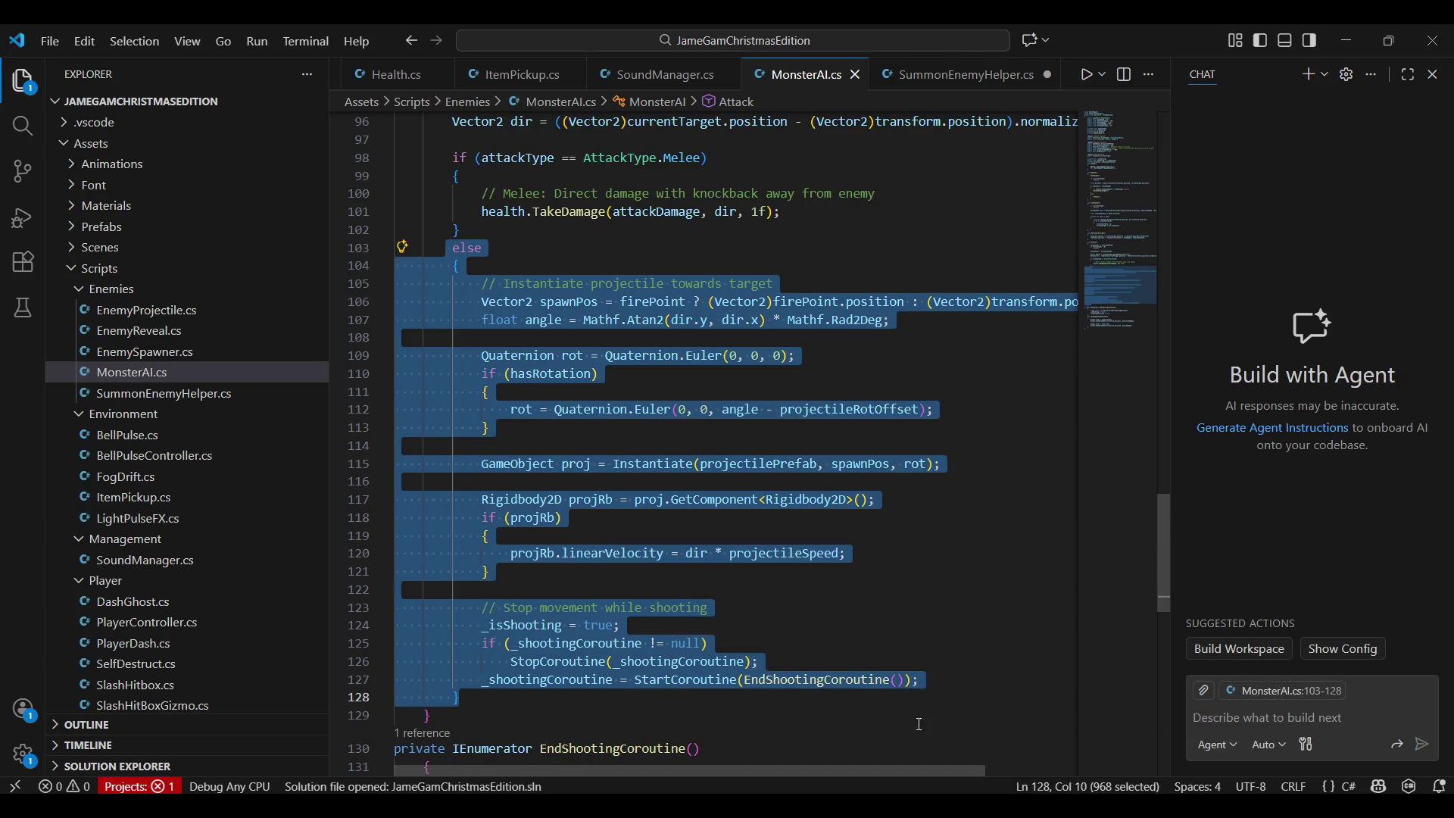
{"action": "left_click", "coordinate": [926, 625]}
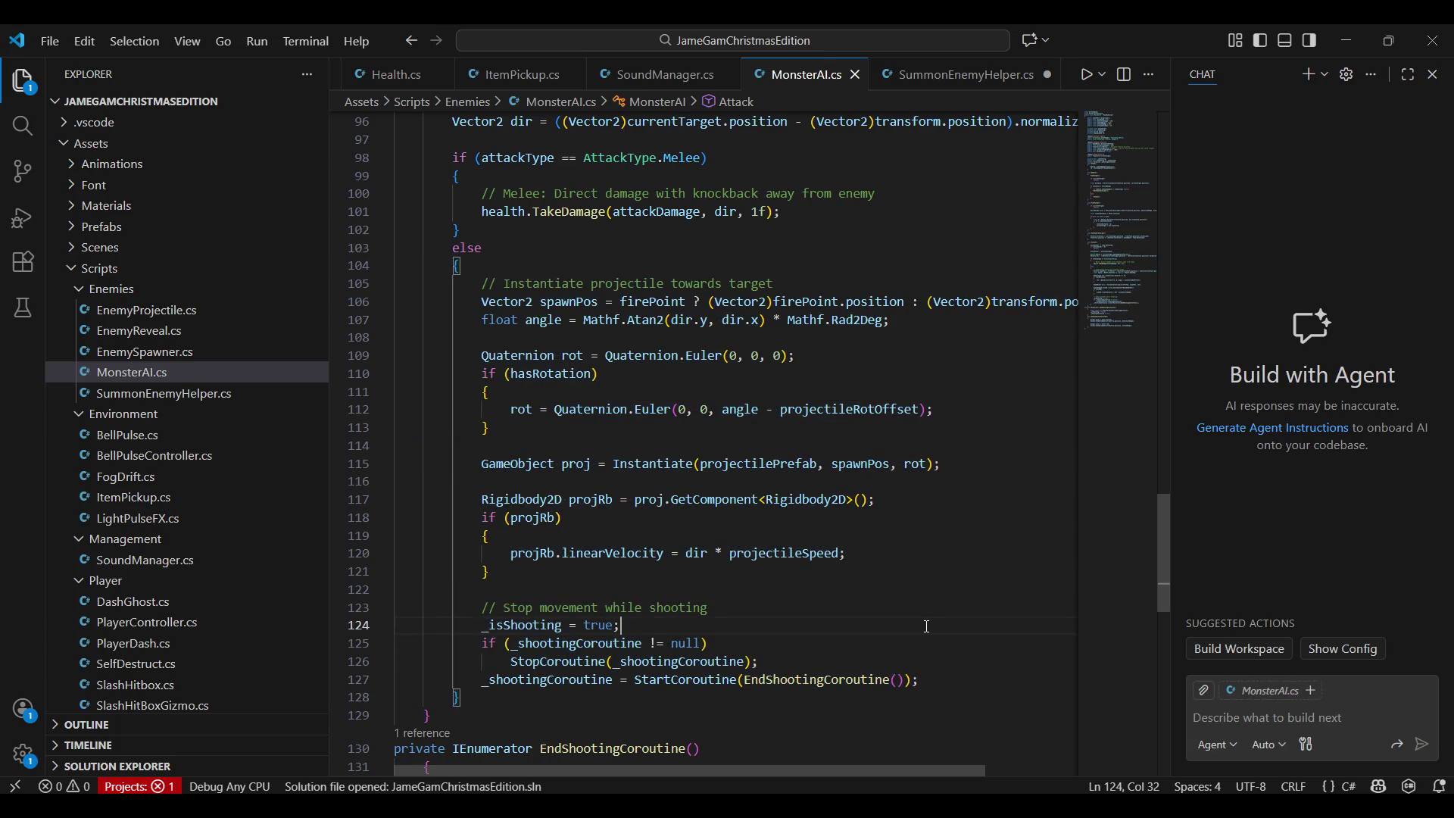
{"action": "left_click_drag", "start_coordinate": [458, 744], "coordinate": [446, 514]}
{"action": "scroll", "coordinate": [455, 568], "scroll_direction": "up", "scroll_amount": 8}
{"action": "scroll", "coordinate": [447, 514], "scroll_direction": "up", "scroll_amount": 9}
{"action": "scroll", "coordinate": [446, 514], "scroll_direction": "up", "scroll_amount": 5}
{"action": "left_click_drag", "start_coordinate": [447, 514], "coordinate": [397, 473]}
{"action": "key", "text": "ctrl+c"}
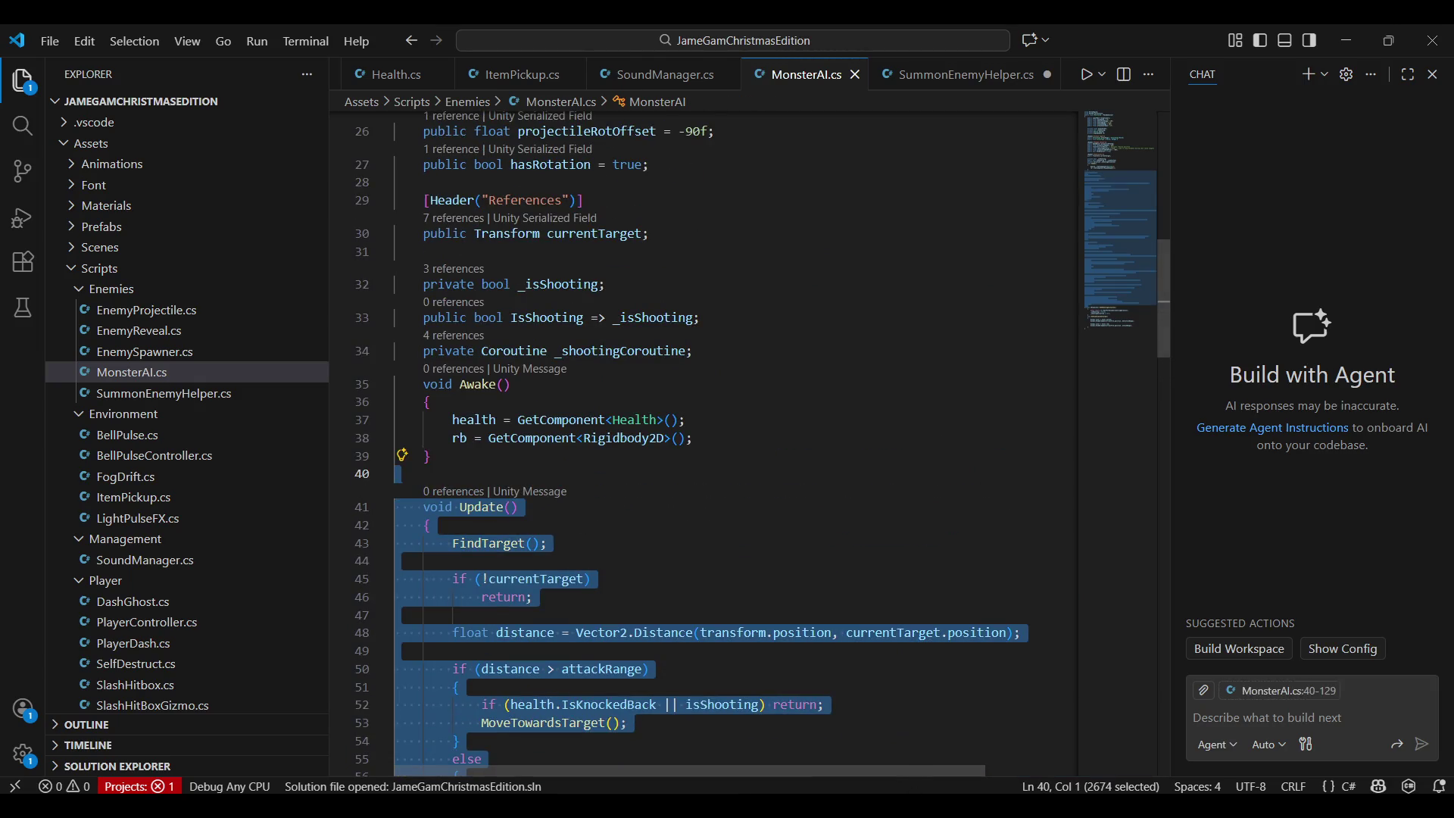
{"action": "key", "text": "alt+Tab"}
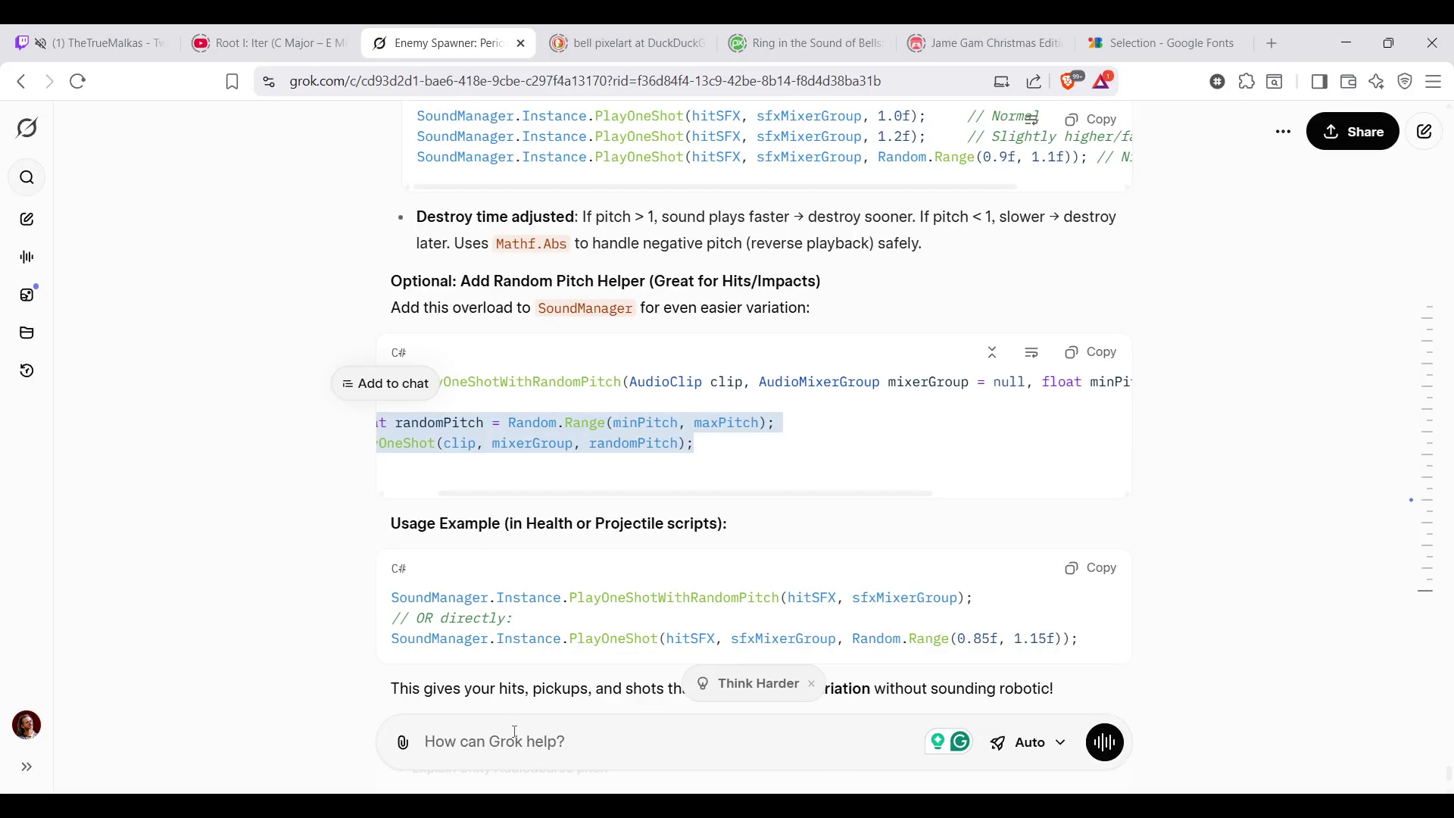
Paste the MonsterAI code into the Grok message box and start writing the shooting question below a separator
{"action": "left_click", "coordinate": [515, 734]}
{"action": "key", "text": "ctrl+v"}
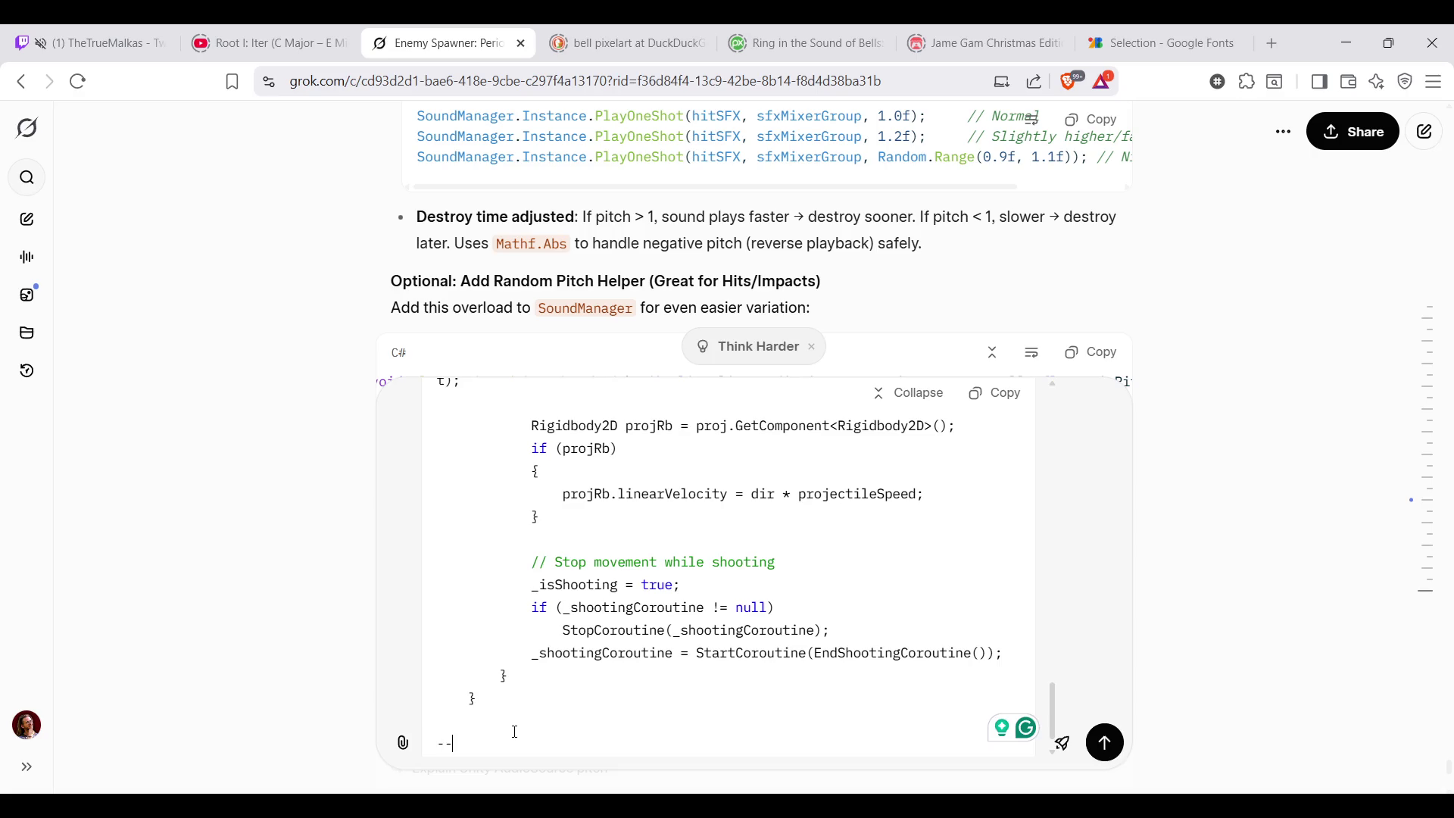
{"action": "type", "text": "-"}
{"action": "key", "text": "shift+Return"}
{"action": "key", "text": "shift+Return"}
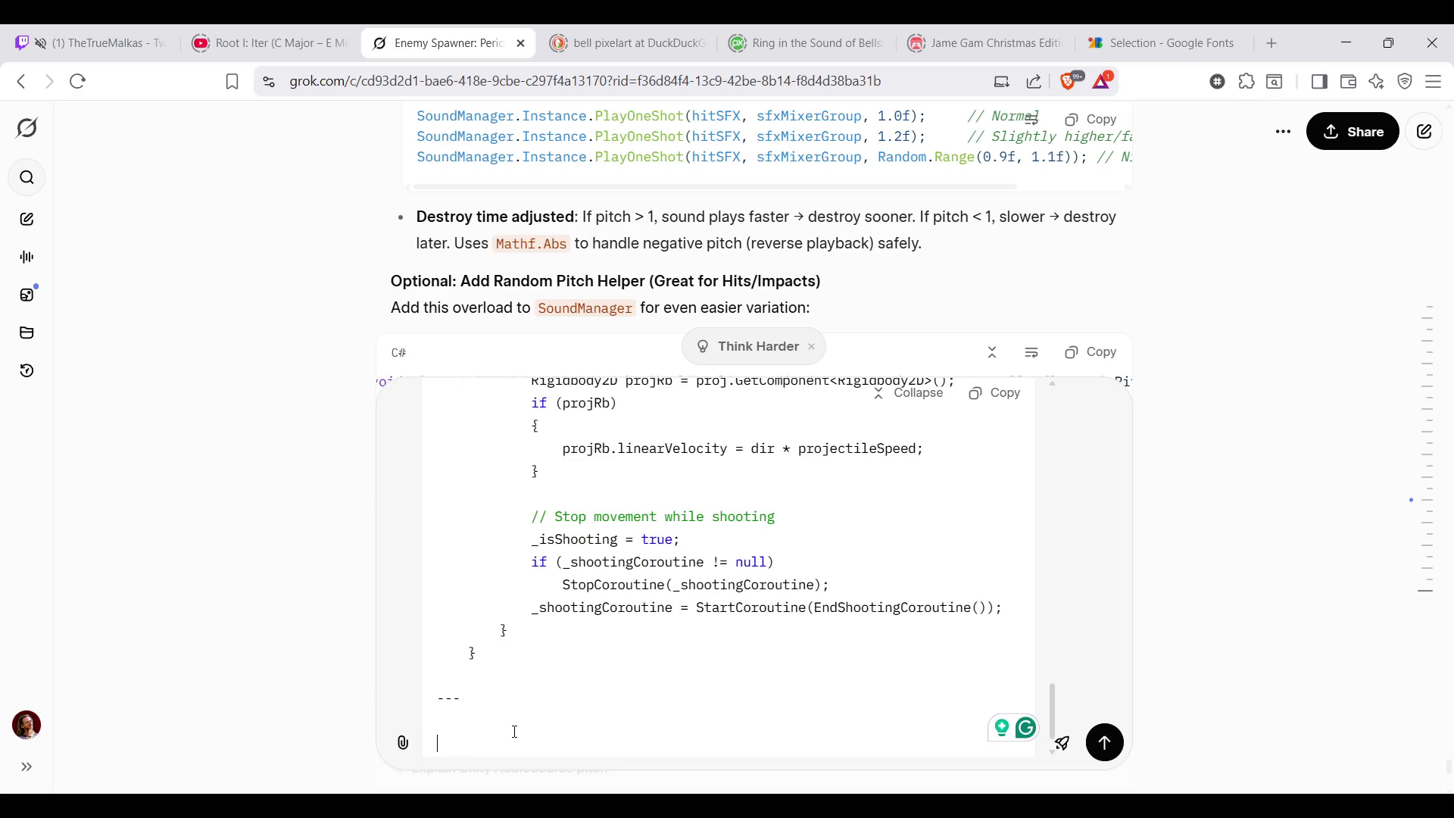
{"action": "type", "text": "I have a summ"}
{"action": "key", "text": "BackSpace"}
{"action": "key", "text": "BackSpace"}
{"action": "key", "text": "BackSpace"}
{"action": "type", "text": "shooting animation, and would like to"}
{"action": "key", "text": "BackSpace"}
{"action": "key", "text": "BackSpace"}
{"action": "type", "text": "the shot to be fired a"}
{"action": "key", "text": "BackSpace"}
{"action": "type", "text": "in a p"}
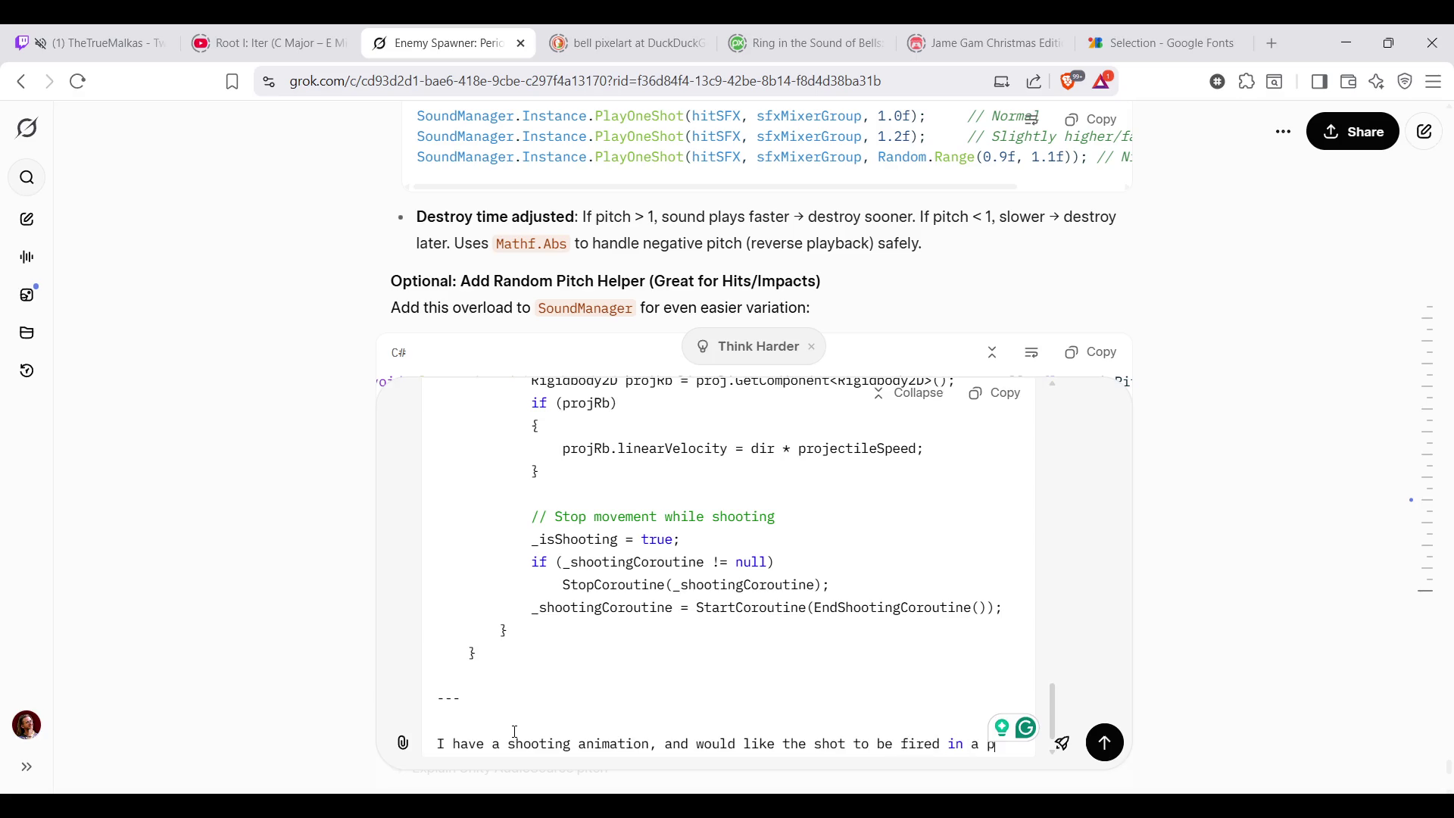
{"action": "type", "text": "articular frame of the animation."}
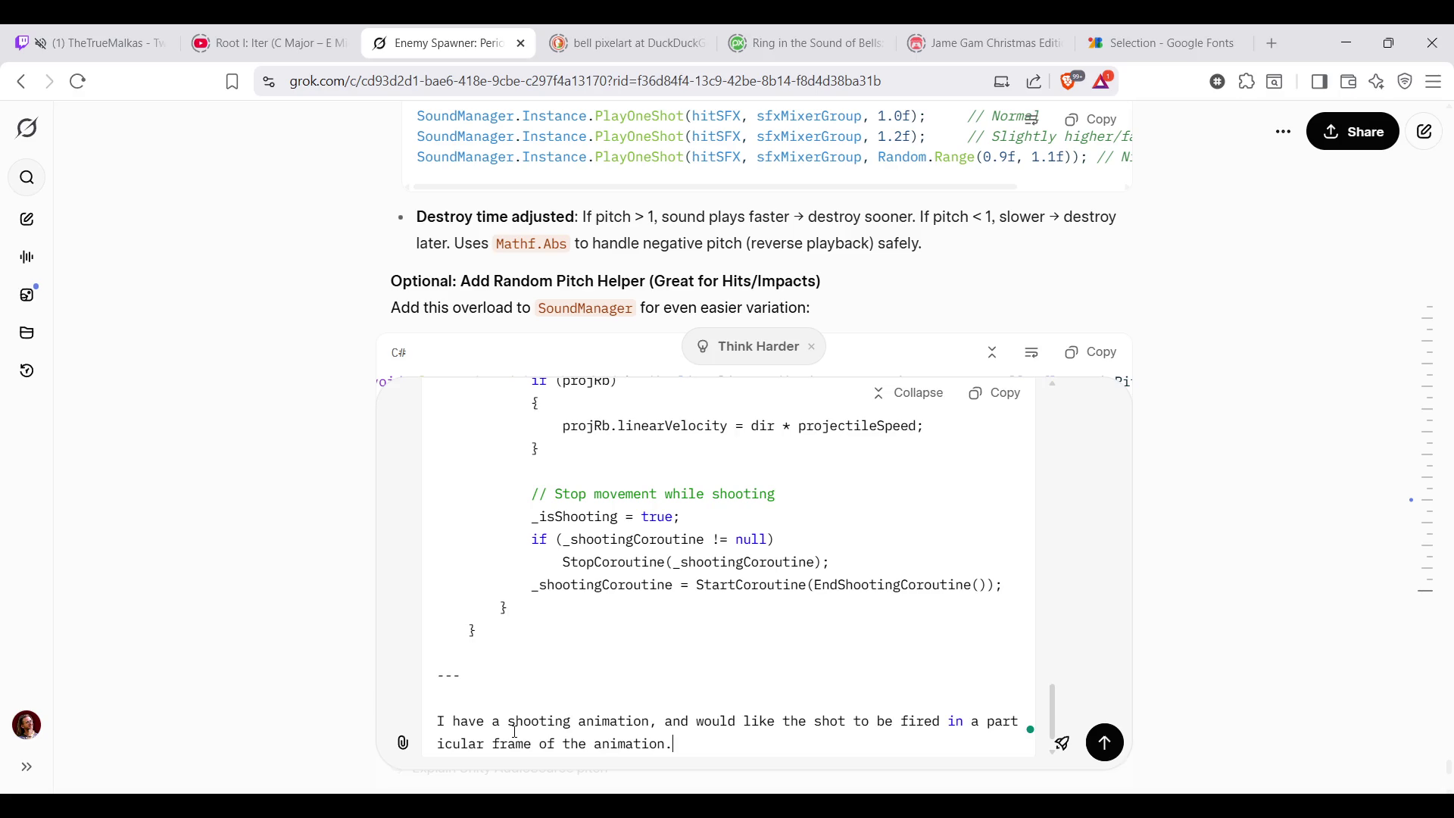
{"action": "type", "text": "My th"}
Finish the question about firing the shot at a specific animation frame, send it, and switch to the Twitch stream
{"action": "key", "text": "BackSpace"}
{"action": "key", "text": "BackSpace"}
{"action": "type", "text": "t"}
{"action": "key", "text": "BackSpace"}
{"action": "type", "text": "thinking"}
{"action": "key", "text": "BackSpace"}
{"action": "key", "text": "BackSpace"}
{"action": "key", "text": "BackSpace"}
{"action": "type", "text": "j"}
{"action": "key", "text": "BackSpace"}
{"action": "type", "text": "inking is to use an animation event, "}
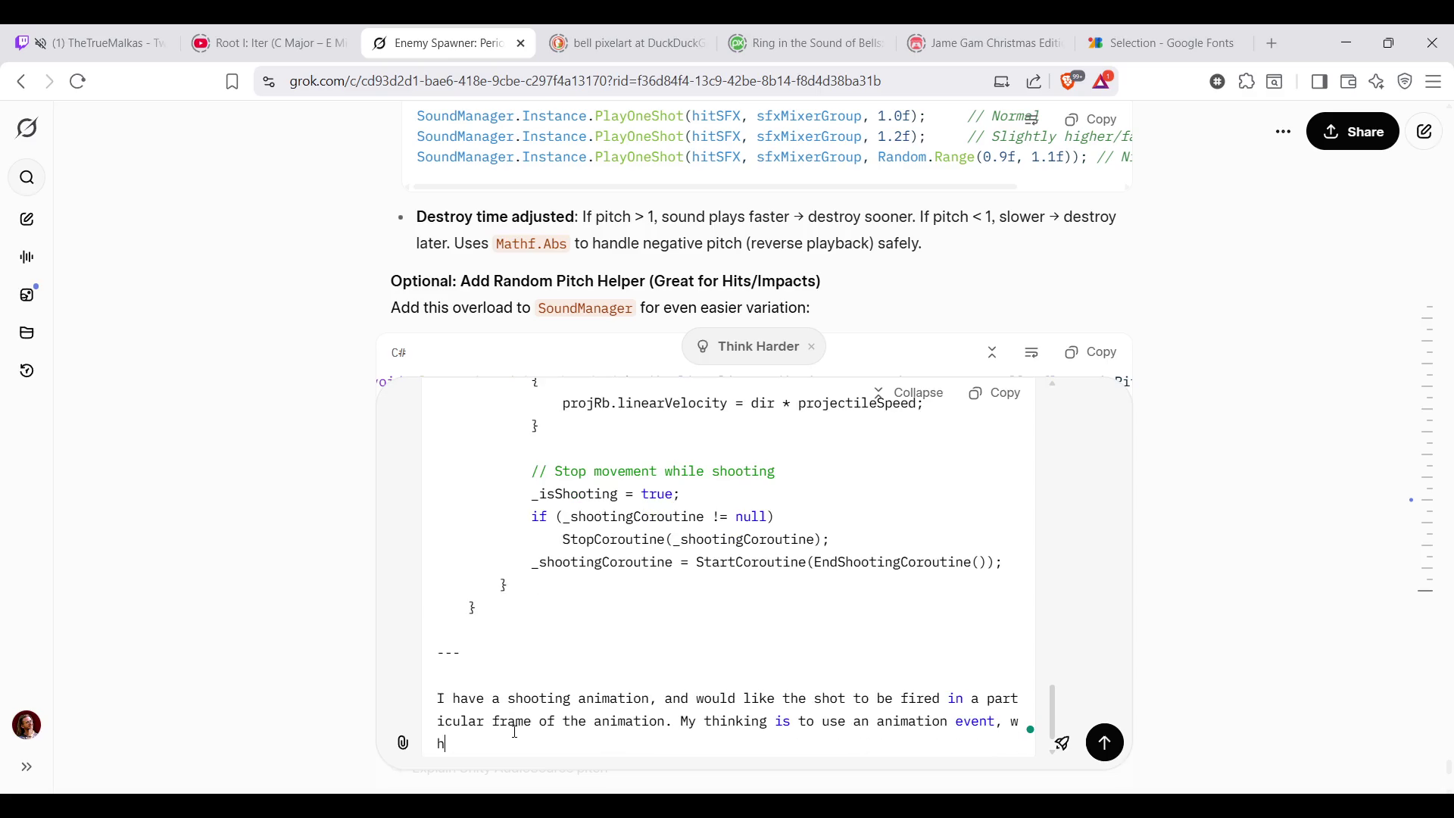
{"action": "type", "text": "how do I best implement it?"}
{"action": "key", "text": "Return"}
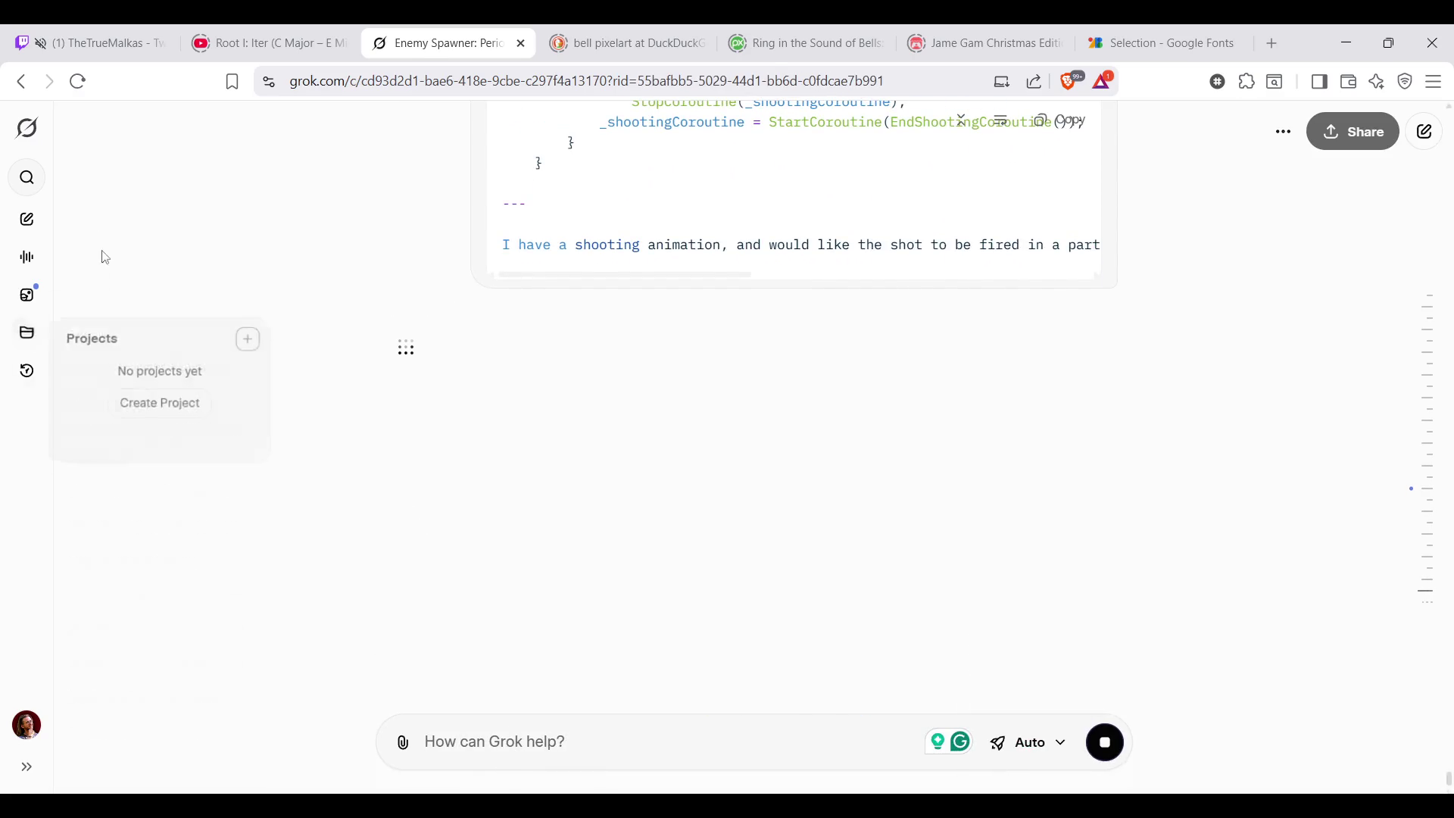
{"action": "left_click", "coordinate": [82, 34]}
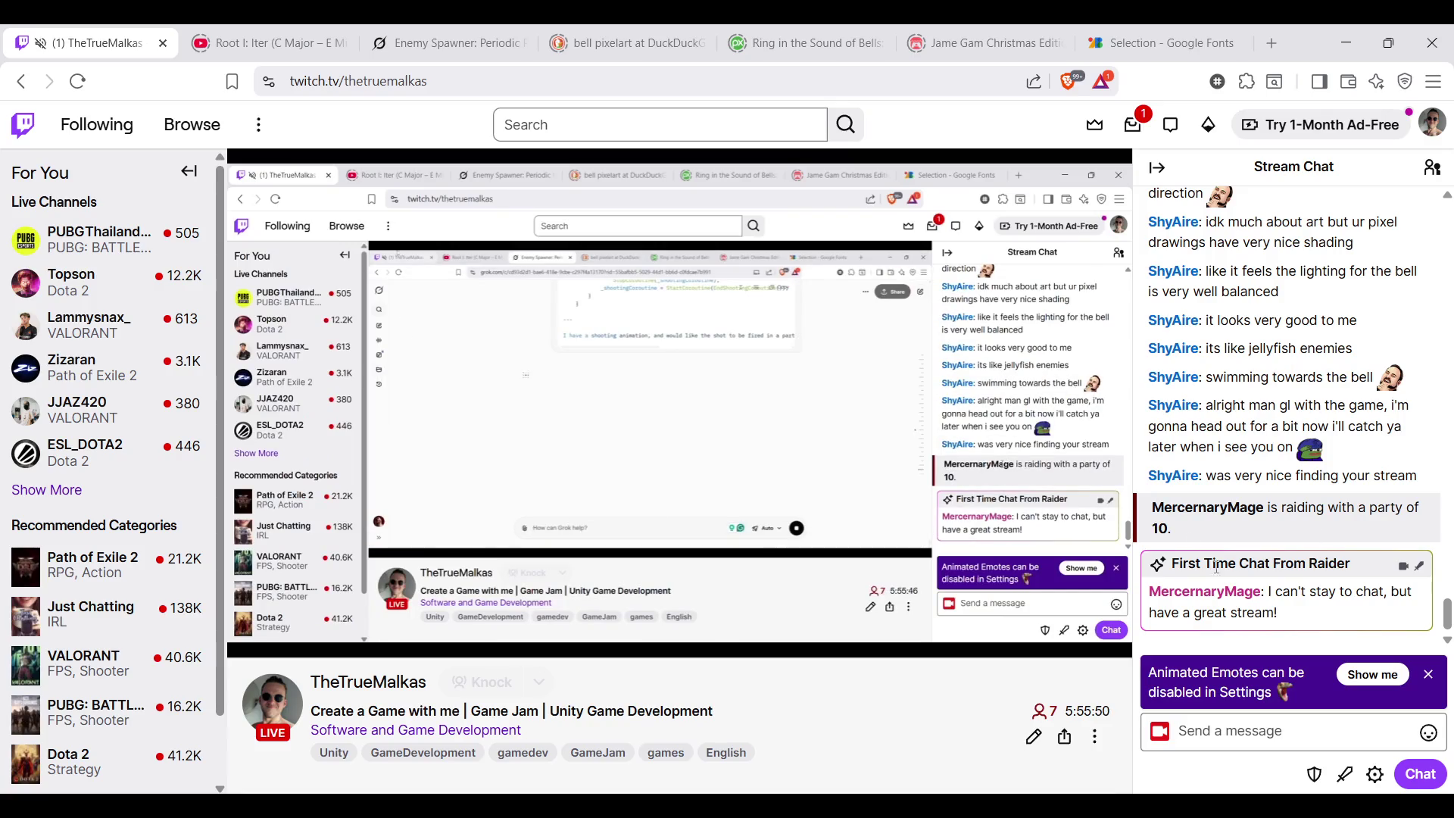
Glance at the Jame Gam Christmas page and return to the Enemy Spawner Grok chat while the reply generates
{"action": "left_click", "coordinate": [1033, 31]}
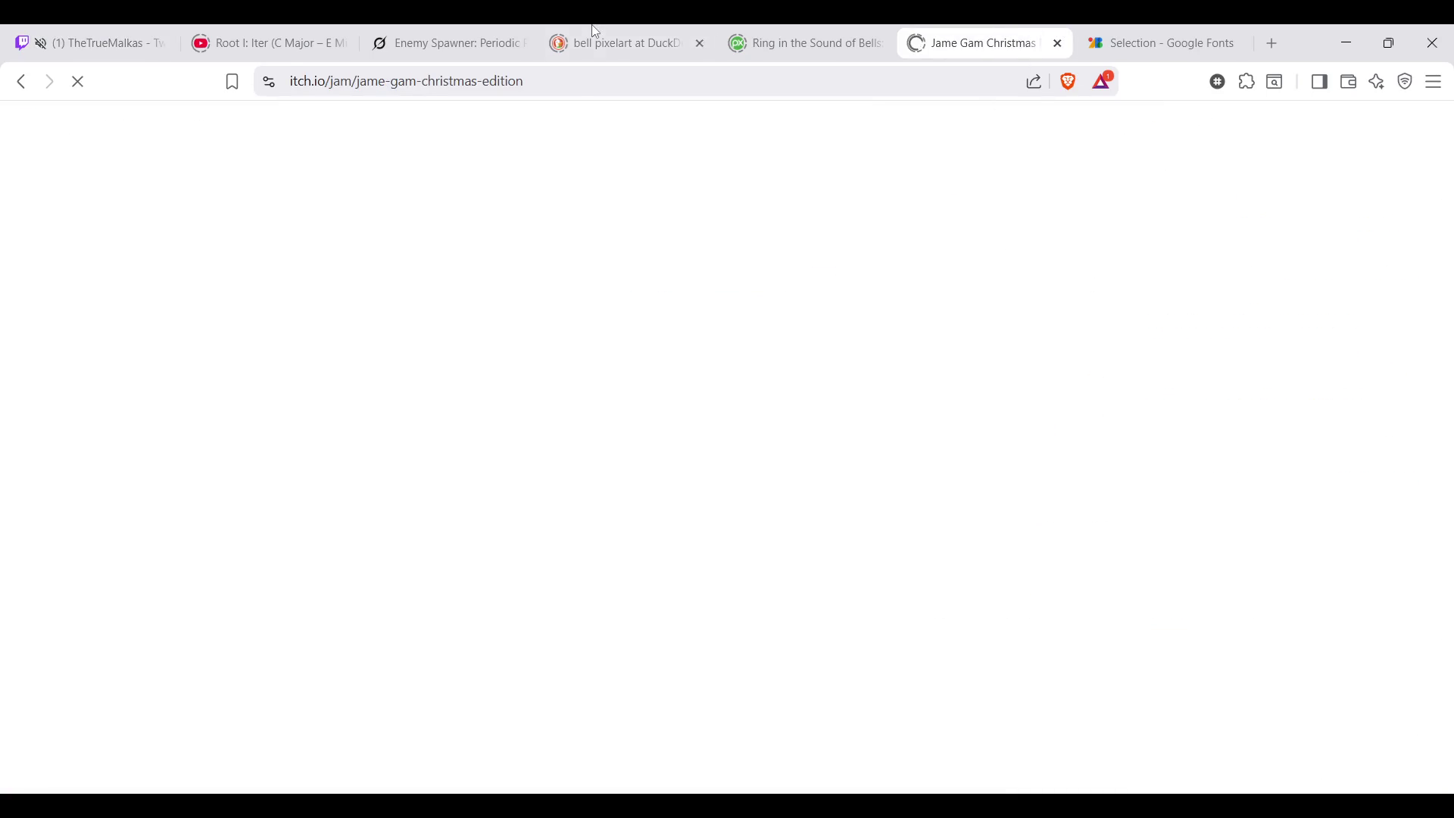
{"action": "left_click", "coordinate": [455, 31]}
{"action": "scroll", "coordinate": [870, 486], "scroll_direction": "up", "scroll_amount": 3}
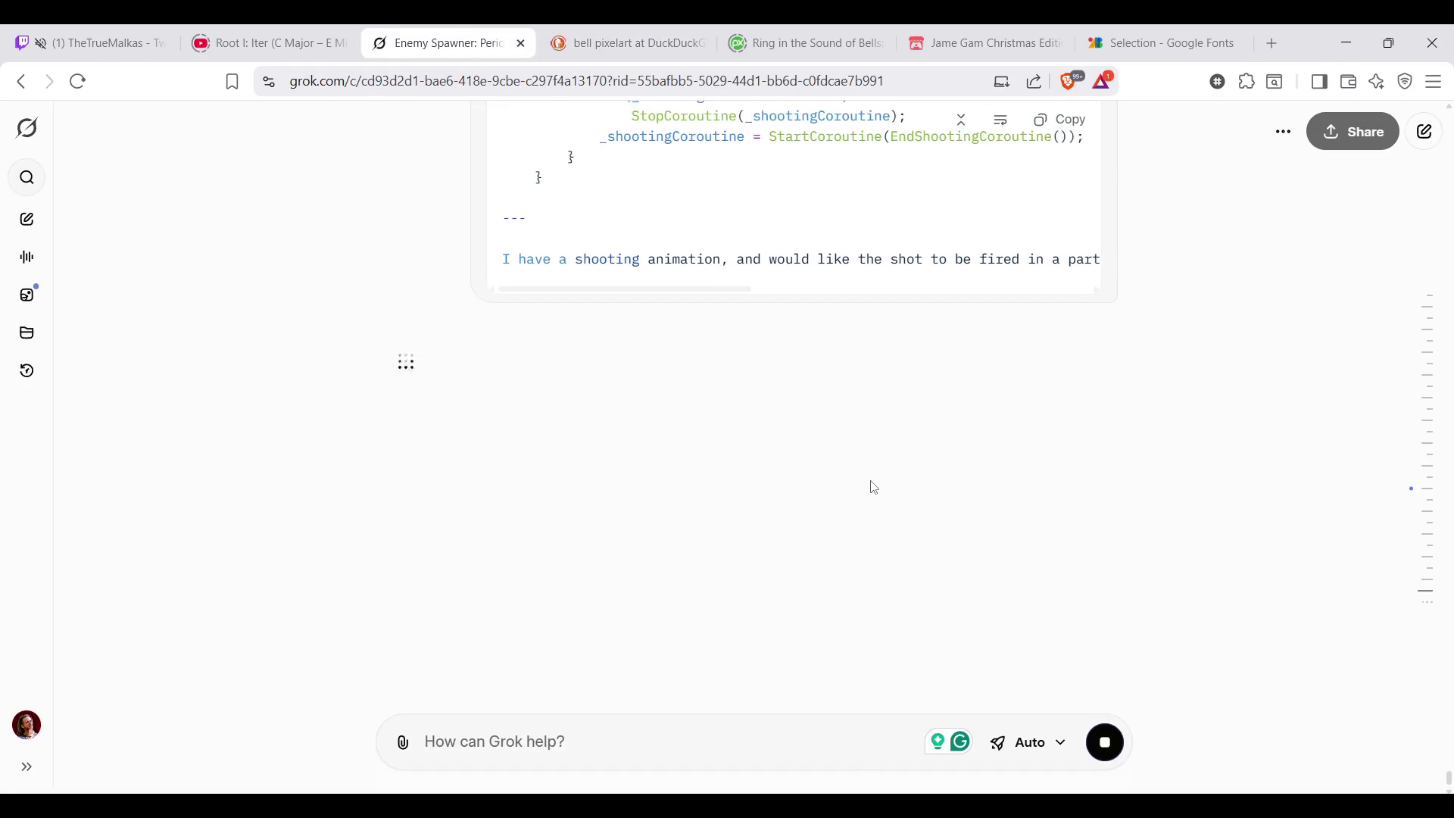
{"action": "scroll", "coordinate": [938, 497], "scroll_direction": "down", "scroll_amount": 3}
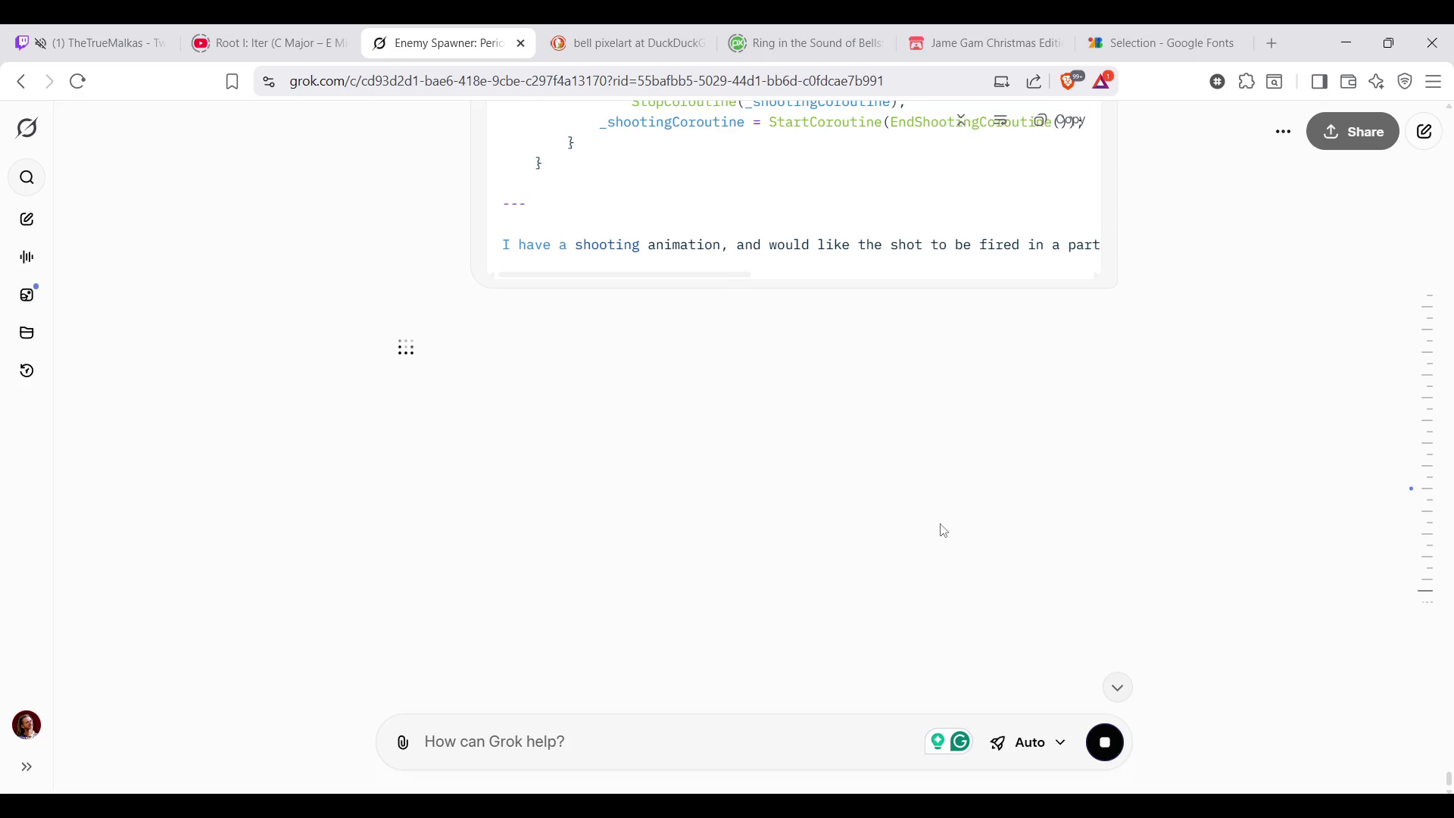
{"action": "scroll", "coordinate": [941, 529], "scroll_direction": "up", "scroll_amount": 3}
{"action": "scroll", "coordinate": [941, 531], "scroll_direction": "down", "scroll_amount": 3}
{"action": "scroll", "coordinate": [934, 421], "scroll_direction": "up", "scroll_amount": 3}
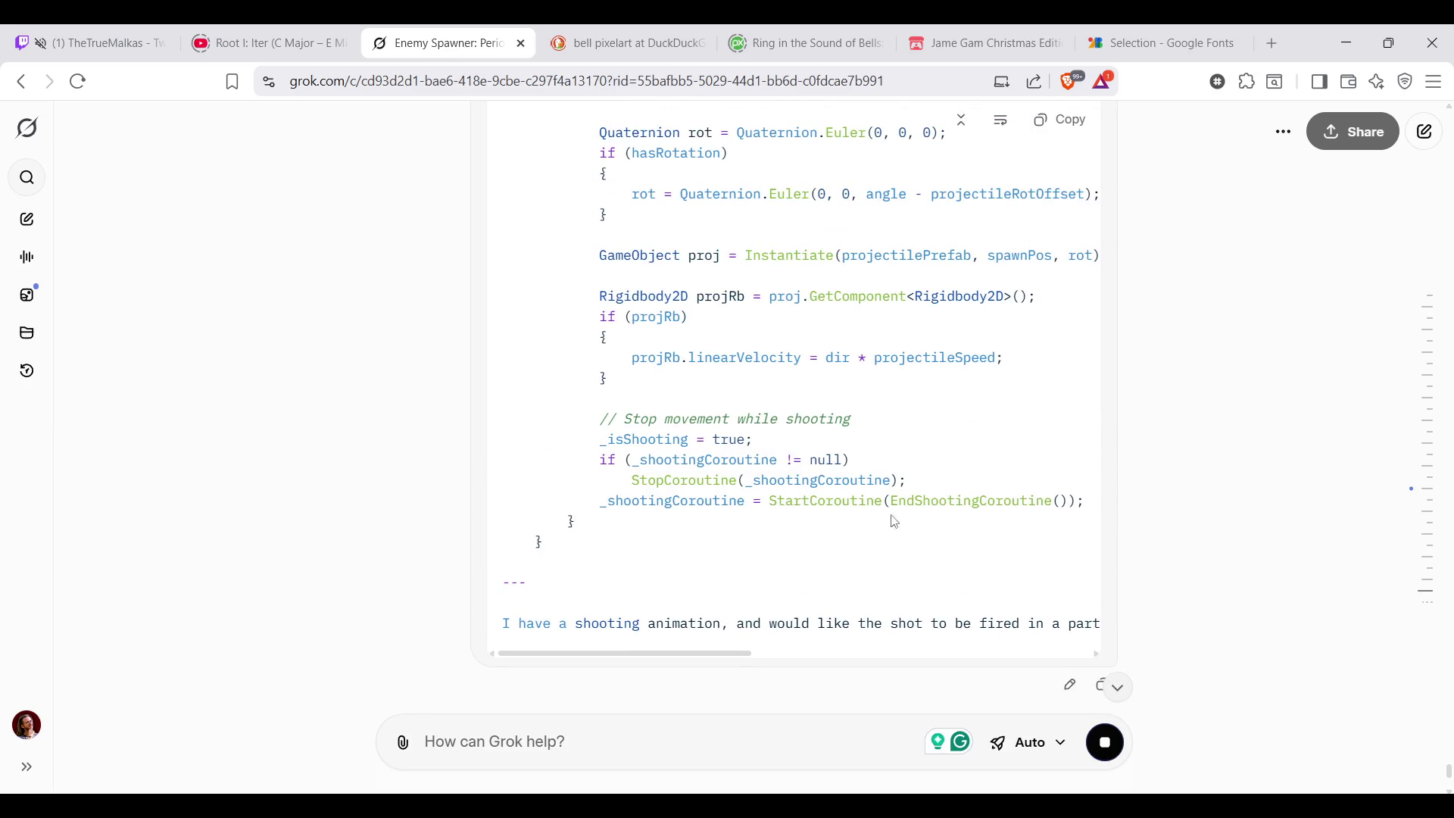
{"action": "scroll", "coordinate": [927, 436], "scroll_direction": "up", "scroll_amount": 3}
{"action": "scroll", "coordinate": [927, 477], "scroll_direction": "down", "scroll_amount": 6}
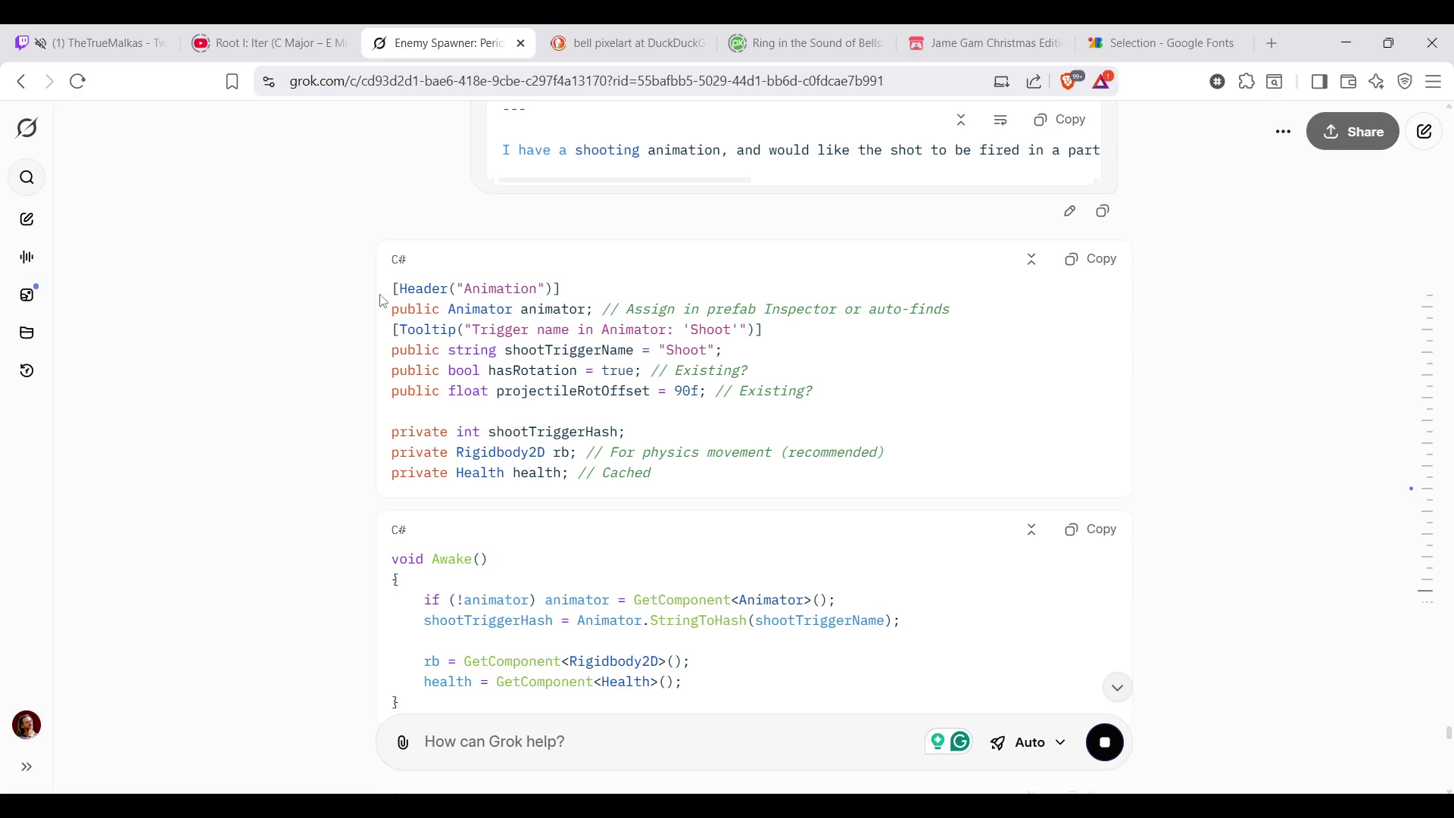
Read through Grok's completed reply, highlighting the Animation fields and the New Method heading along the way
{"action": "left_click_drag", "start_coordinate": [388, 288], "coordinate": [508, 309]}
{"action": "left_click", "coordinate": [506, 309]}
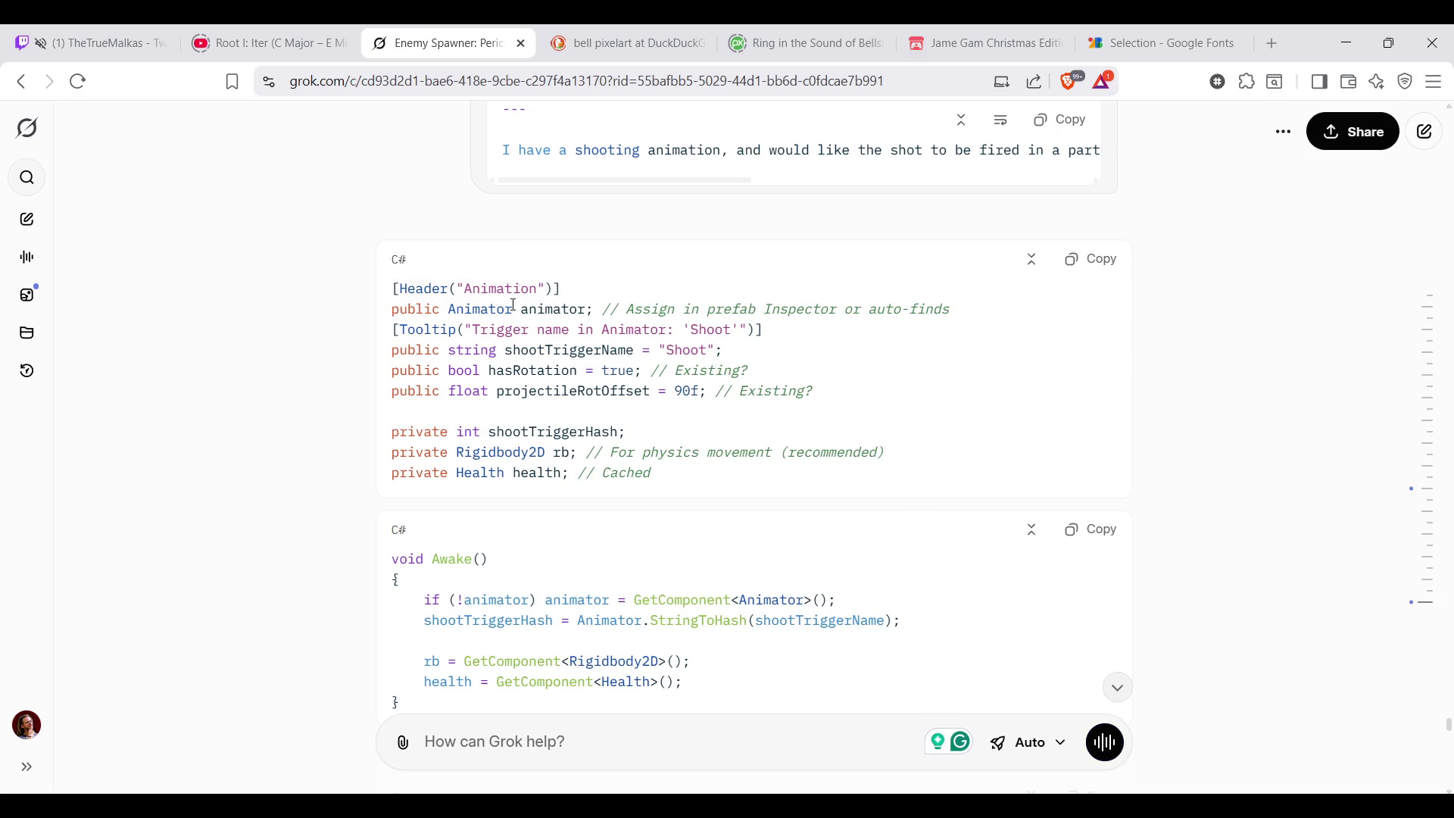
{"action": "scroll", "coordinate": [698, 273], "scroll_direction": "down", "scroll_amount": 1}
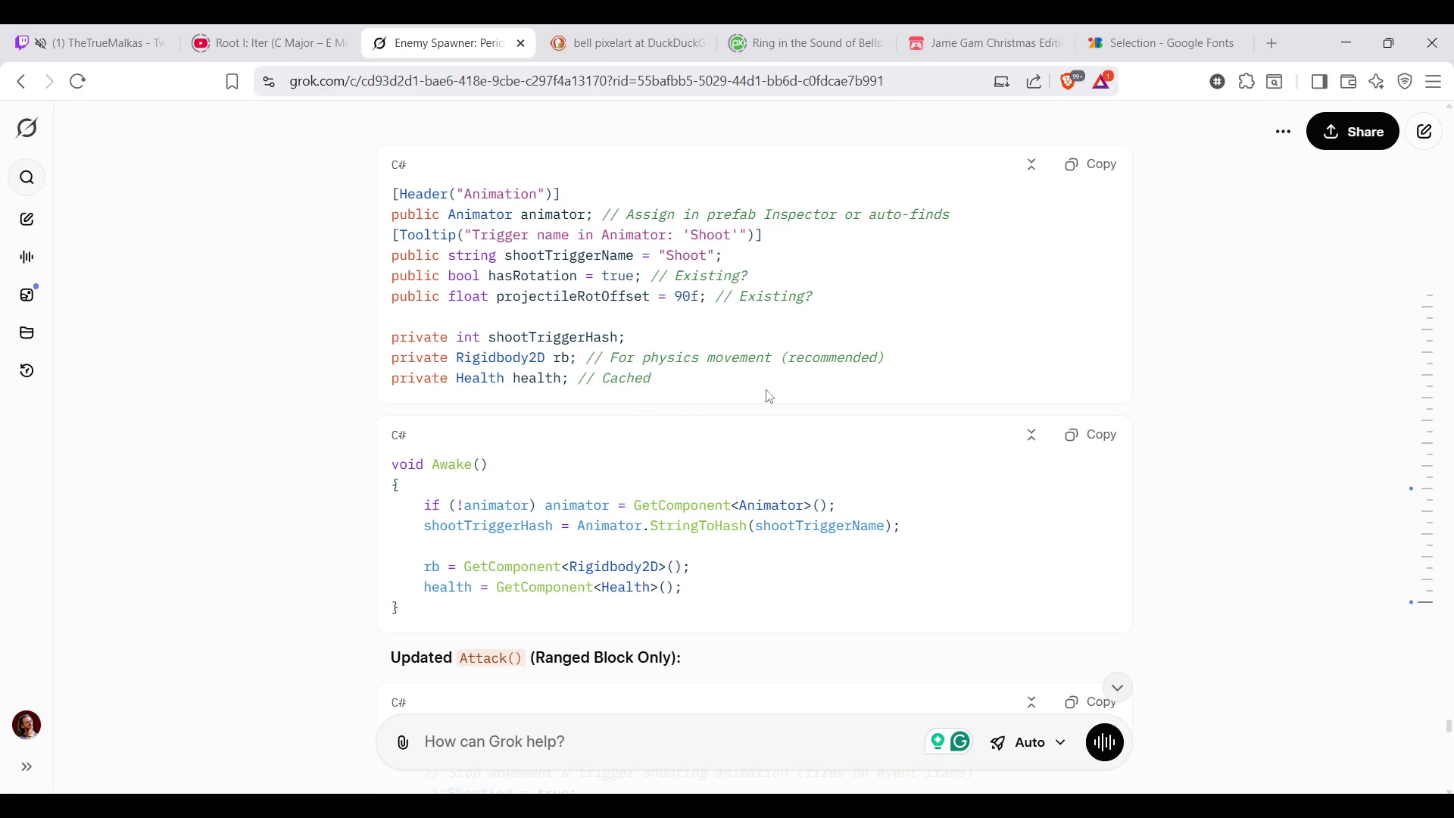
{"action": "scroll", "coordinate": [699, 398], "scroll_direction": "down", "scroll_amount": 2}
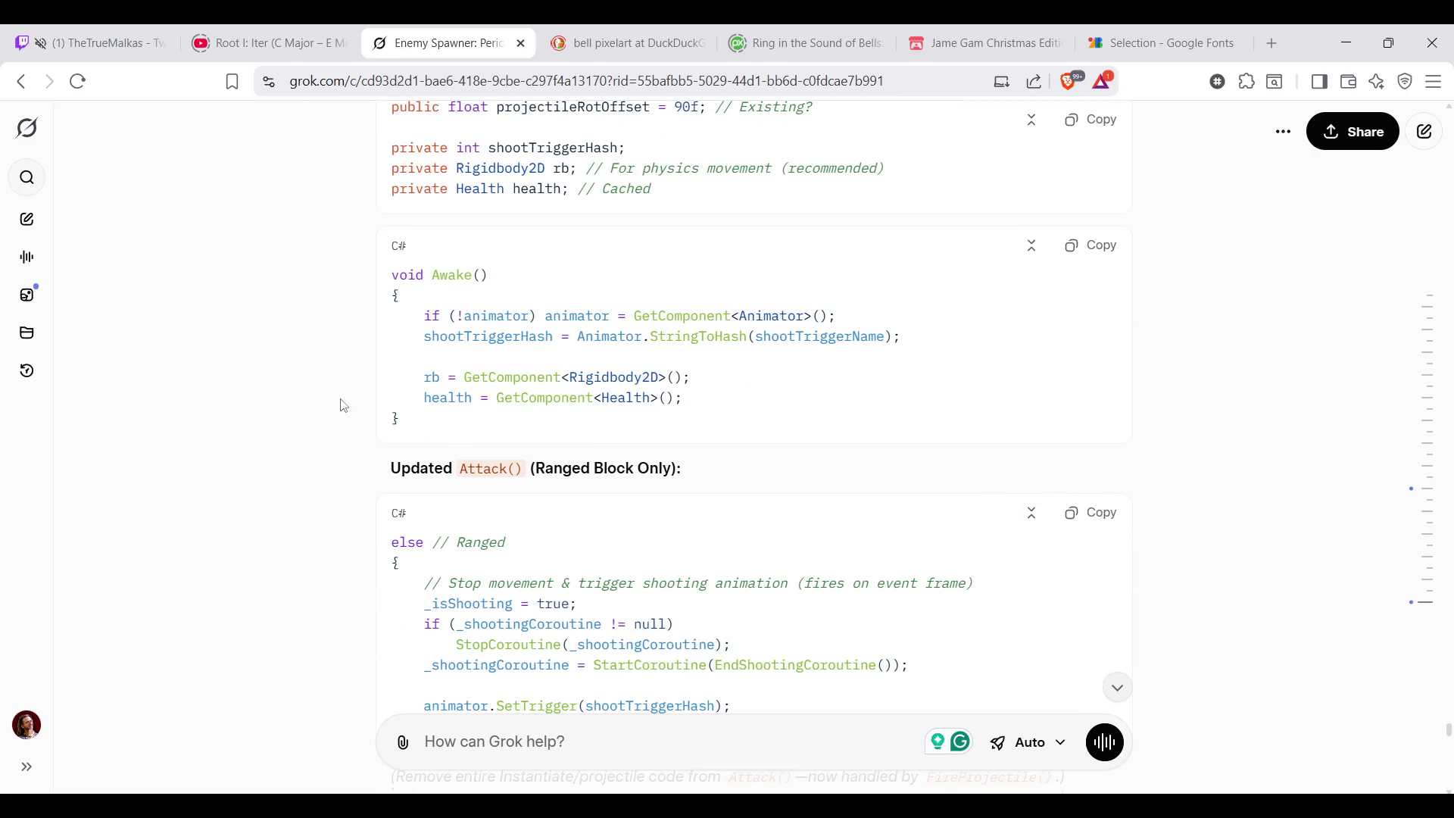
{"action": "scroll", "coordinate": [763, 329], "scroll_direction": "down", "scroll_amount": 3}
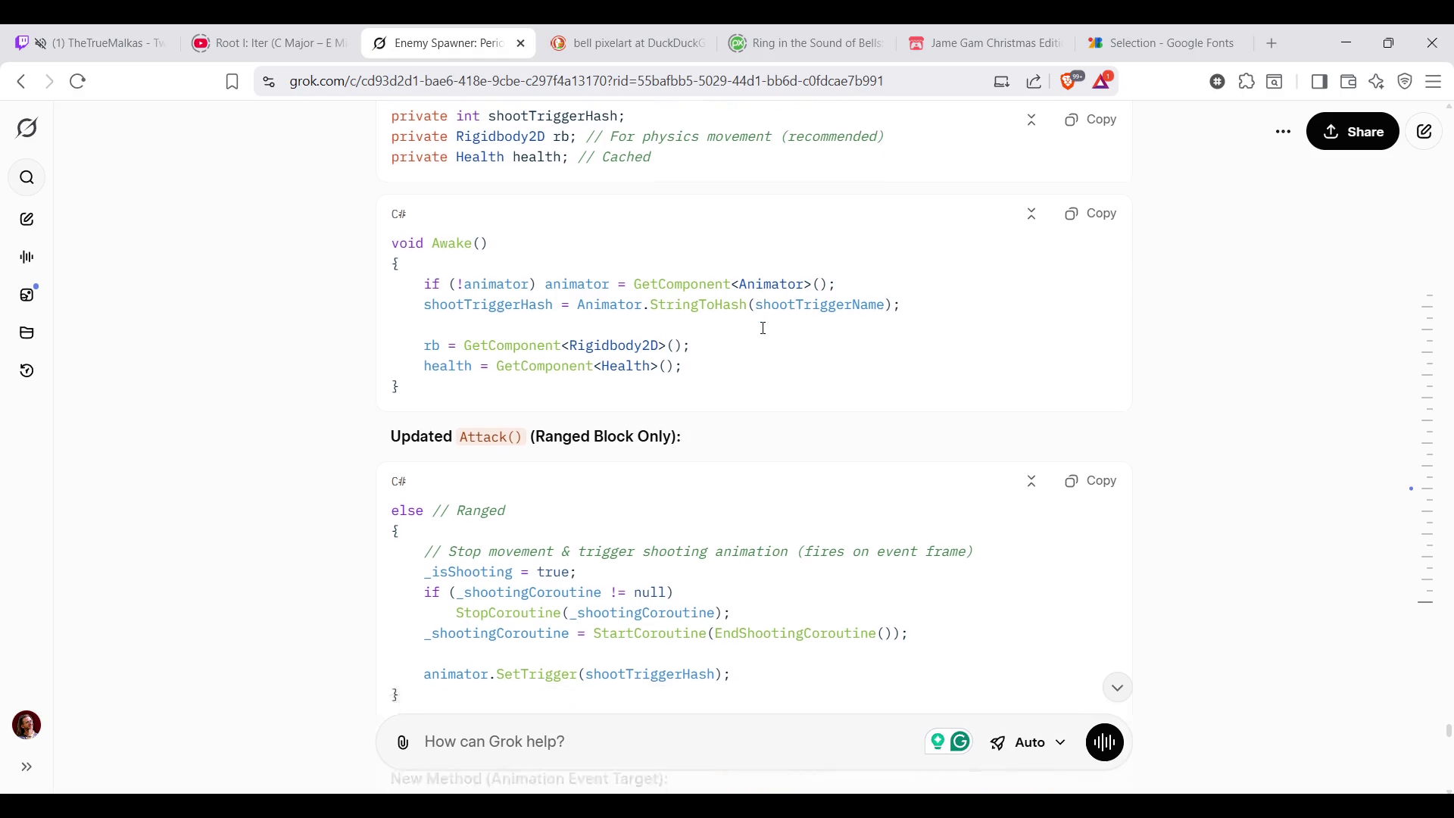
{"action": "scroll", "coordinate": [515, 410], "scroll_direction": "up", "scroll_amount": 1}
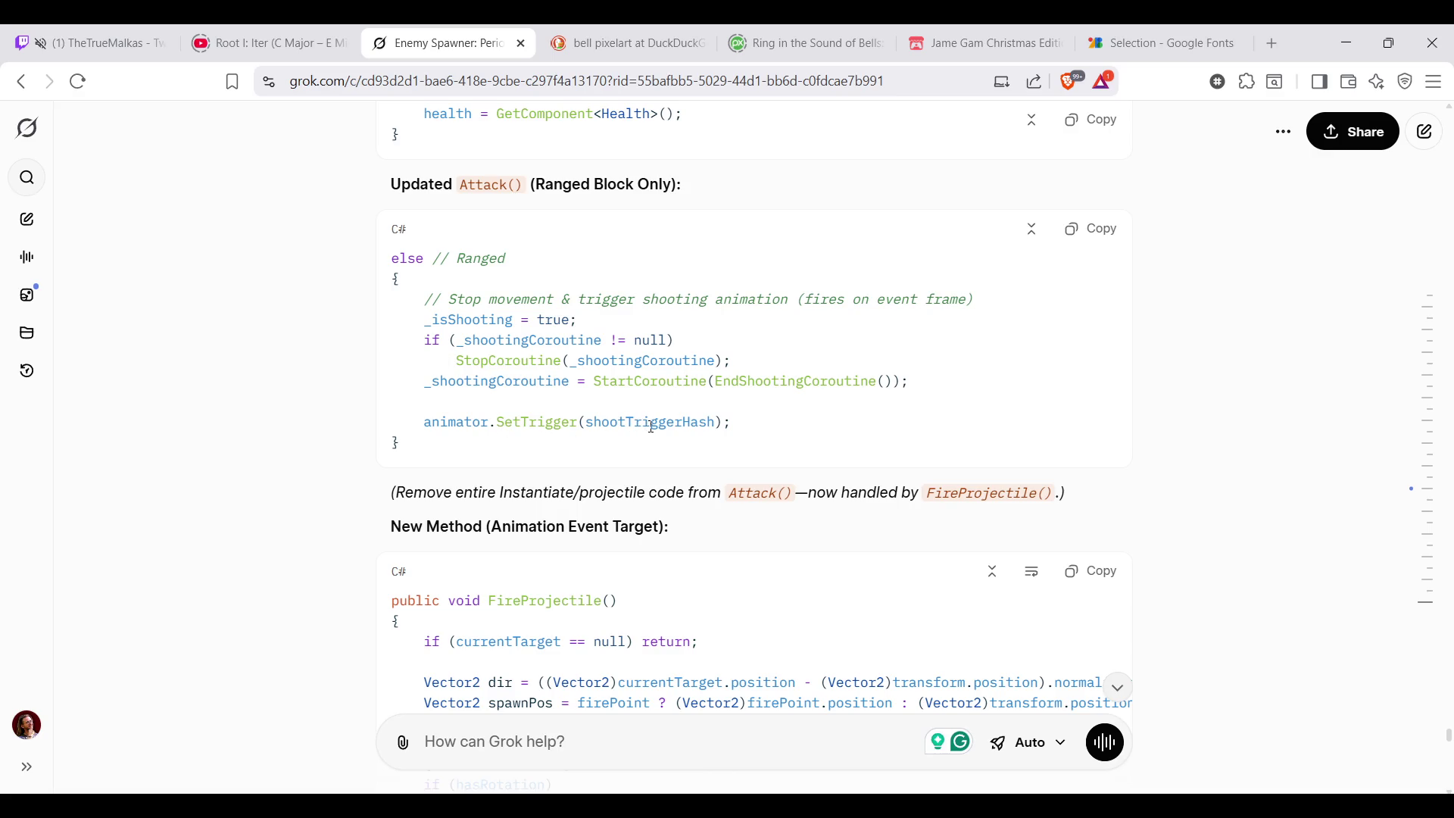
{"action": "scroll", "coordinate": [650, 426], "scroll_direction": "up", "scroll_amount": 2}
{"action": "scroll", "coordinate": [650, 426], "scroll_direction": "down", "scroll_amount": 3}
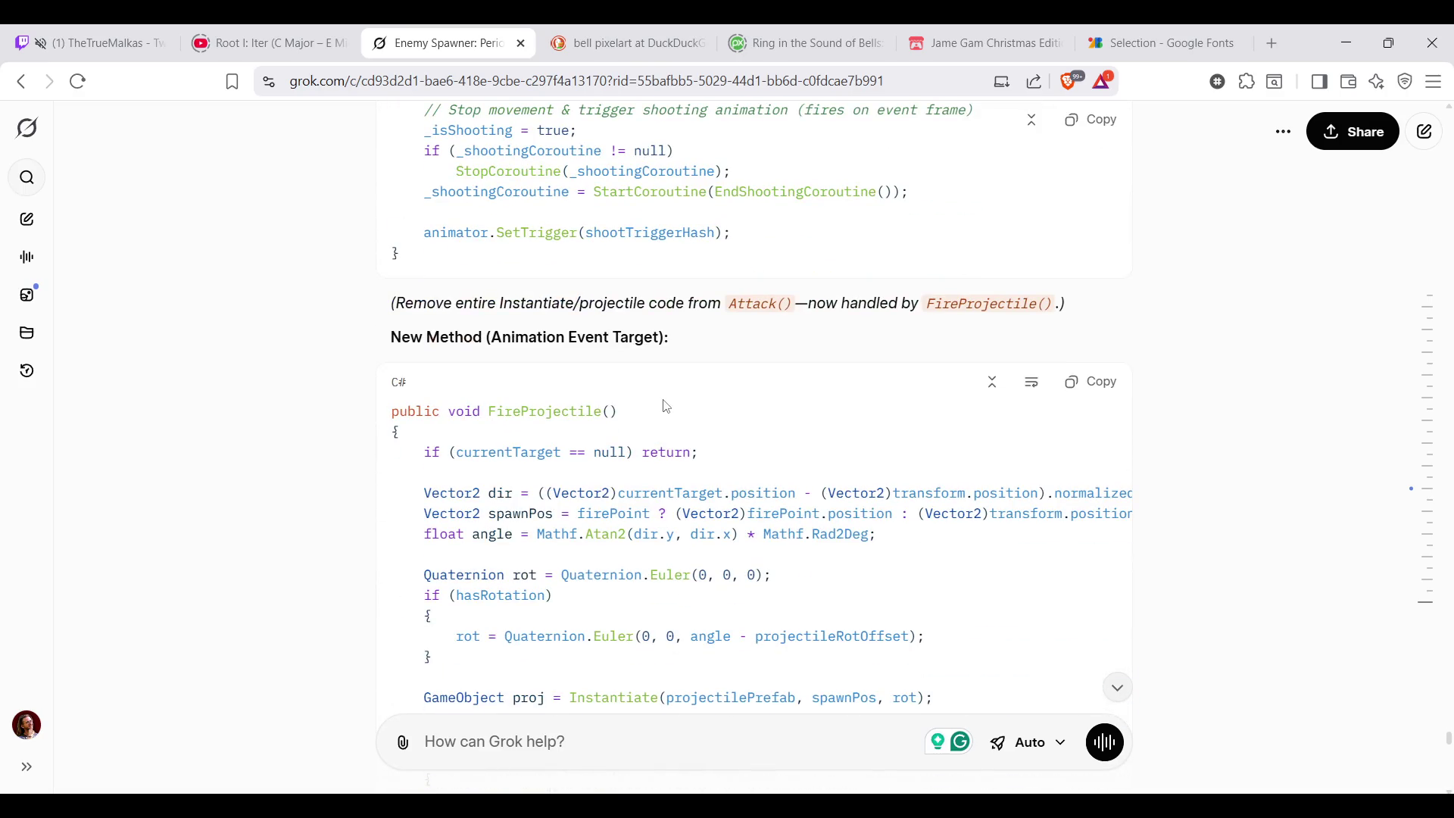
{"action": "left_click_drag", "start_coordinate": [391, 338], "coordinate": [669, 341]}
{"action": "left_click", "coordinate": [668, 341]}
{"action": "scroll", "coordinate": [683, 343], "scroll_direction": "down", "scroll_amount": 2}
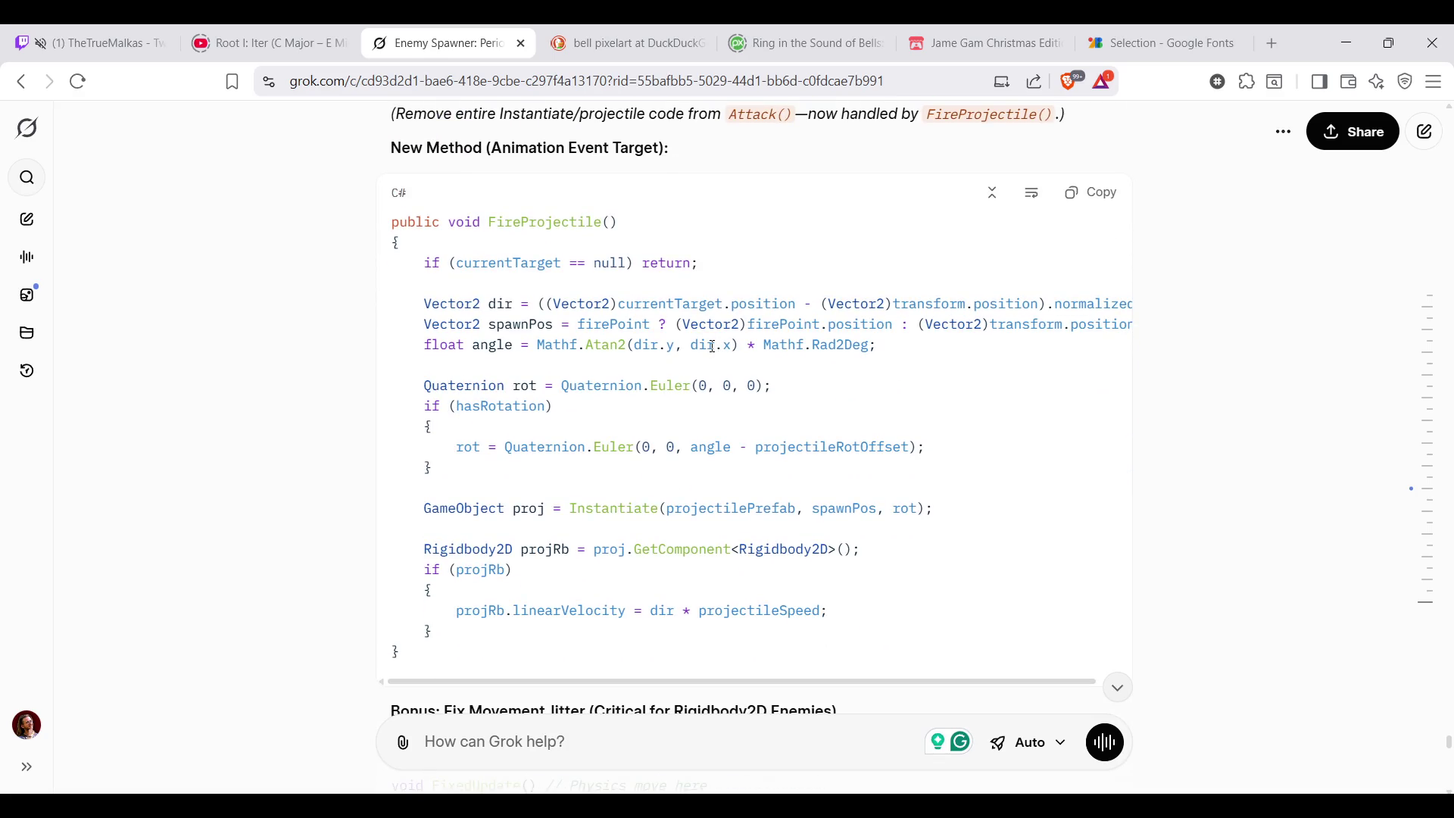
{"action": "scroll", "coordinate": [712, 344], "scroll_direction": "down", "scroll_amount": 3}
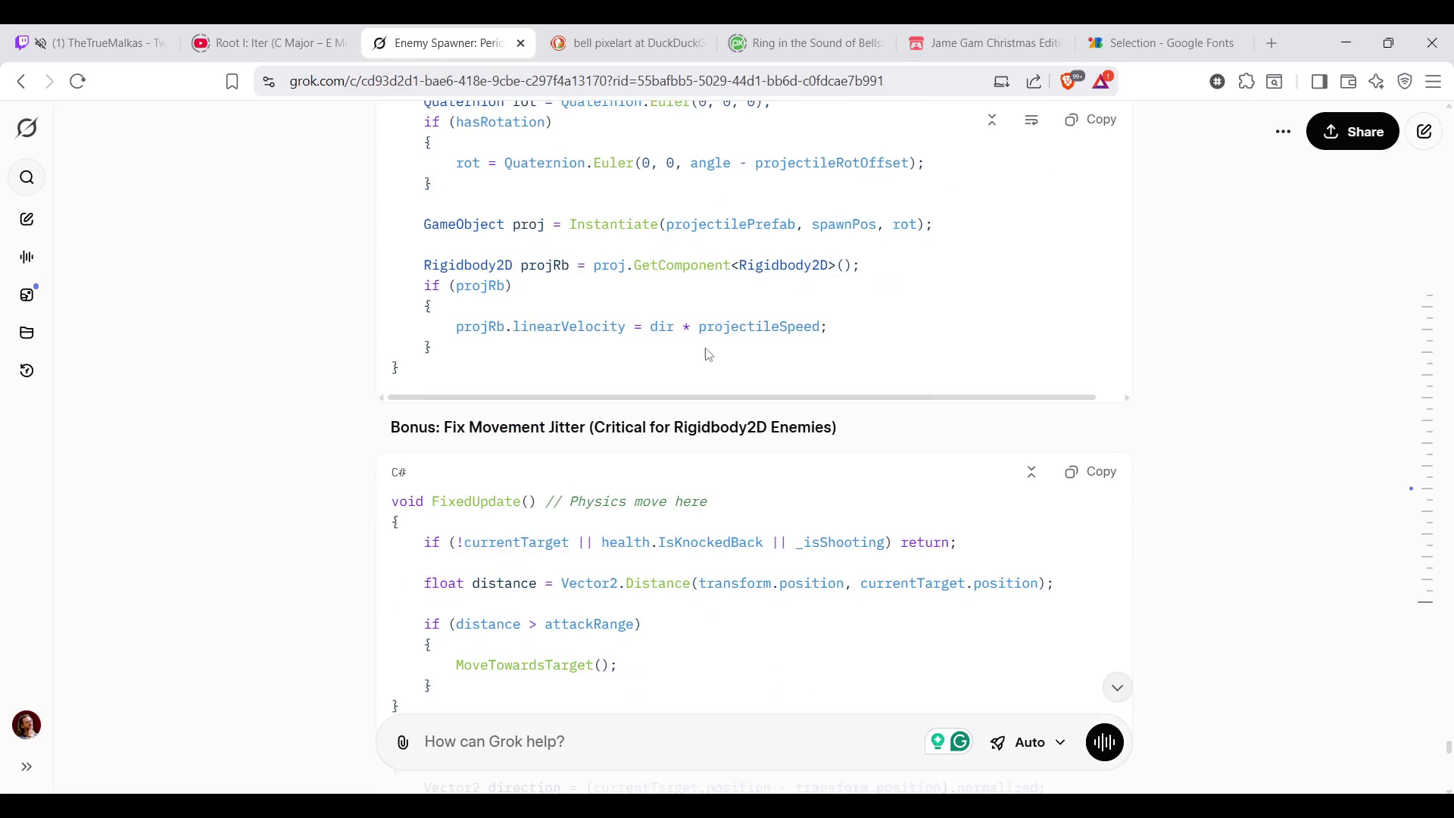
{"action": "scroll", "coordinate": [705, 355], "scroll_direction": "down", "scroll_amount": 1}
{"action": "scroll", "coordinate": [705, 354], "scroll_direction": "down", "scroll_amount": 1}
{"action": "scroll", "coordinate": [704, 355], "scroll_direction": "down", "scroll_amount": 2}
{"action": "scroll", "coordinate": [704, 355], "scroll_direction": "down", "scroll_amount": 2}
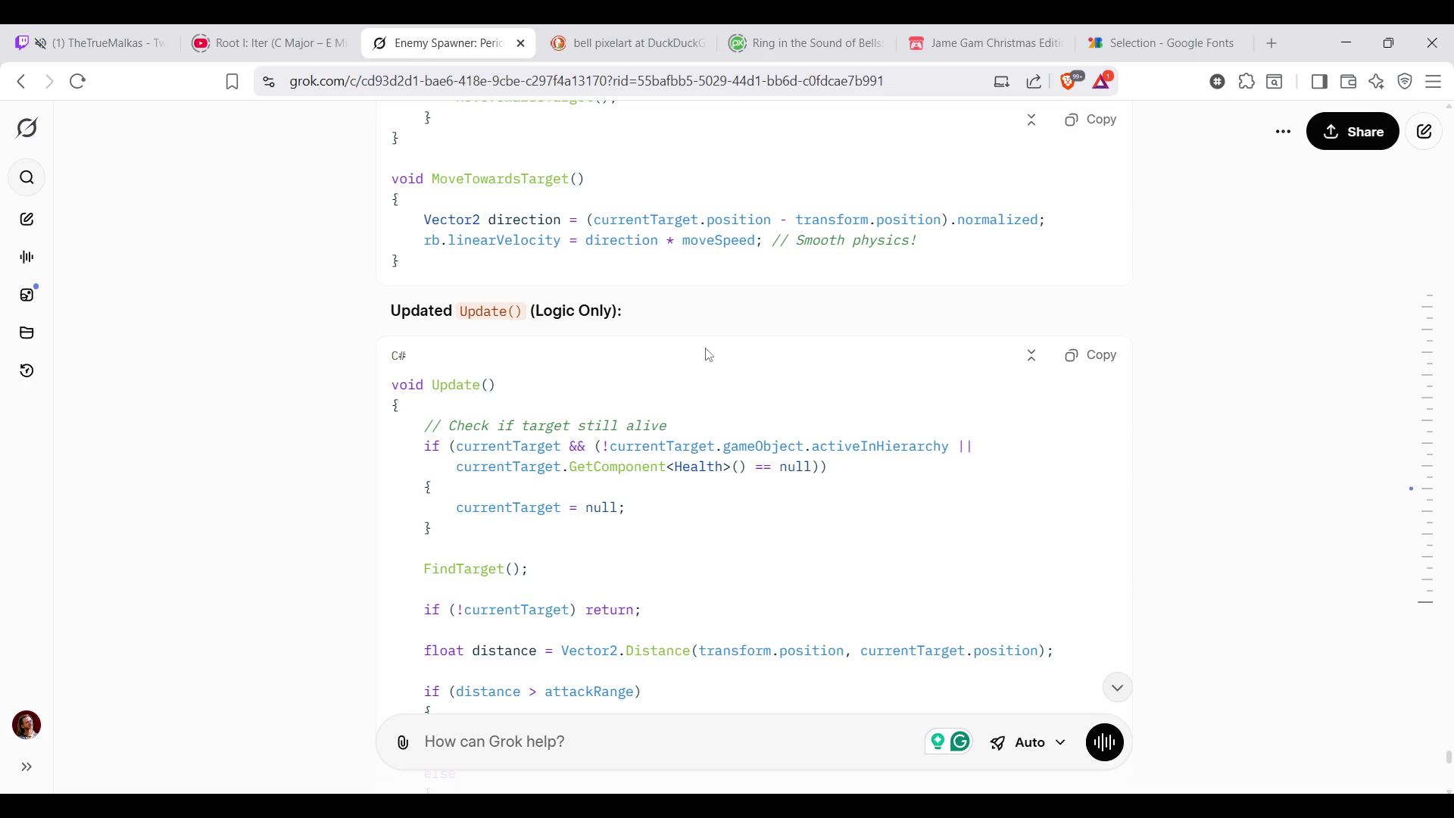
{"action": "scroll", "coordinate": [706, 355], "scroll_direction": "down", "scroll_amount": 3}
{"action": "scroll", "coordinate": [707, 347], "scroll_direction": "down", "scroll_amount": 1}
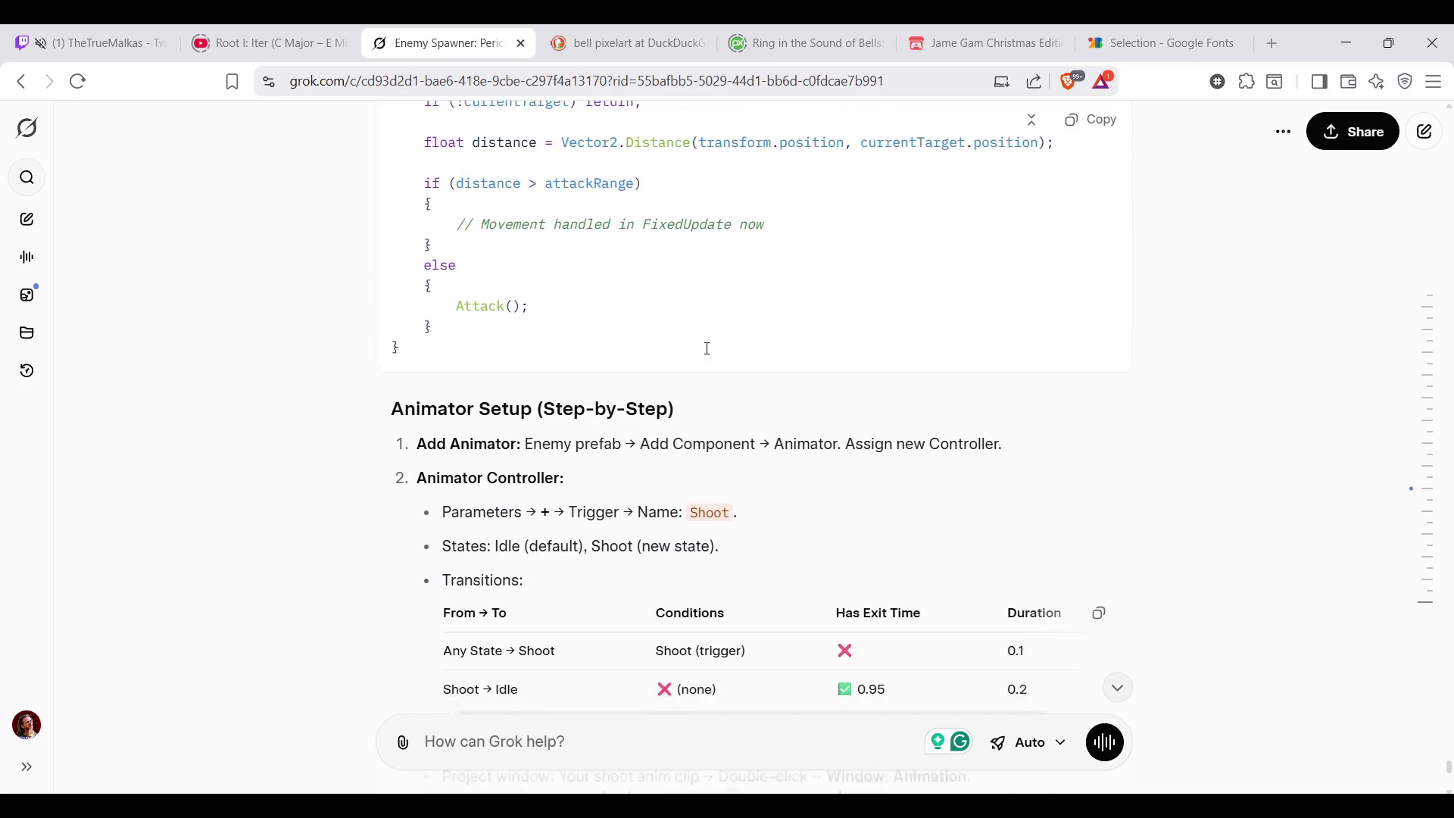
{"action": "scroll", "coordinate": [707, 348], "scroll_direction": "down", "scroll_amount": 2}
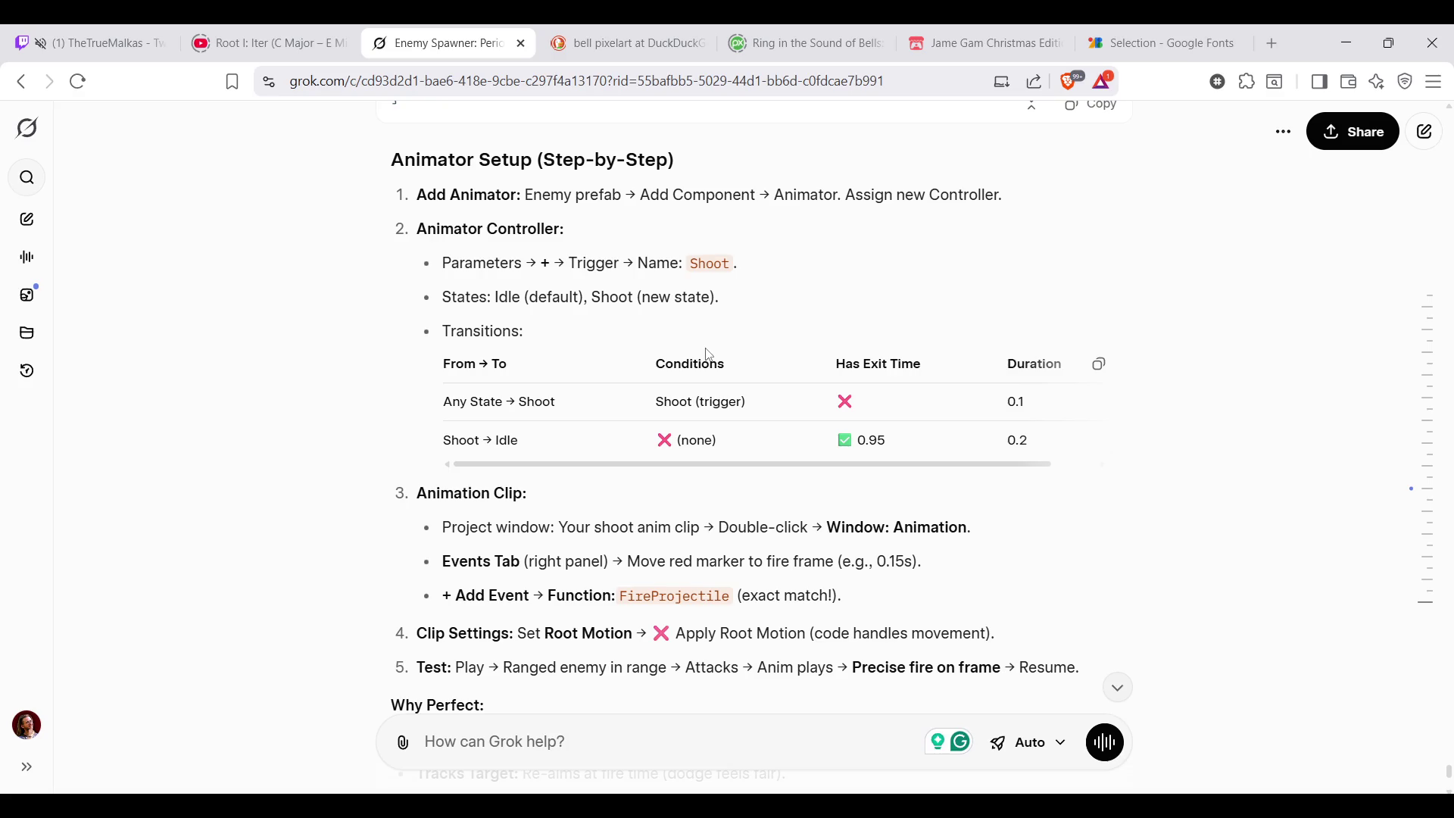
{"action": "scroll", "coordinate": [706, 354], "scroll_direction": "down", "scroll_amount": 3}
{"action": "scroll", "coordinate": [705, 355], "scroll_direction": "down", "scroll_amount": 1}
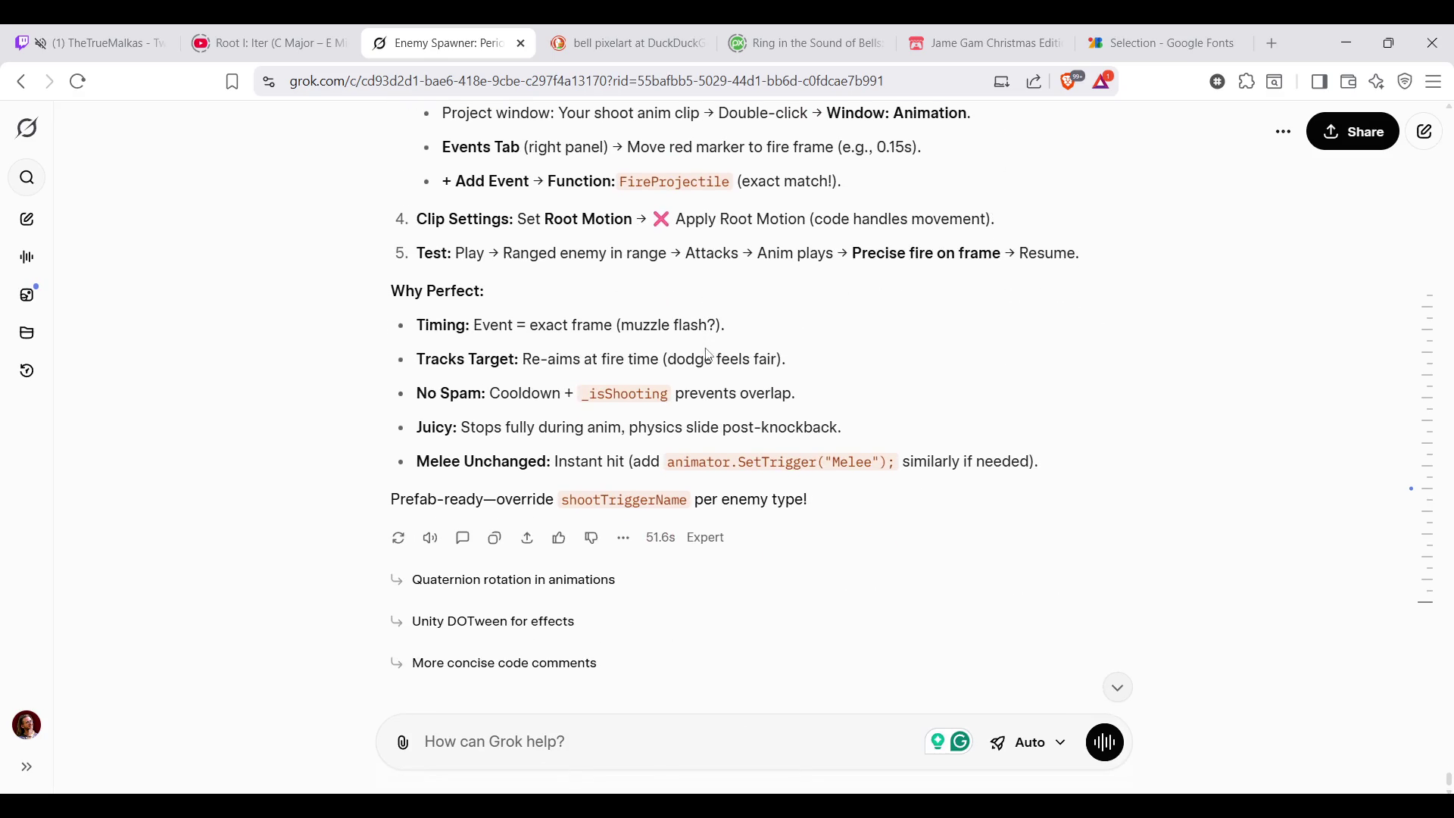
{"action": "scroll", "coordinate": [706, 377], "scroll_direction": "up", "scroll_amount": 1}
{"action": "scroll", "coordinate": [706, 377], "scroll_direction": "up", "scroll_amount": 5}
{"action": "scroll", "coordinate": [706, 378], "scroll_direction": "up", "scroll_amount": 3}
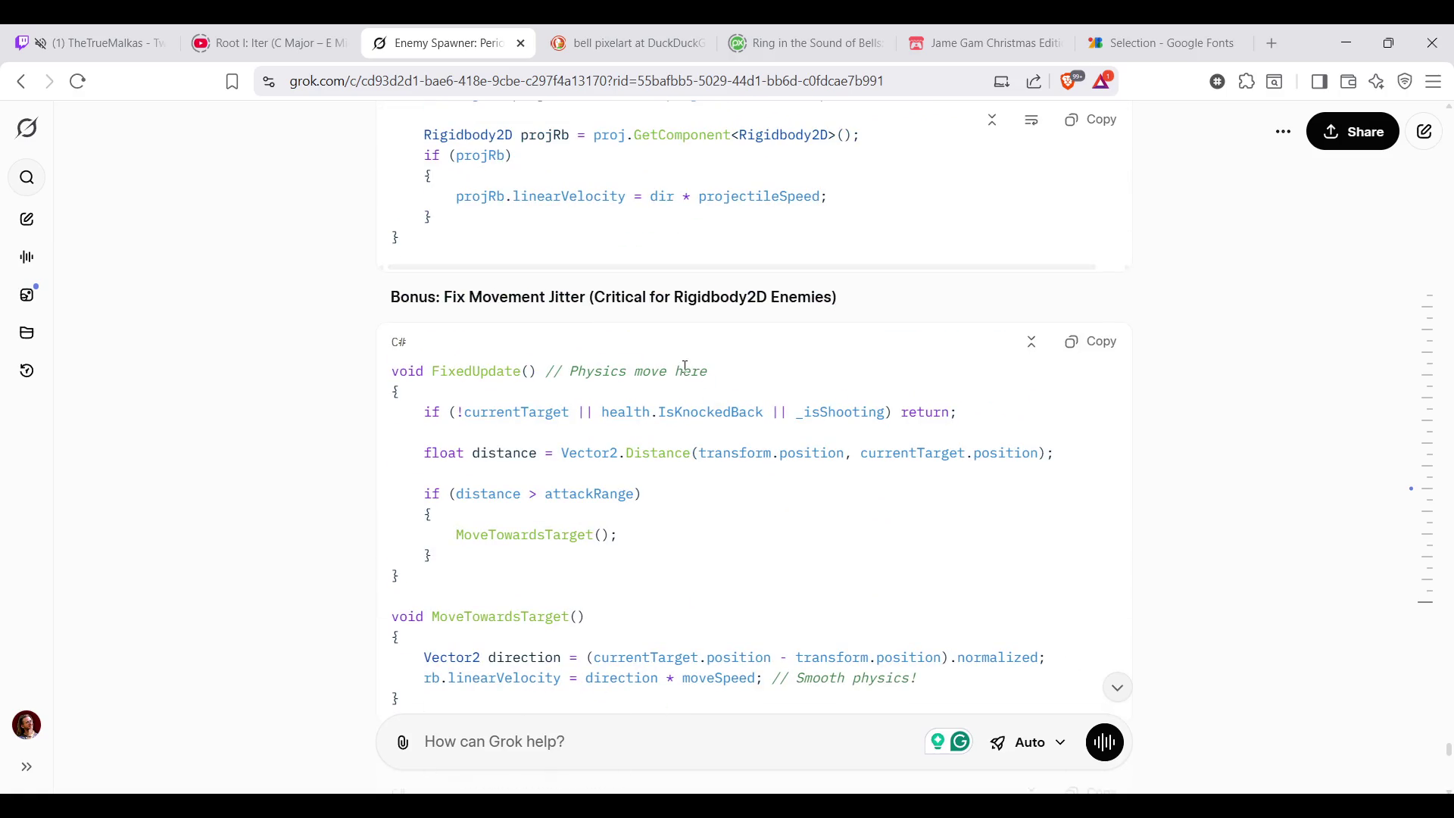
{"action": "scroll", "coordinate": [686, 367], "scroll_direction": "up", "scroll_amount": 2}
{"action": "scroll", "coordinate": [733, 387], "scroll_direction": "up", "scroll_amount": 3}
{"action": "scroll", "coordinate": [734, 393], "scroll_direction": "up", "scroll_amount": 1}
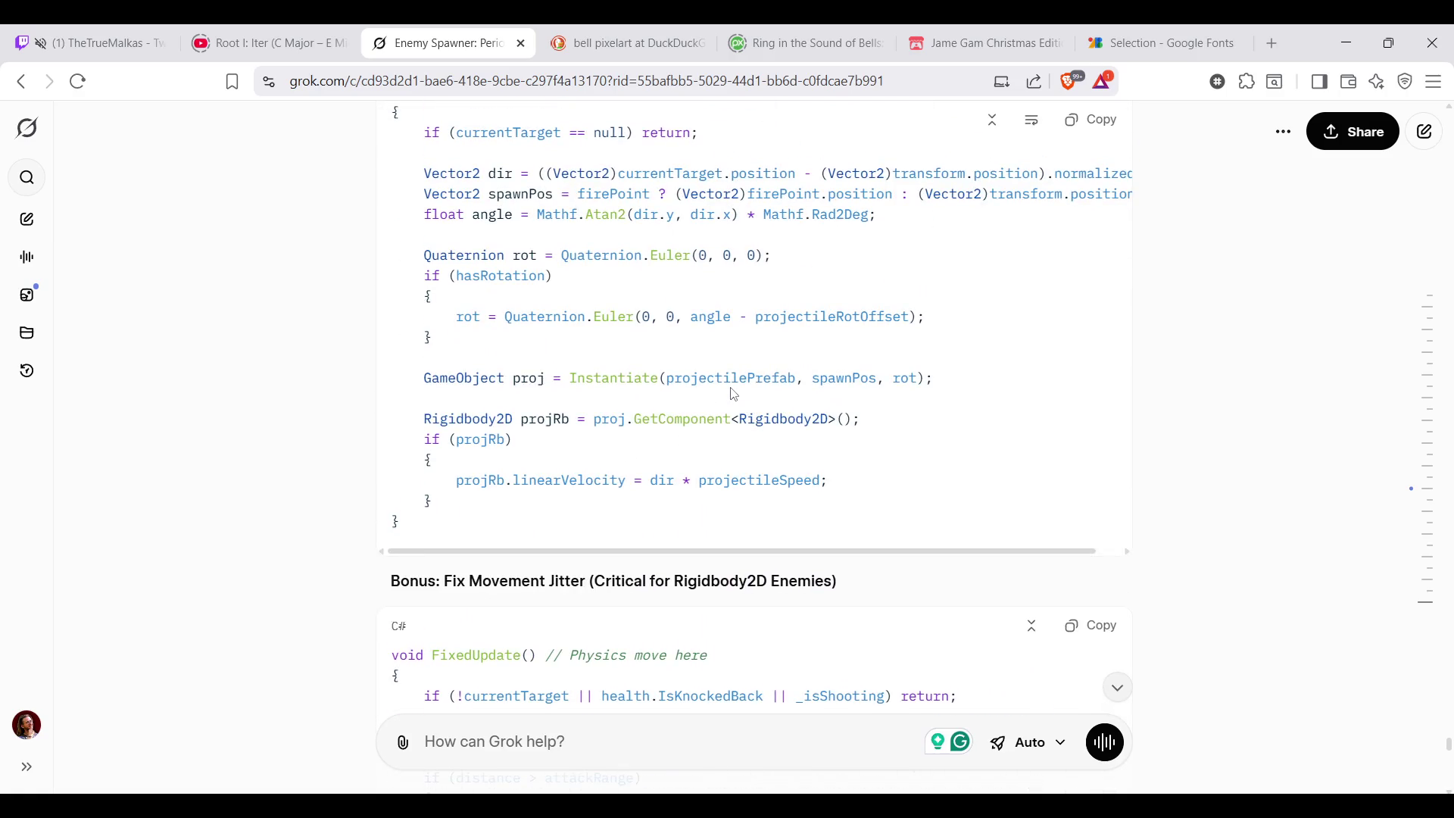
{"action": "scroll", "coordinate": [790, 412], "scroll_direction": "up", "scroll_amount": 2}
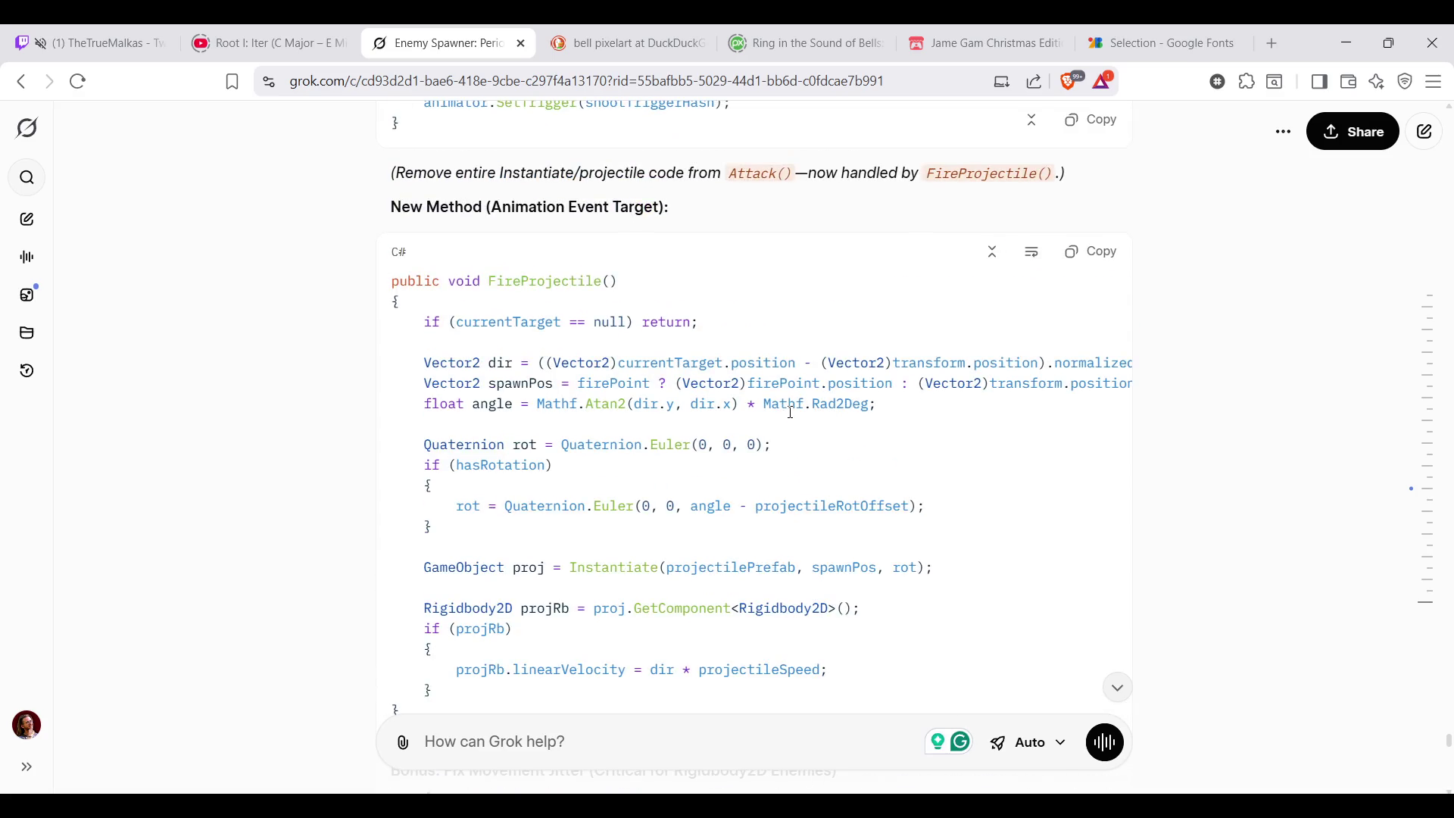
{"action": "scroll", "coordinate": [790, 411], "scroll_direction": "up", "scroll_amount": 5}
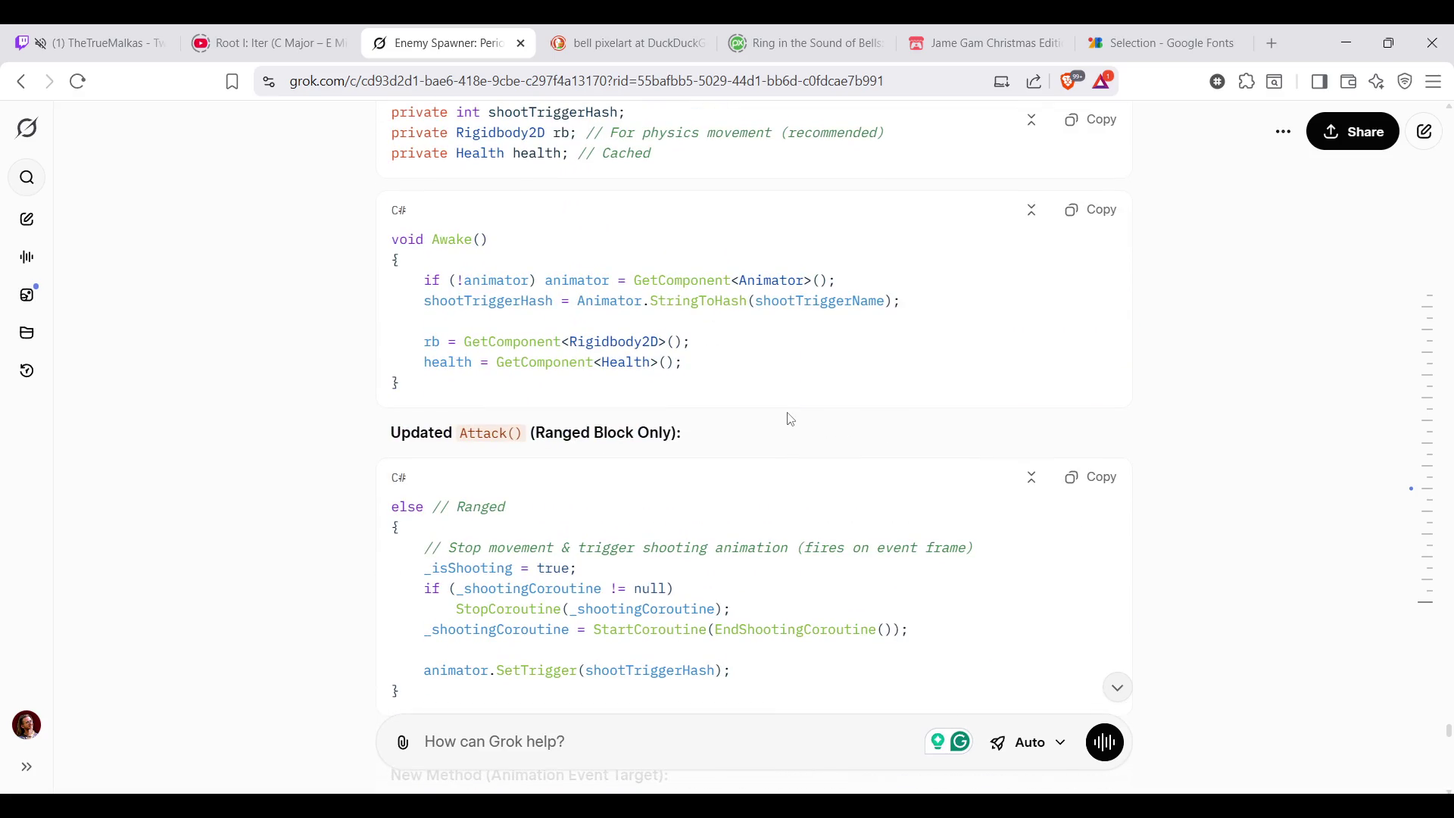
{"action": "scroll", "coordinate": [788, 418], "scroll_direction": "up", "scroll_amount": 2}
{"action": "scroll", "coordinate": [795, 418], "scroll_direction": "up", "scroll_amount": 5}
{"action": "scroll", "coordinate": [814, 416], "scroll_direction": "down", "scroll_amount": 3}
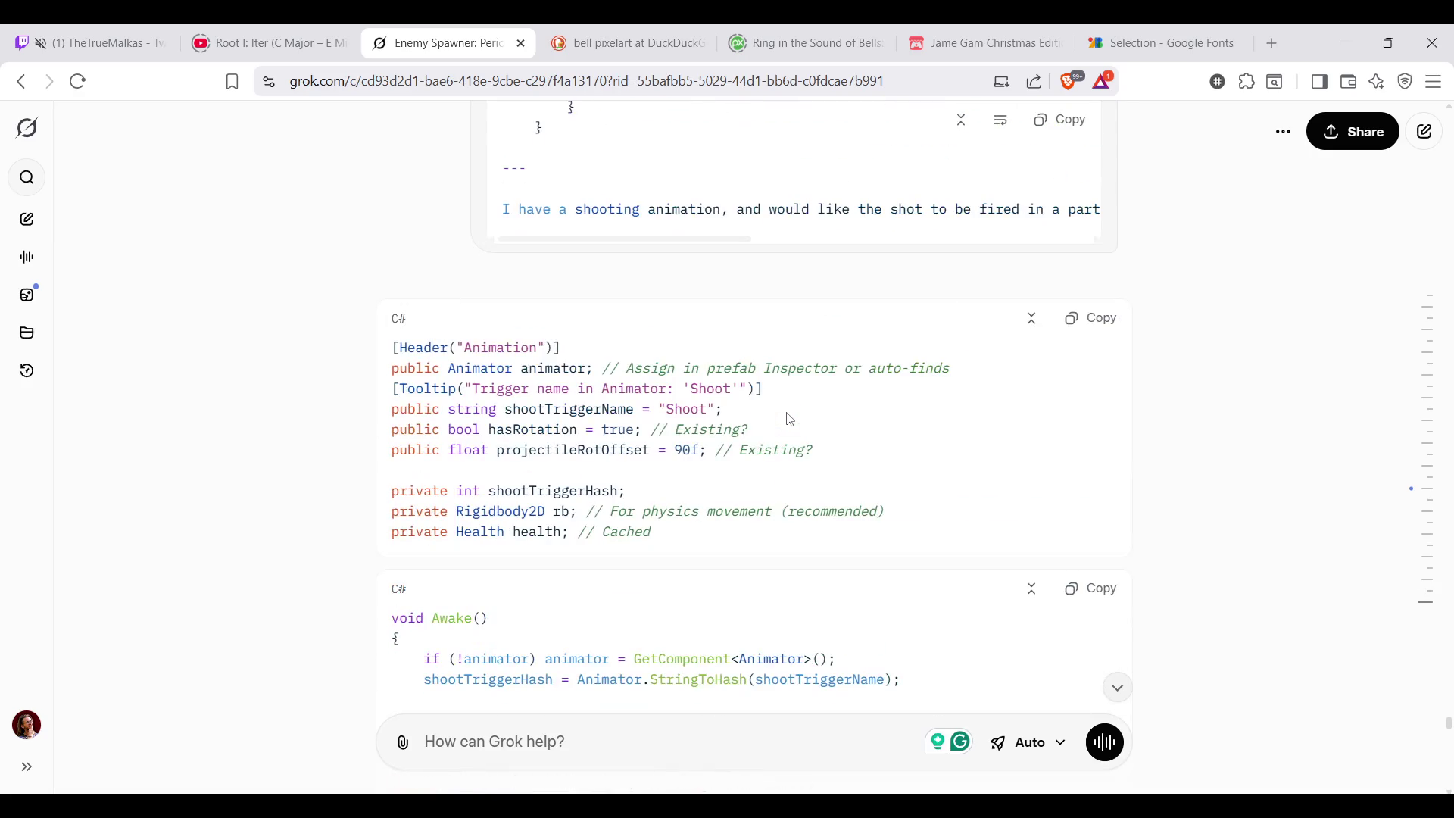
{"action": "key", "text": "alt+Tab"}
{"action": "scroll", "coordinate": [721, 539], "scroll_direction": "up", "scroll_amount": 5}
{"action": "scroll", "coordinate": [721, 538], "scroll_direction": "down", "scroll_amount": 2}
{"action": "scroll", "coordinate": [722, 539], "scroll_direction": "down", "scroll_amount": 1}
{"action": "scroll", "coordinate": [721, 539], "scroll_direction": "down", "scroll_amount": 2}
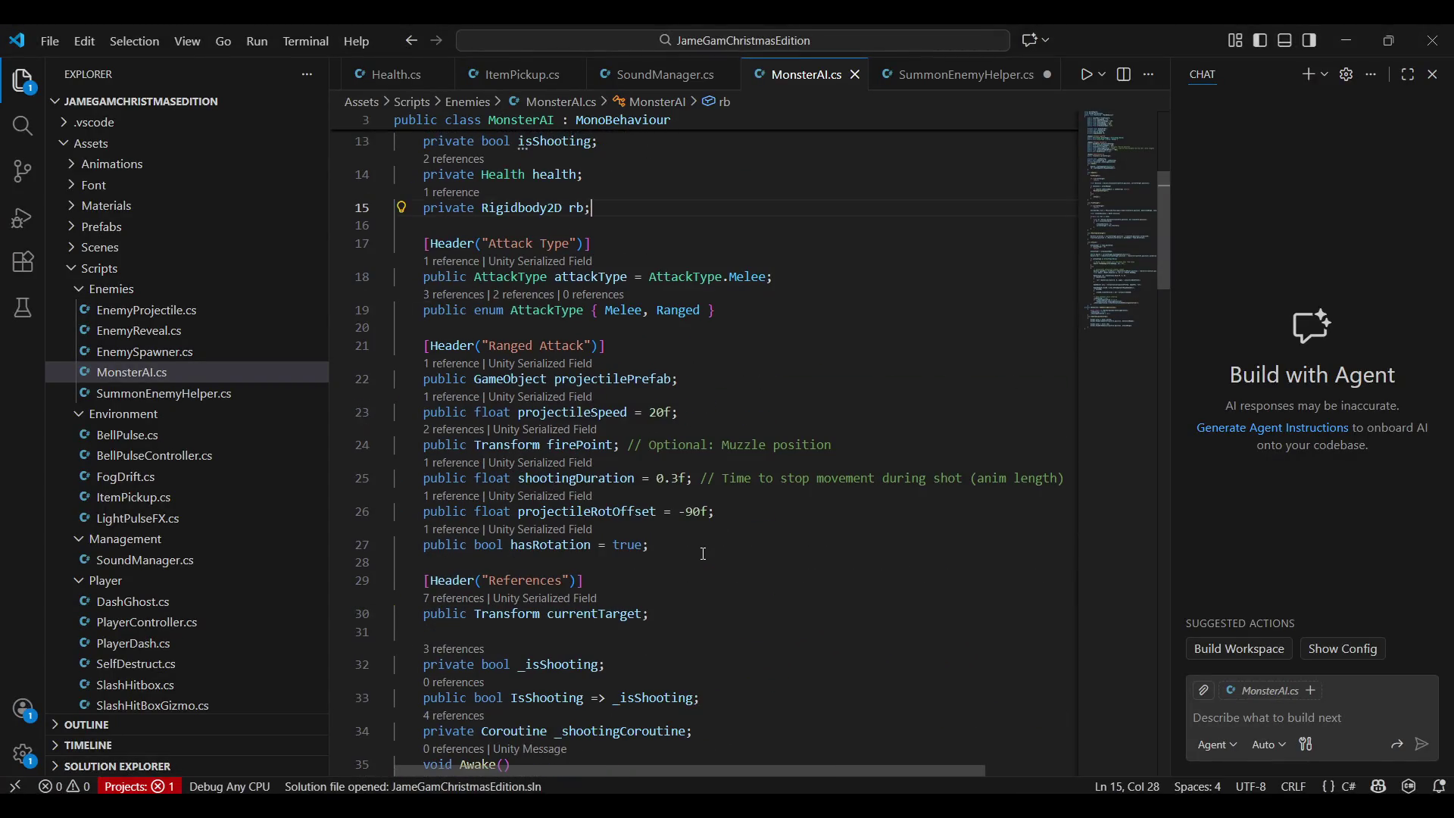
Copy Grok's Animation field block and paste it into MonsterAI.cs after the coroutine field
{"action": "key", "text": "alt+Tab"}
{"action": "key", "text": "alt+Tab"}
{"action": "scroll", "coordinate": [770, 402], "scroll_direction": "up", "scroll_amount": 2}
{"action": "scroll", "coordinate": [770, 402], "scroll_direction": "up", "scroll_amount": 2}
{"action": "scroll", "coordinate": [770, 402], "scroll_direction": "down", "scroll_amount": 5}
{"action": "scroll", "coordinate": [770, 403], "scroll_direction": "down", "scroll_amount": 2}
{"action": "scroll", "coordinate": [770, 402], "scroll_direction": "down", "scroll_amount": 2}
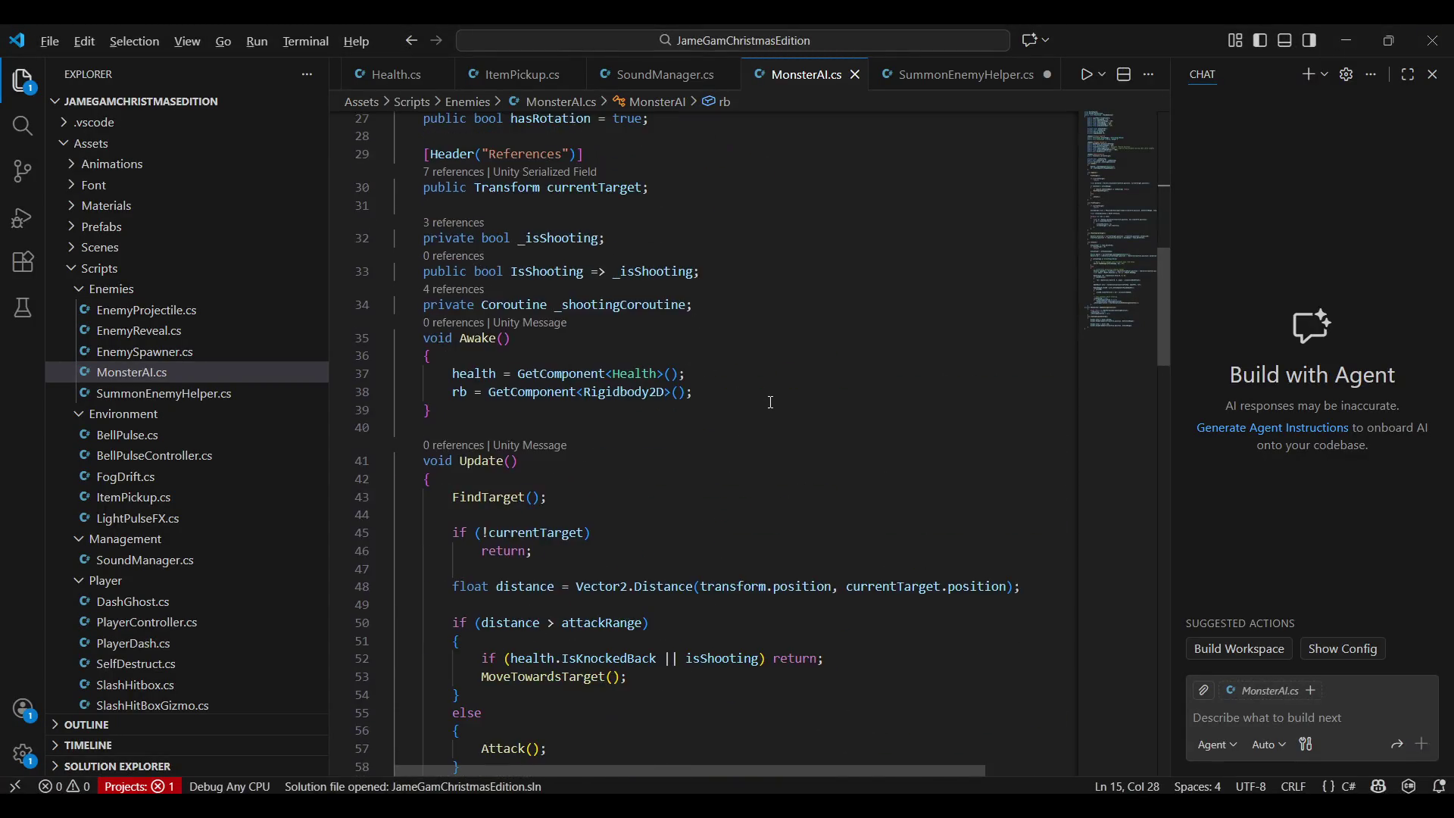
{"action": "key", "text": "alt+Tab"}
{"action": "mouse_move", "coordinate": [393, 347]}
{"action": "left_mouse_down"}
{"action": "mouse_move", "coordinate": [811, 450]}
{"action": "mouse_move", "coordinate": [864, 542]}
{"action": "left_mouse_up"}
{"action": "key", "text": "ctrl+c"}
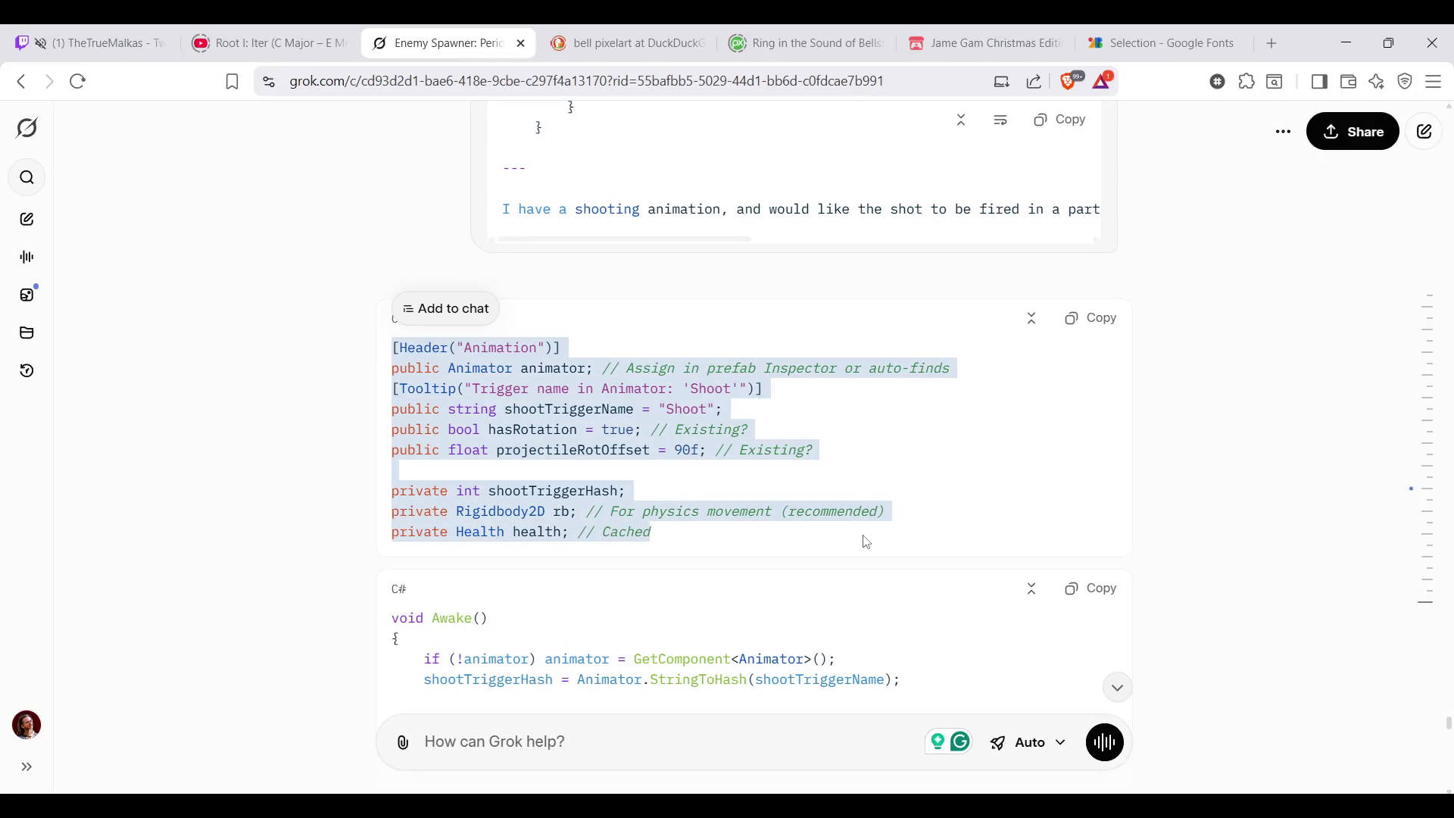
{"action": "key", "text": "alt+Tab"}
{"action": "left_click", "coordinate": [780, 299]}
{"action": "key", "text": "ctrl+v"}
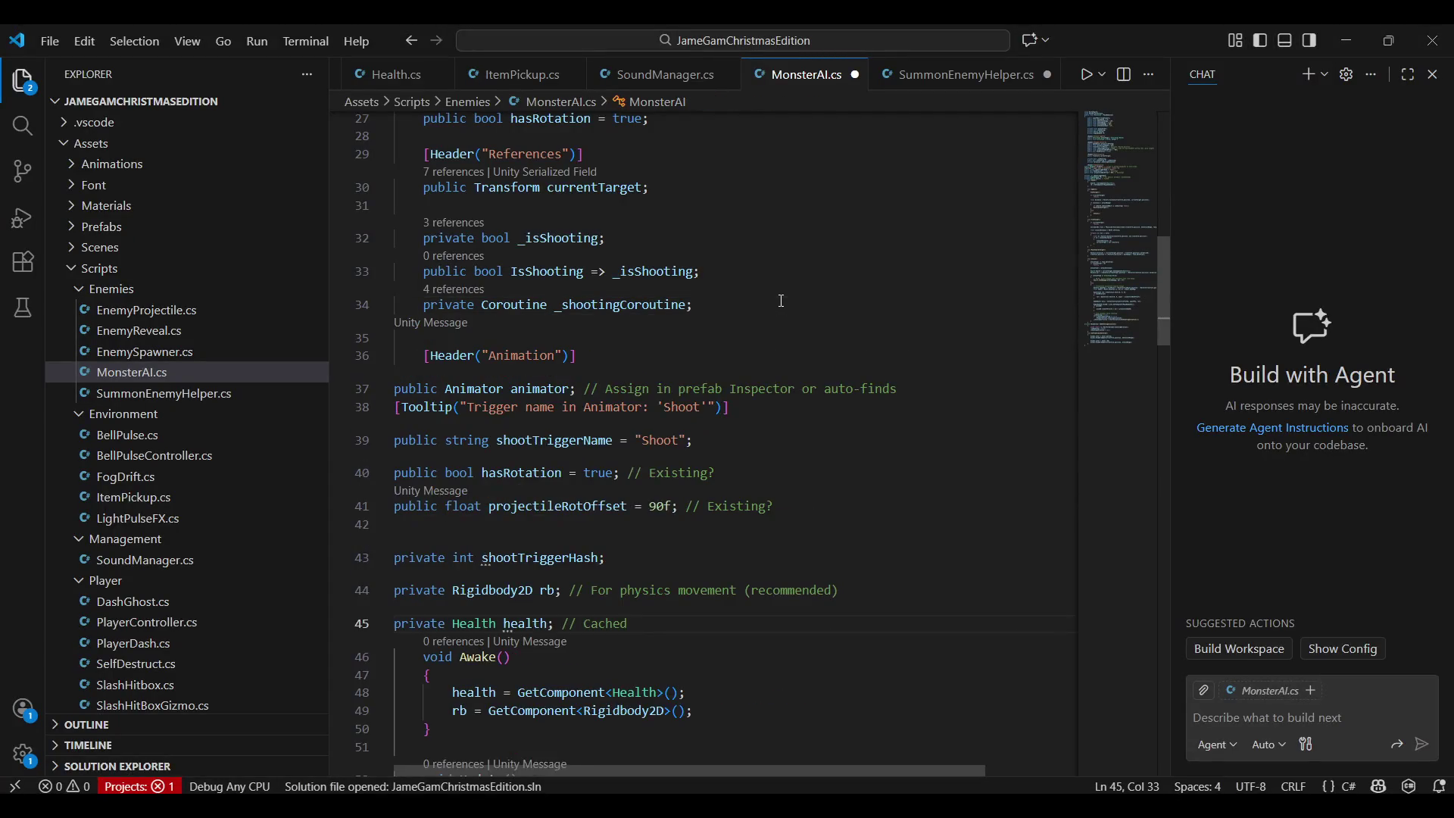
Indent the pasted animator, shootTriggerName and shootTriggerHash fields and compare them against the chat reply
{"action": "left_click_drag", "start_coordinate": [631, 609], "coordinate": [393, 372]}
{"action": "key", "text": "Tab"}
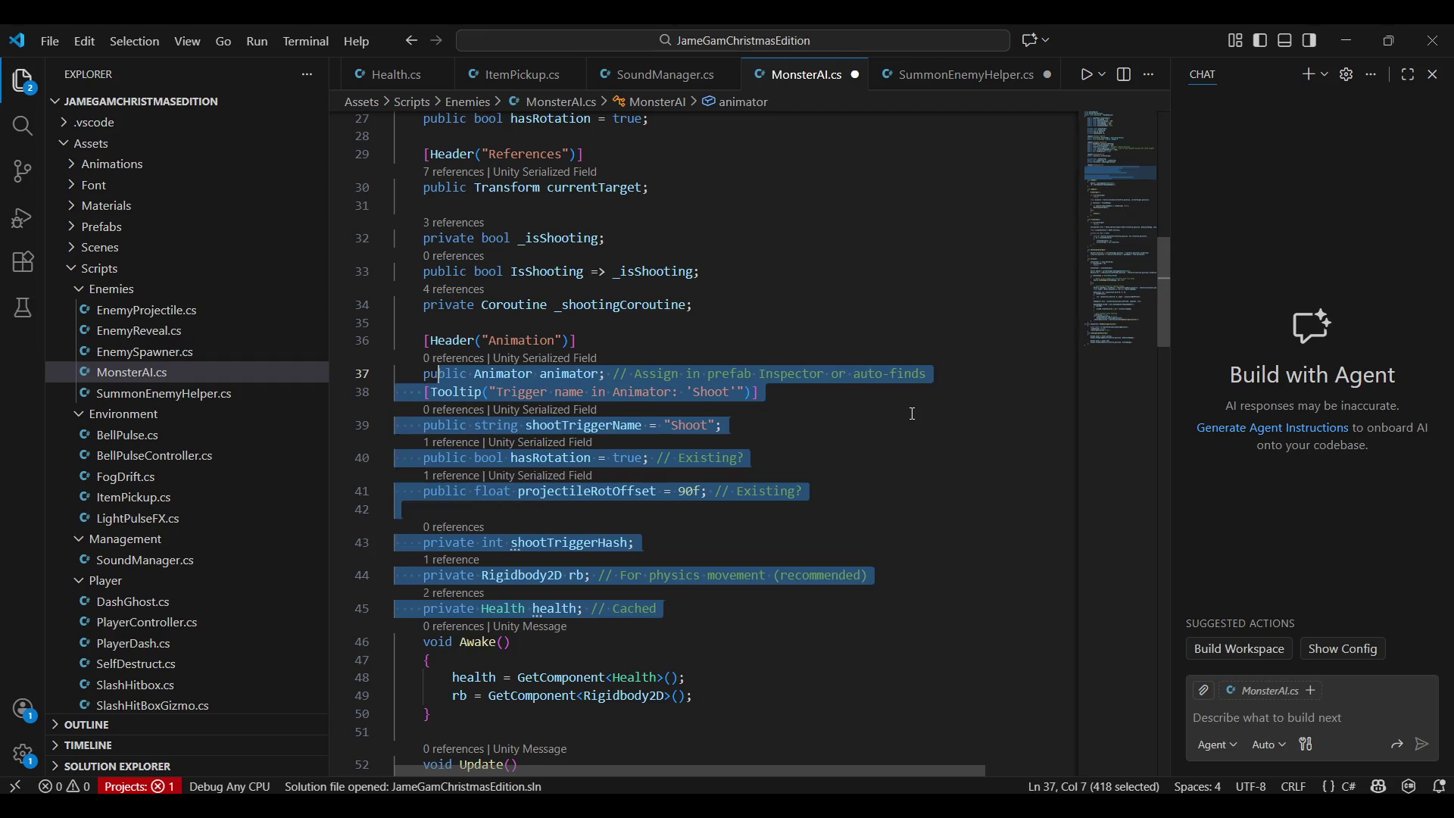
{"action": "left_click_drag", "start_coordinate": [933, 372], "coordinate": [614, 391]}
{"action": "left_click", "coordinate": [636, 392]}
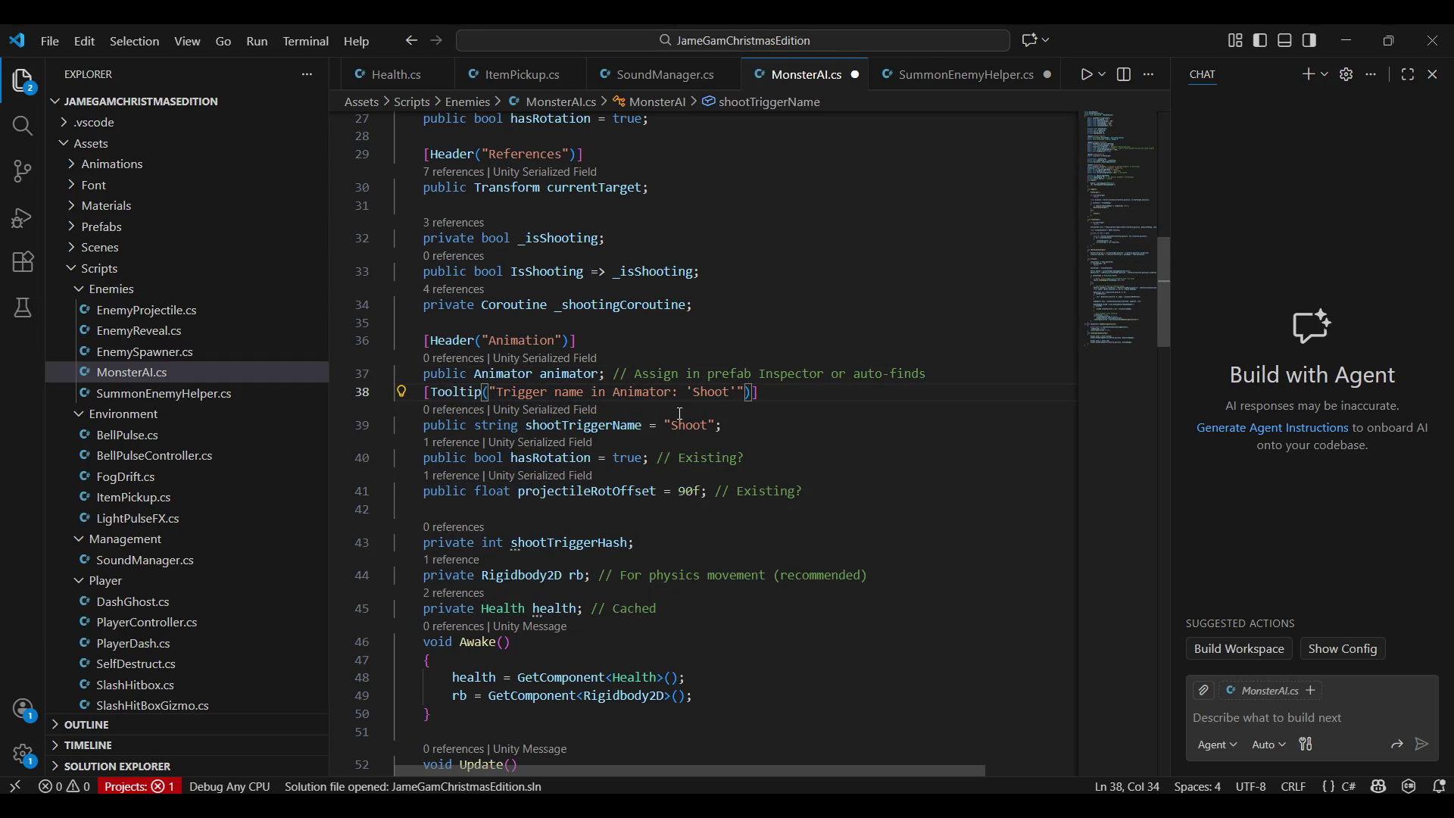
{"action": "scroll", "coordinate": [708, 444], "scroll_direction": "down", "scroll_amount": 5}
{"action": "scroll", "coordinate": [711, 441], "scroll_direction": "down", "scroll_amount": 4}
{"action": "scroll", "coordinate": [715, 438], "scroll_direction": "down", "scroll_amount": 2}
{"action": "scroll", "coordinate": [716, 436], "scroll_direction": "down", "scroll_amount": 1}
{"action": "key", "text": "alt+Tab"}
{"action": "scroll", "coordinate": [714, 436], "scroll_direction": "down", "scroll_amount": 3}
{"action": "scroll", "coordinate": [715, 435], "scroll_direction": "down", "scroll_amount": 3}
{"action": "key", "text": "alt+Tab"}
{"action": "scroll", "coordinate": [706, 434], "scroll_direction": "down", "scroll_amount": 1}
{"action": "scroll", "coordinate": [706, 432], "scroll_direction": "up", "scroll_amount": 5}
{"action": "scroll", "coordinate": [705, 433], "scroll_direction": "up", "scroll_amount": 5}
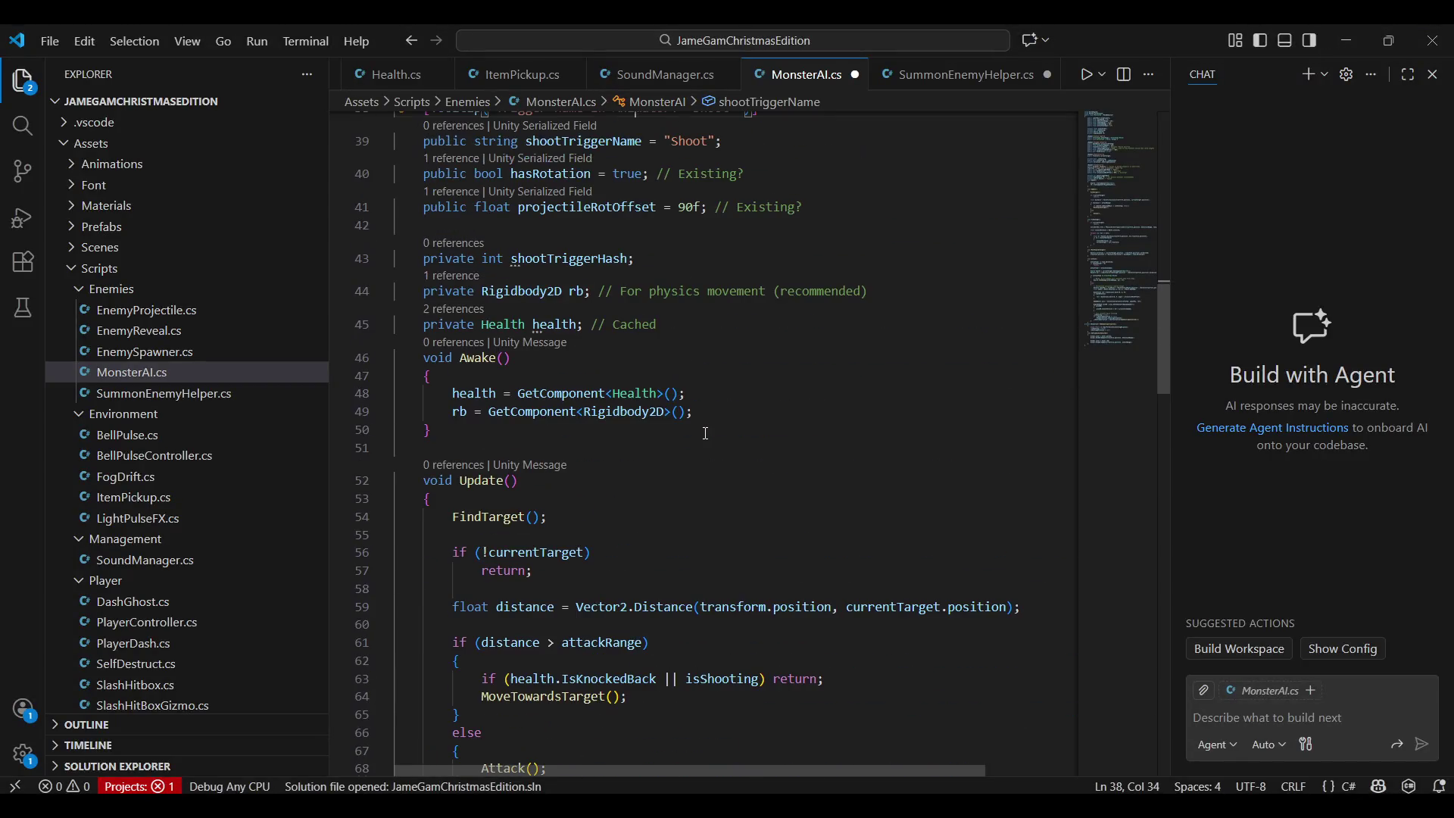
{"action": "key", "text": "alt+Tab"}
Select and copy the two new Awake lines from Grok's reply and switch to MonsterAI.cs
{"action": "left_click_drag", "start_coordinate": [408, 376], "coordinate": [714, 407]}
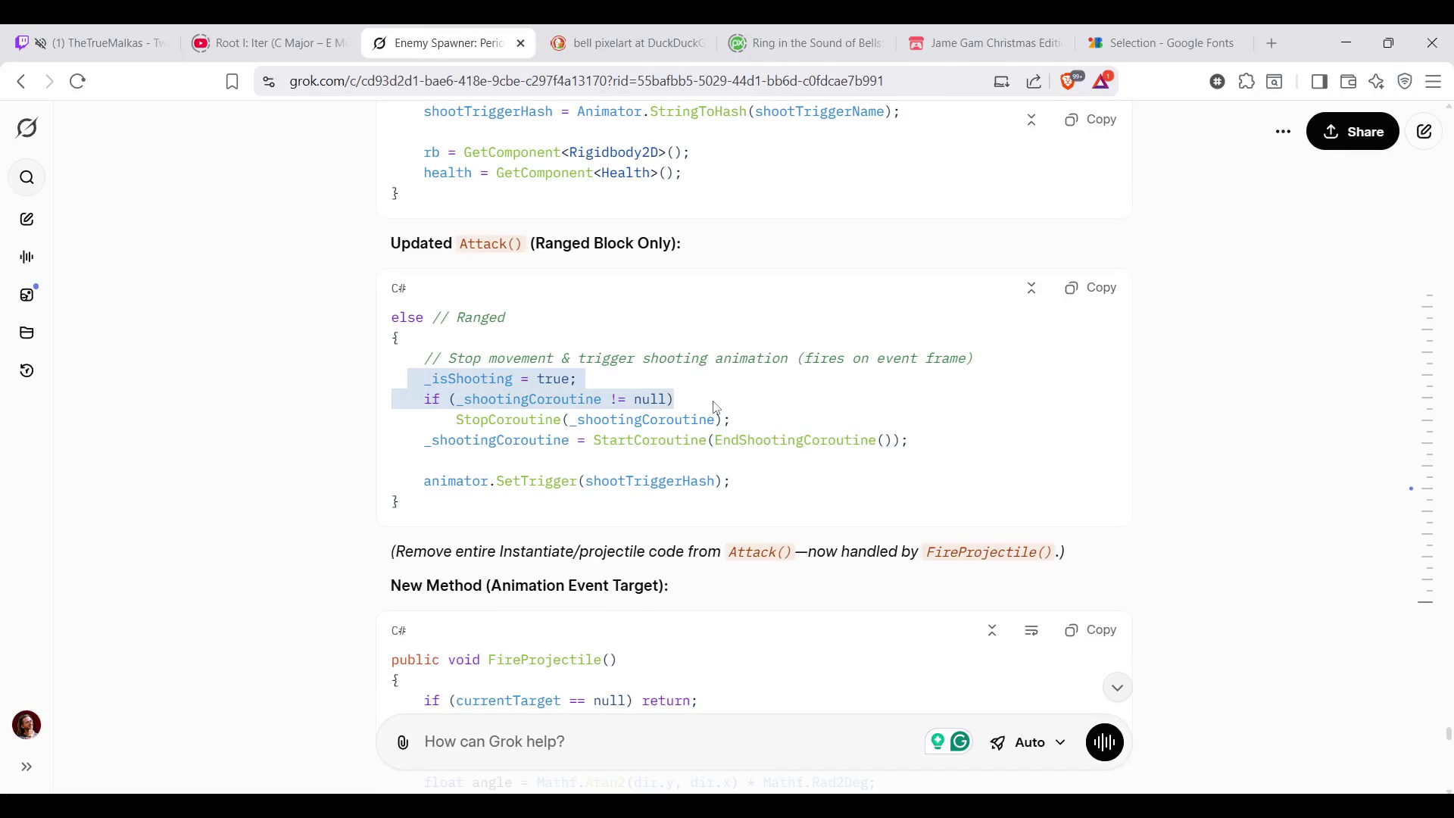
{"action": "scroll", "coordinate": [715, 407], "scroll_direction": "up", "scroll_amount": 4}
{"action": "scroll", "coordinate": [715, 407], "scroll_direction": "down", "scroll_amount": 2}
{"action": "left_click", "coordinate": [449, 372]}
{"action": "left_click_drag", "start_coordinate": [449, 372], "coordinate": [792, 393]}
{"action": "left_click", "coordinate": [916, 401]}
{"action": "mouse_move", "coordinate": [916, 401]}
{"action": "left_mouse_down"}
{"action": "mouse_move", "coordinate": [446, 395]}
{"action": "mouse_move", "coordinate": [423, 374]}
{"action": "left_mouse_up"}
{"action": "key", "text": "ctrl+c"}
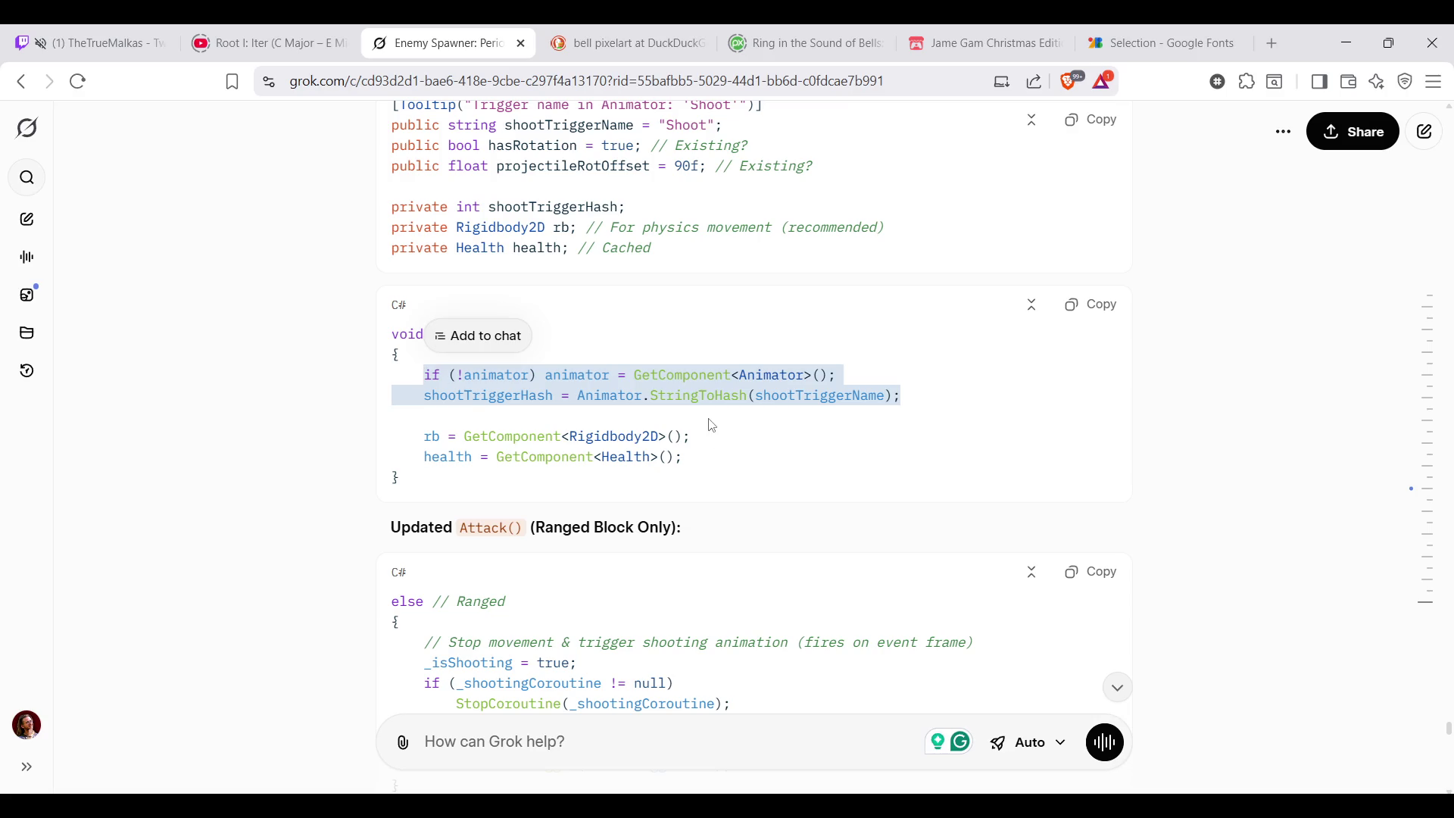
{"action": "left_click", "coordinate": [834, 402]}
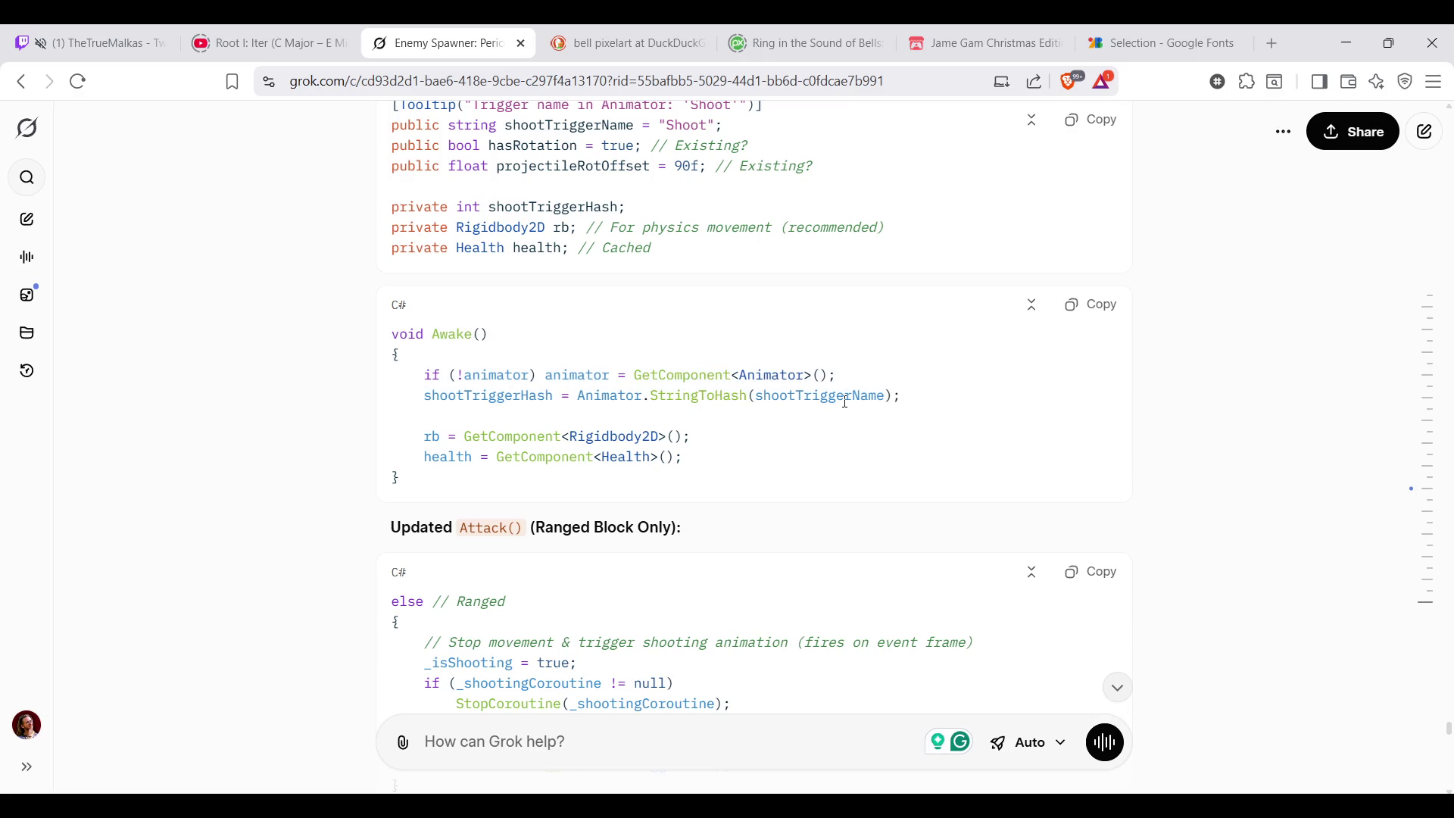
{"action": "key", "text": "alt+Tab"}
Paste the Animator fetch and shootTriggerHash lines into Awake, indent them, and return to the Grok chat
{"action": "left_click", "coordinate": [452, 394]}
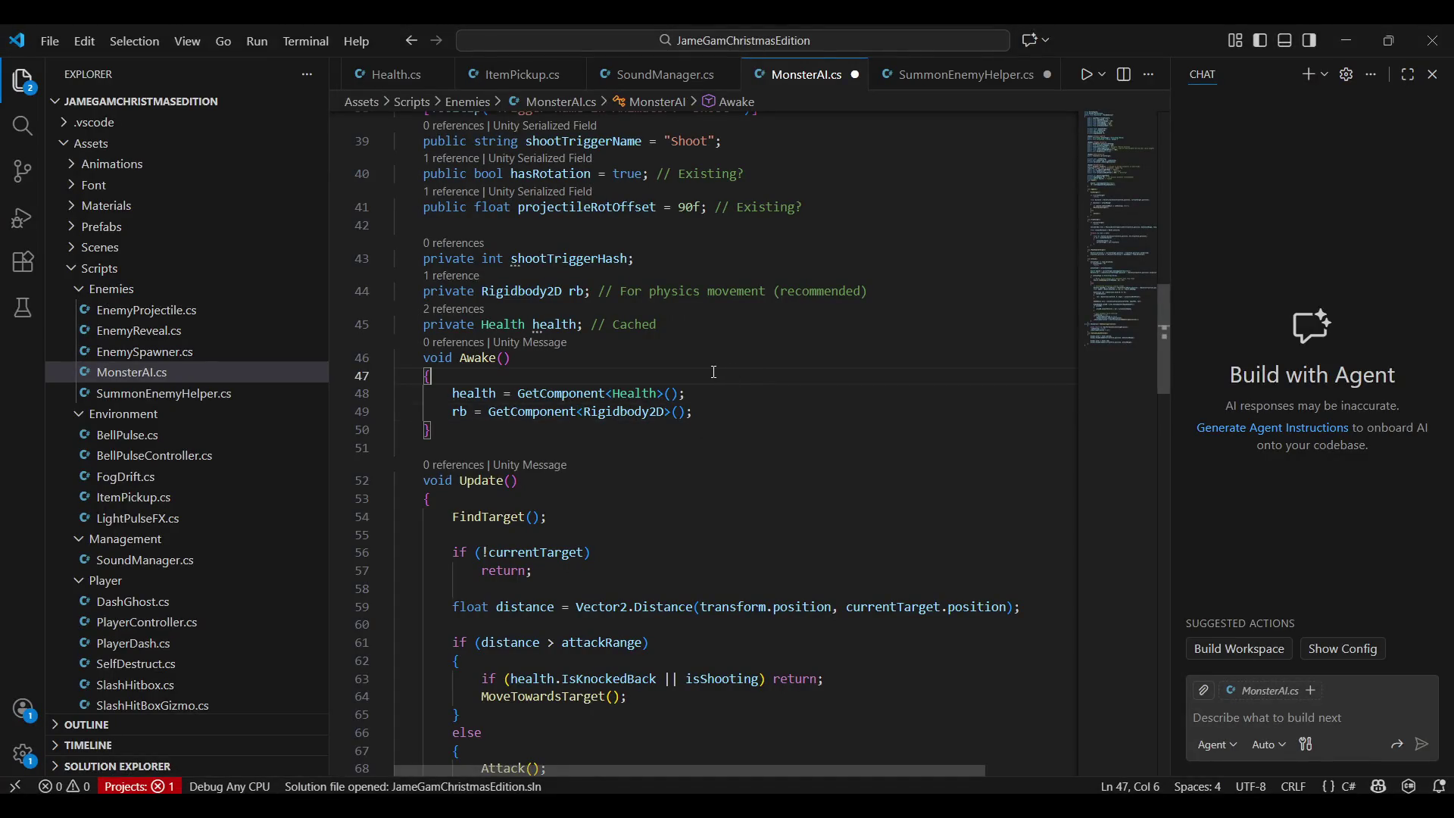
{"action": "key", "text": "ctrl+v"}
{"action": "key", "text": "Return"}
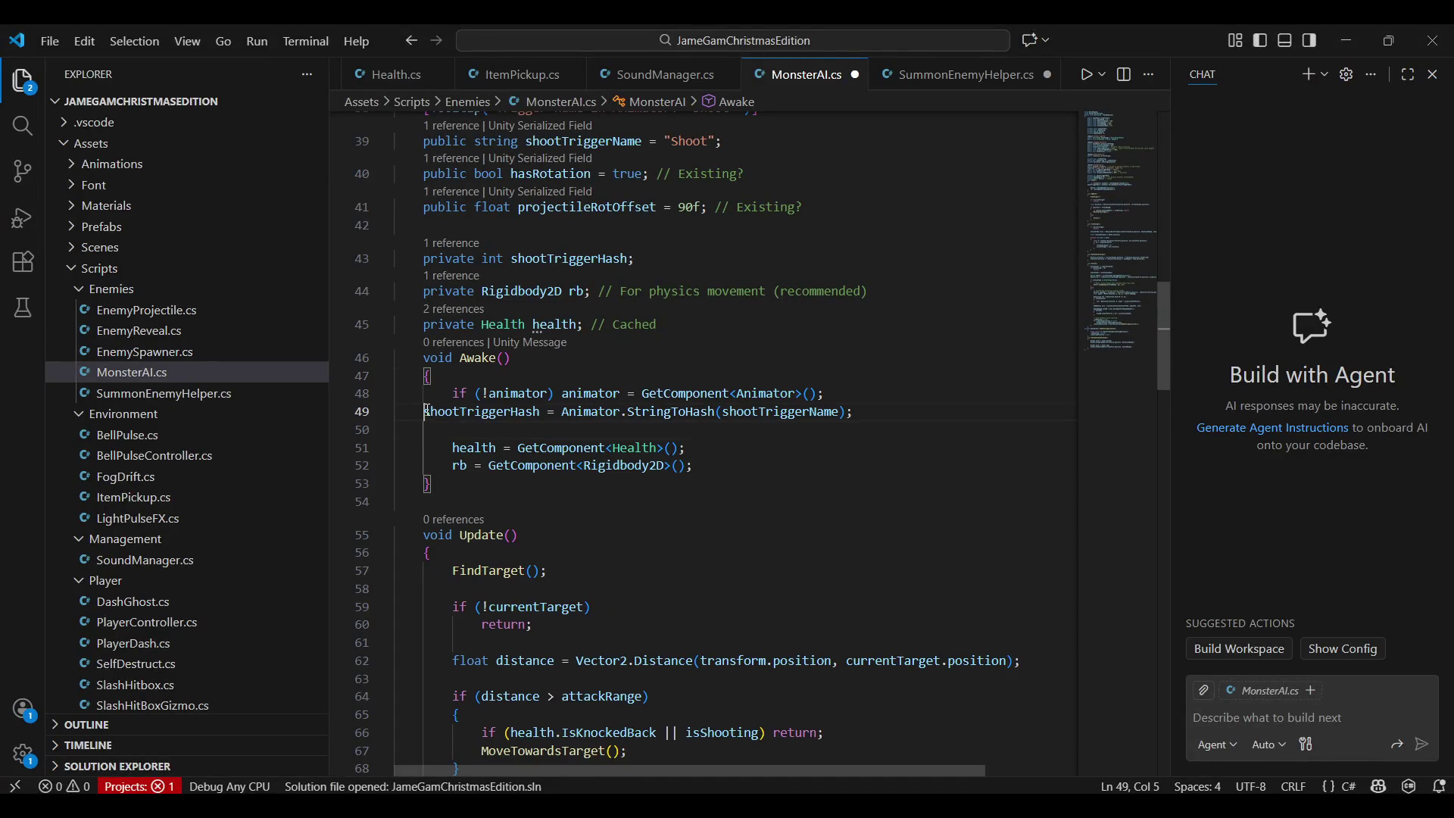
{"action": "left_click", "coordinate": [425, 413]}
{"action": "key", "text": "Tab"}
{"action": "key", "text": "Tab"}
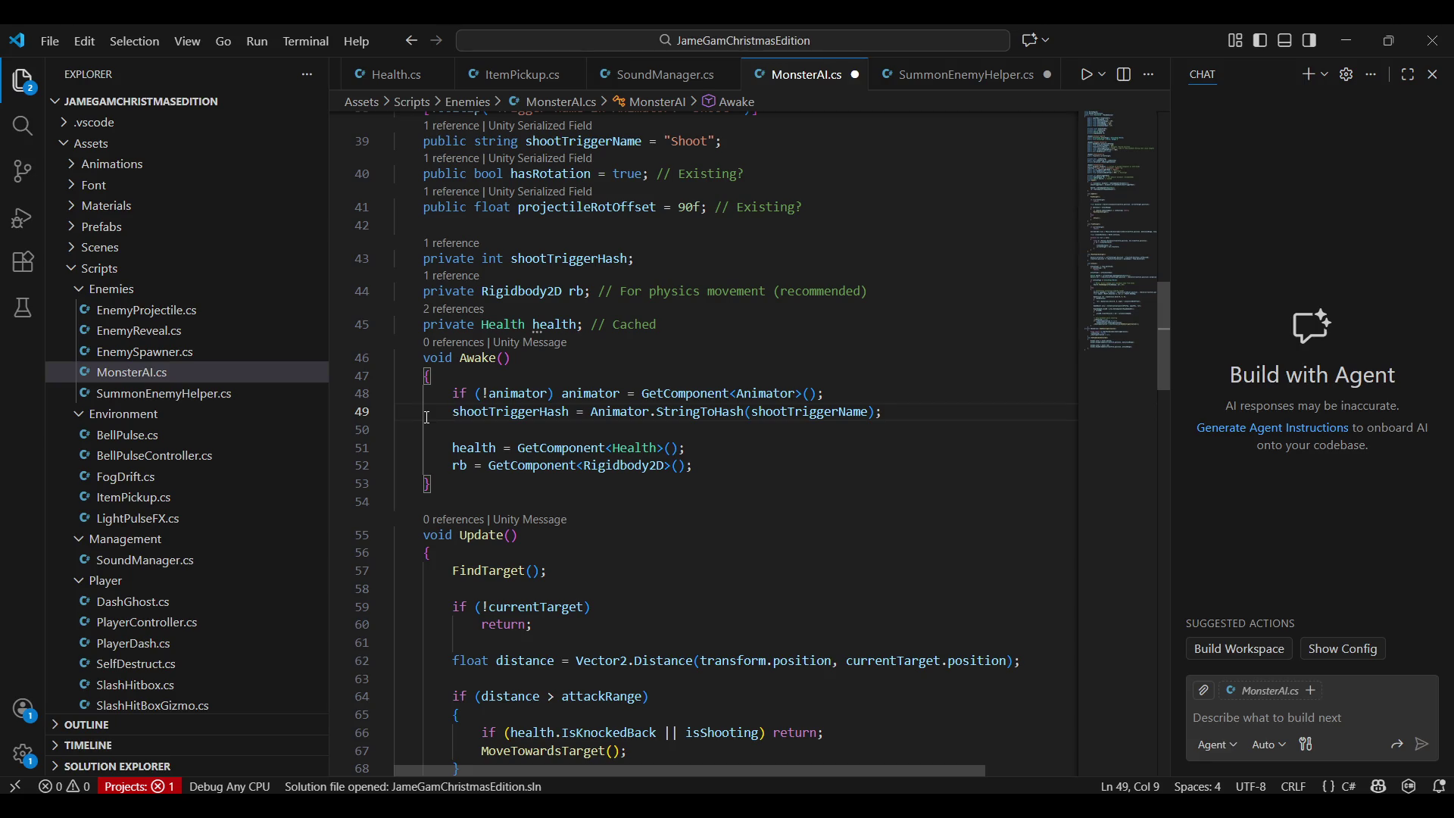
{"action": "key", "text": "alt+Tab"}
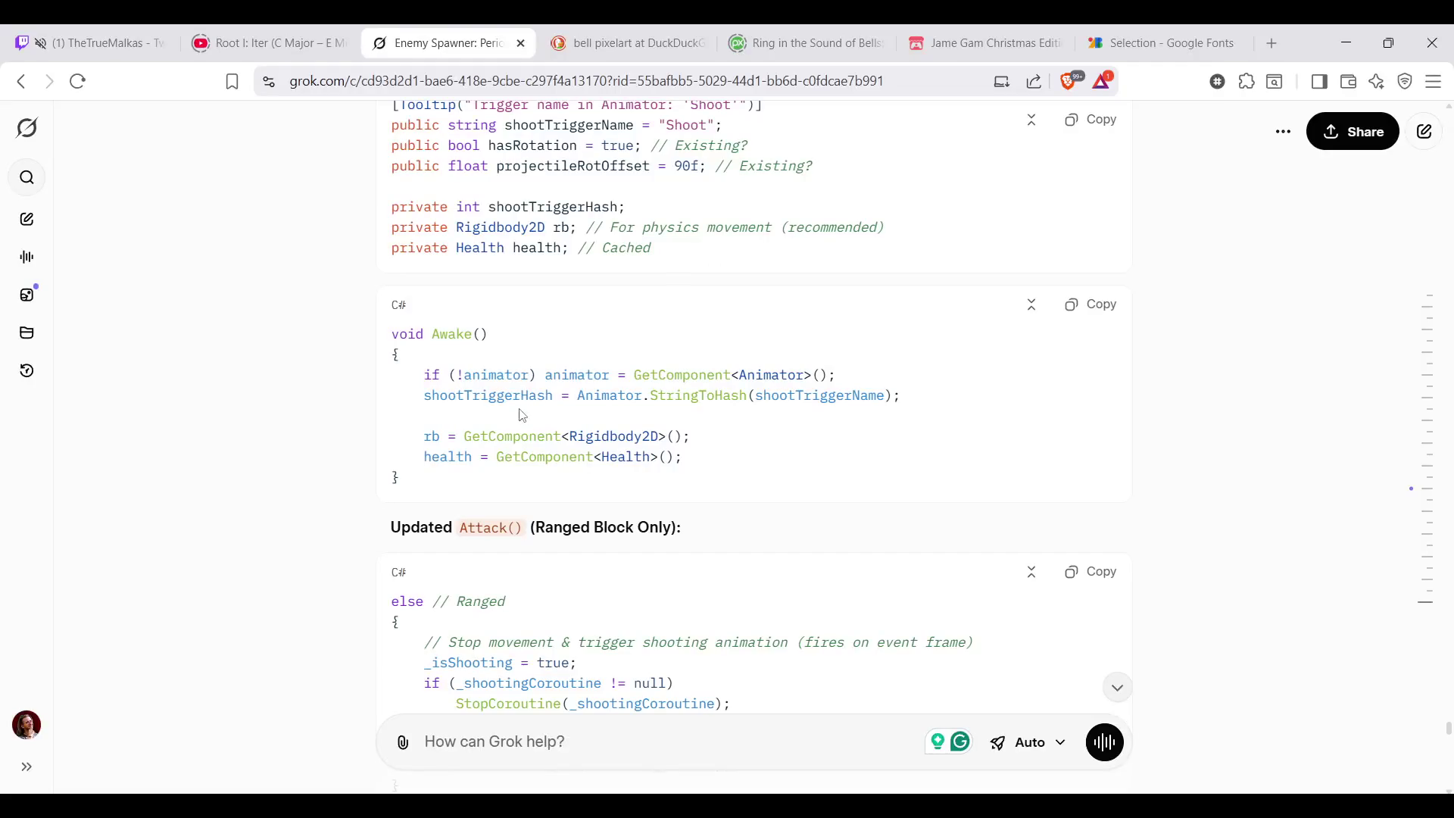
{"action": "scroll", "coordinate": [609, 395], "scroll_direction": "down", "scroll_amount": 2}
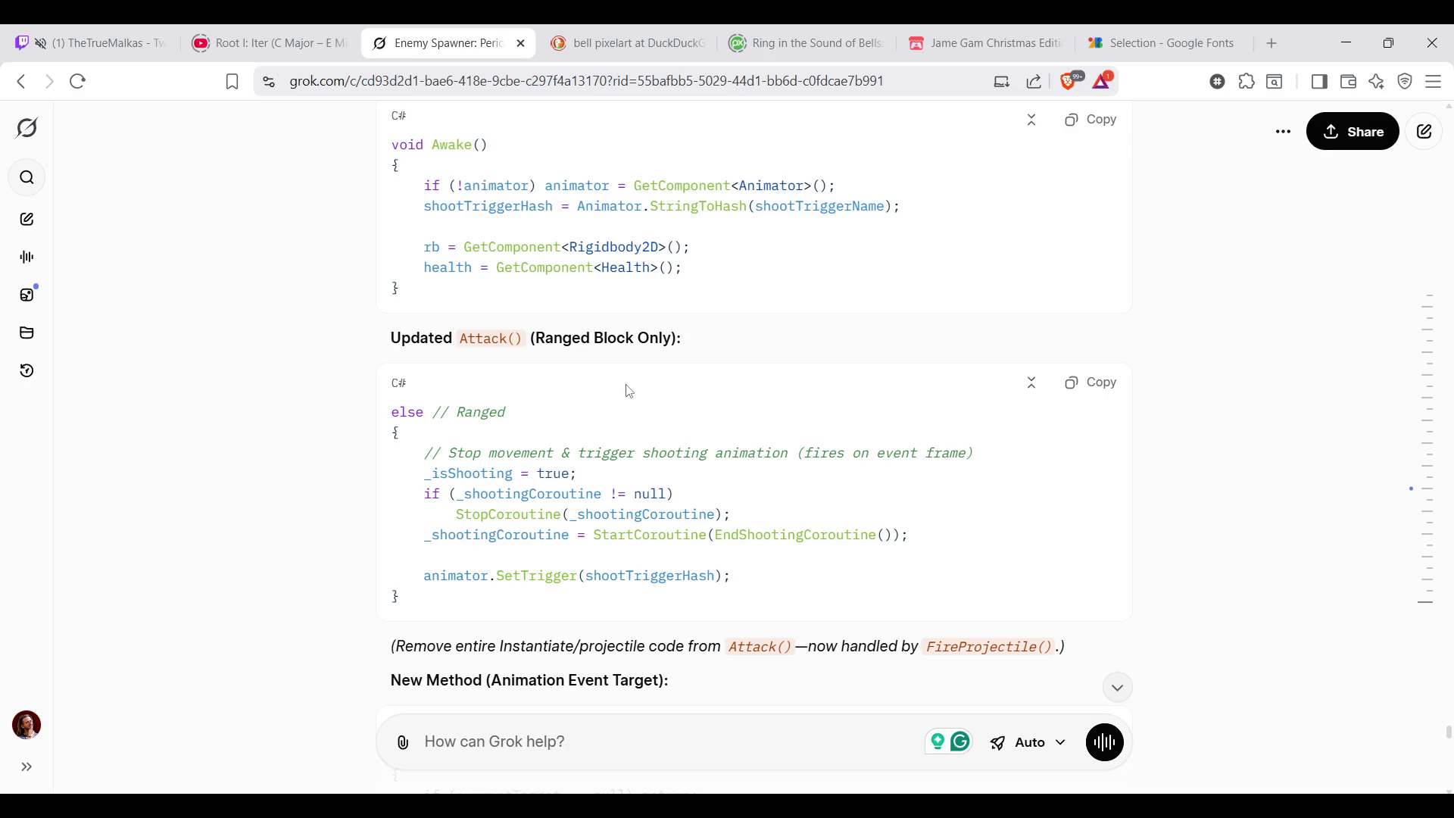
Look over Grok's updated Attack block and switch back to MonsterAI.cs
{"action": "key", "text": "Tab"}
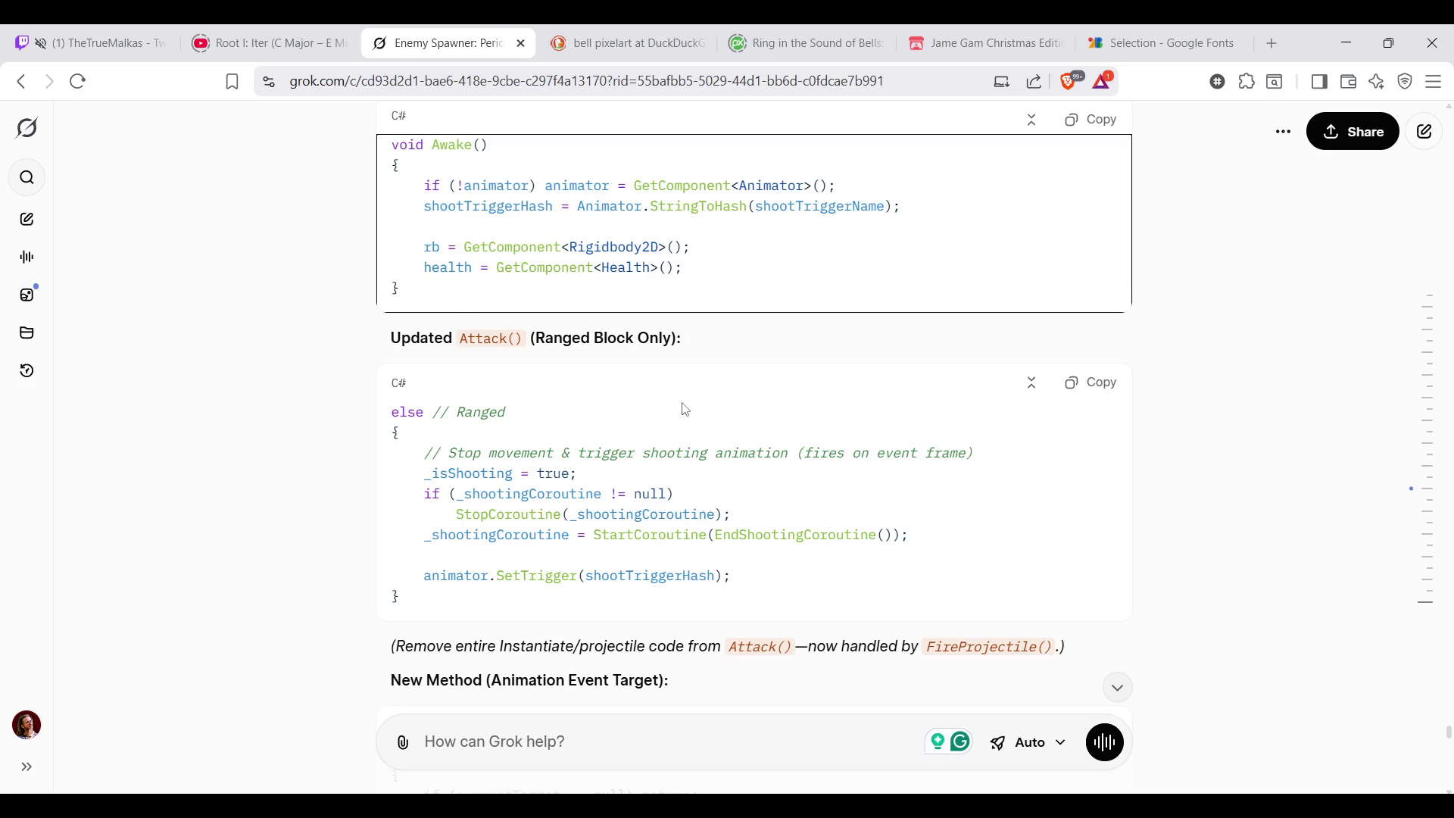
{"action": "scroll", "coordinate": [683, 409], "scroll_direction": "down", "scroll_amount": 2}
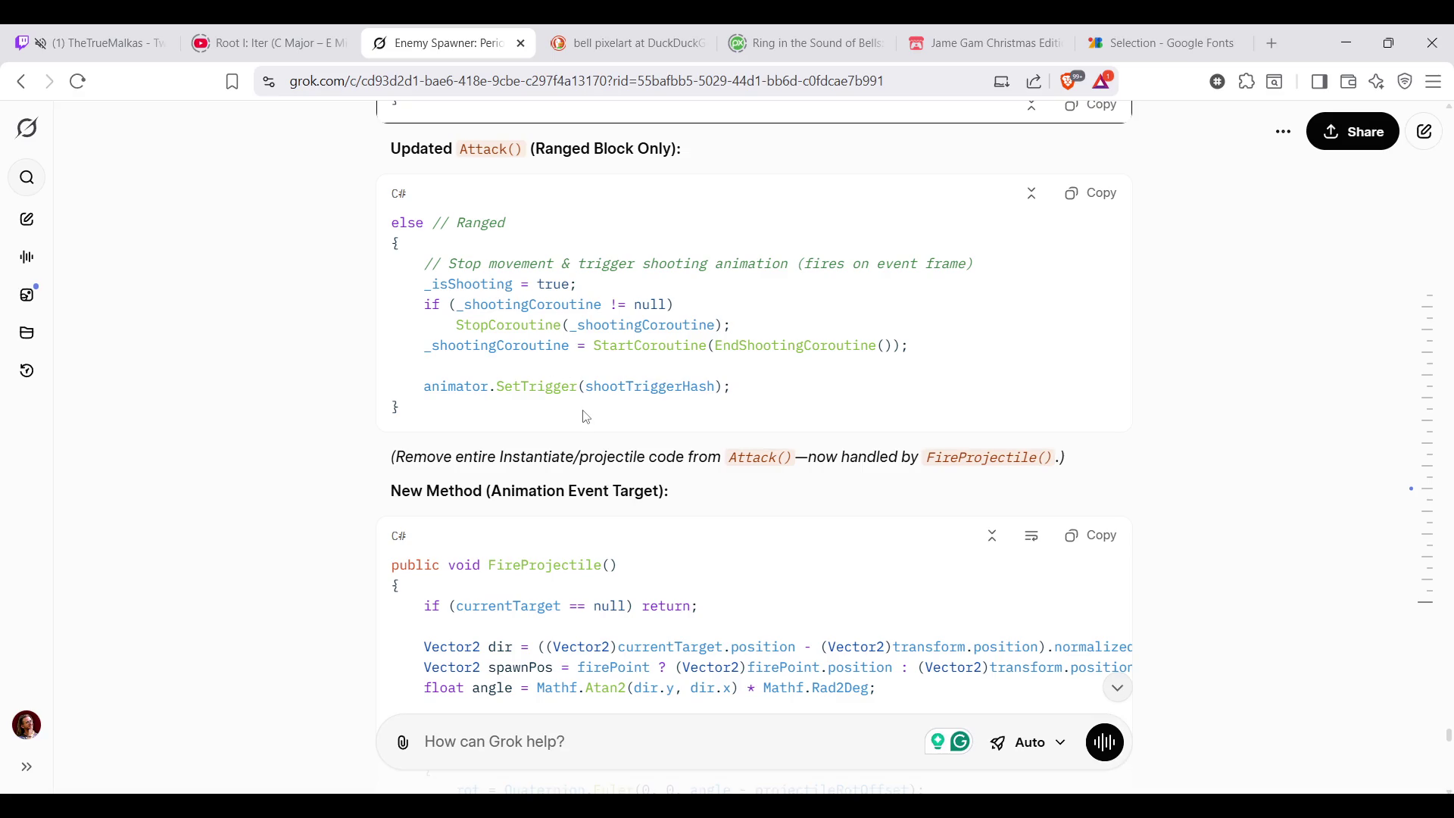
{"action": "scroll", "coordinate": [585, 416], "scroll_direction": "up", "scroll_amount": 1}
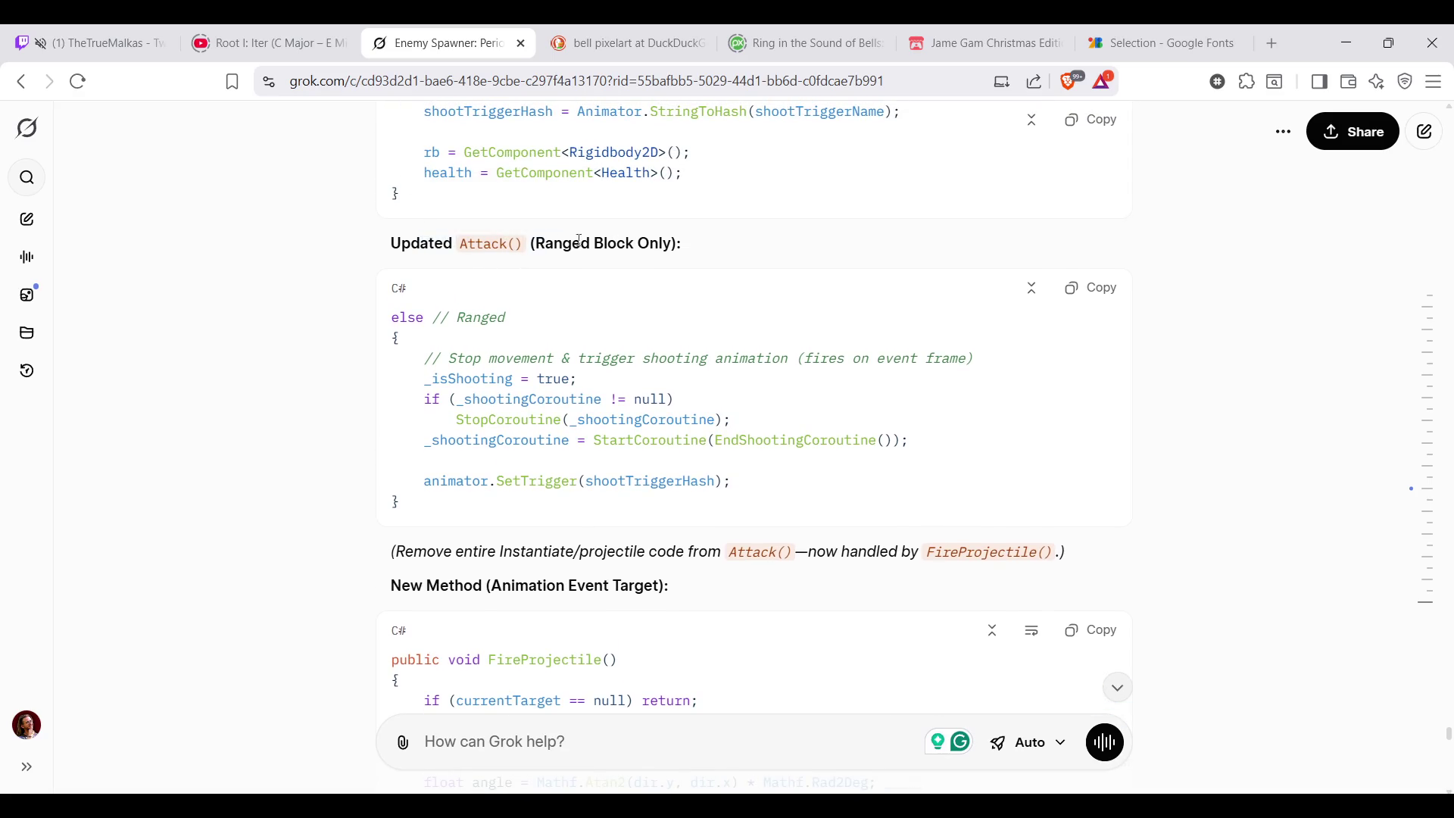
{"action": "left_click_drag", "start_coordinate": [536, 244], "coordinate": [708, 240]}
{"action": "left_click", "coordinate": [510, 298]}
{"action": "key", "text": "alt+Tab"}
{"action": "scroll", "coordinate": [722, 398], "scroll_direction": "down", "scroll_amount": 4}
{"action": "scroll", "coordinate": [722, 397], "scroll_direction": "down", "scroll_amount": 4}
{"action": "scroll", "coordinate": [719, 398], "scroll_direction": "down", "scroll_amount": 2}
{"action": "scroll", "coordinate": [714, 399], "scroll_direction": "down", "scroll_amount": 4}
{"action": "scroll", "coordinate": [623, 187], "scroll_direction": "up", "scroll_amount": 1}
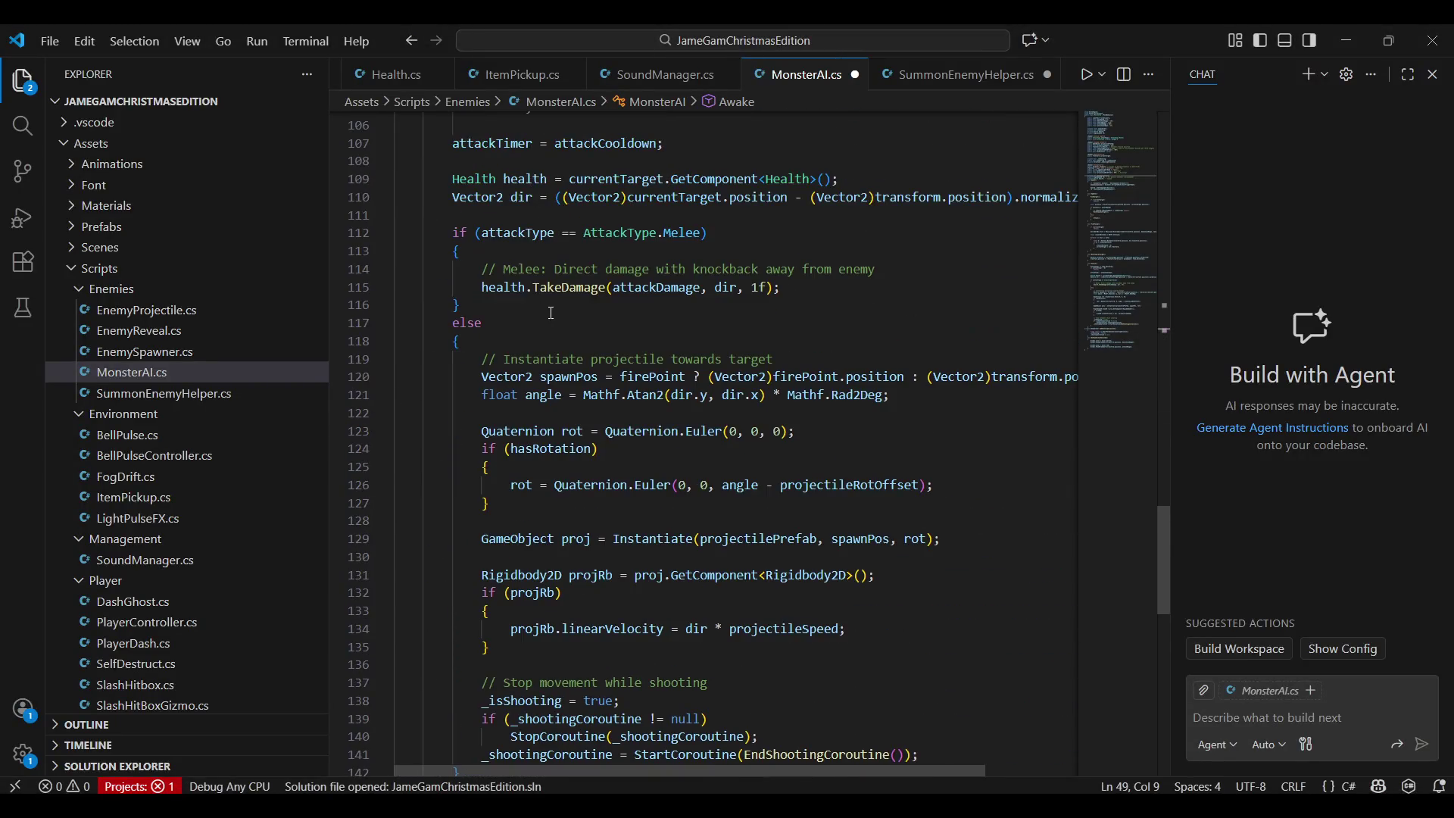
{"action": "left_click_drag", "start_coordinate": [395, 270], "coordinate": [603, 288]}
Delete the melee comment line in Attack, glance at the old projectile-spawning code, and return to Grok
{"action": "left_click", "coordinate": [603, 288]}
{"action": "left_click_drag", "start_coordinate": [891, 269], "coordinate": [334, 267]}
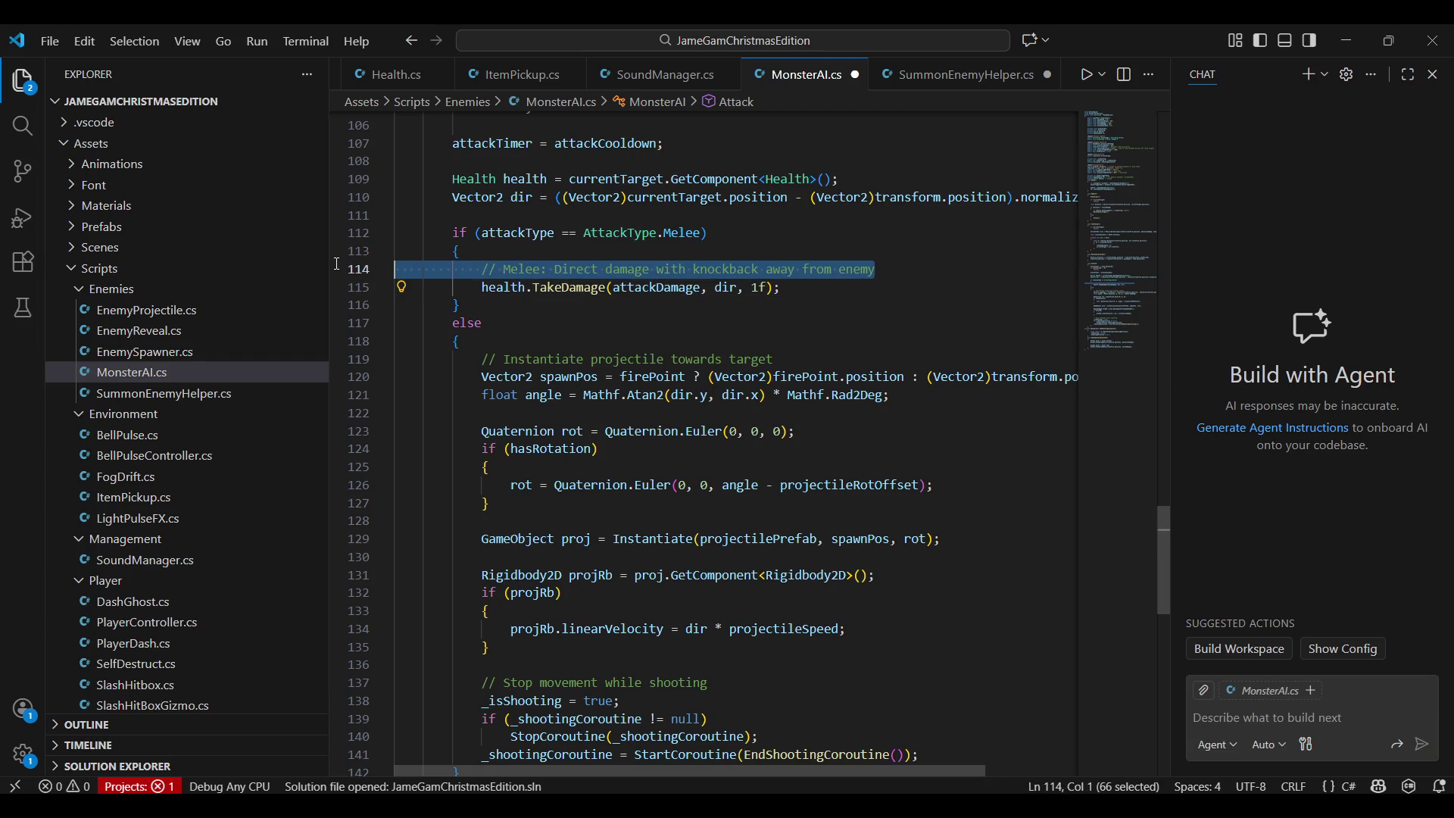
{"action": "key", "text": "BackSpace"}
{"action": "key", "text": "BackSpace"}
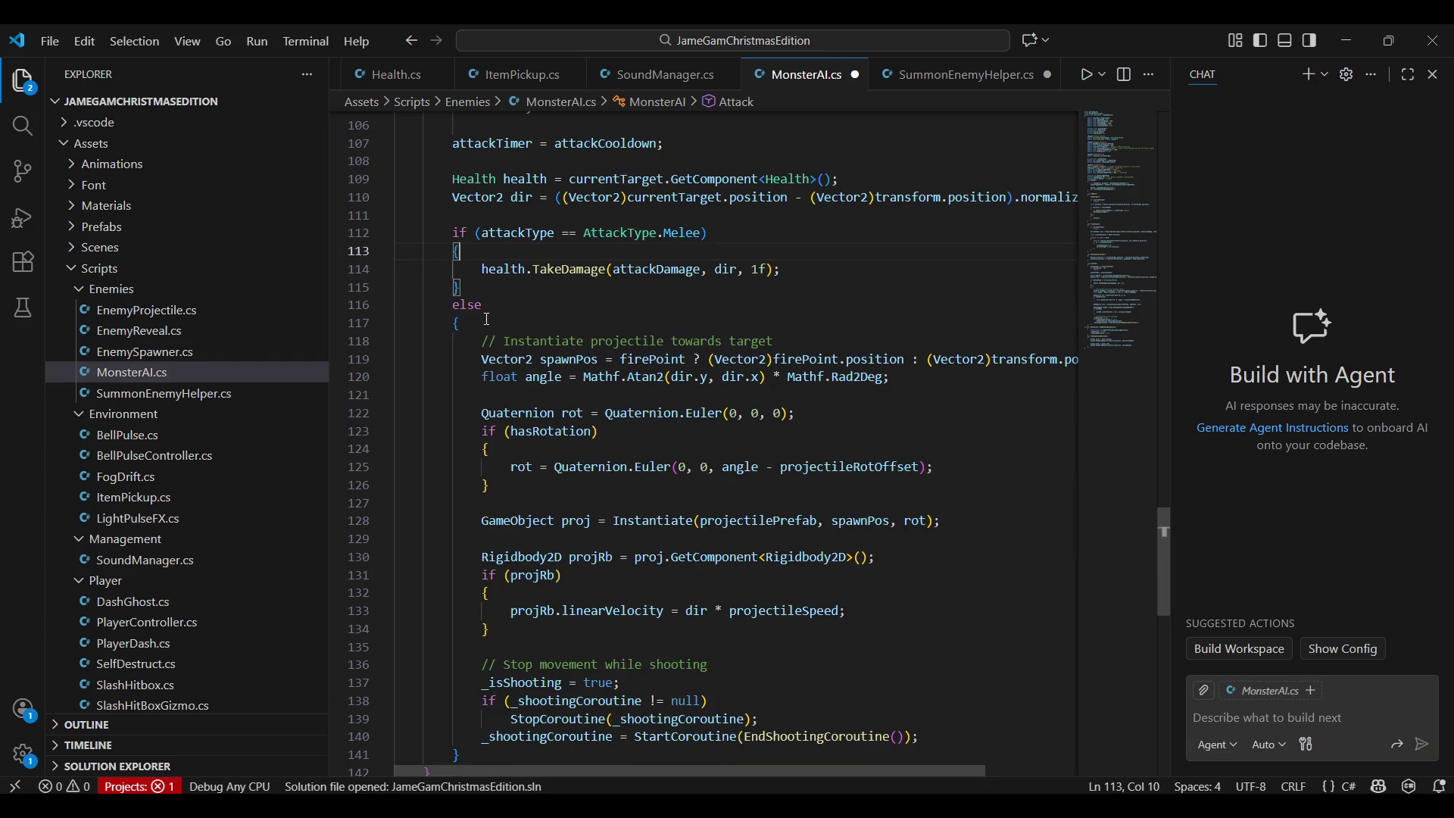
{"action": "left_click_drag", "start_coordinate": [478, 341], "coordinate": [968, 626]}
{"action": "scroll", "coordinate": [796, 454], "scroll_direction": "down", "scroll_amount": 1}
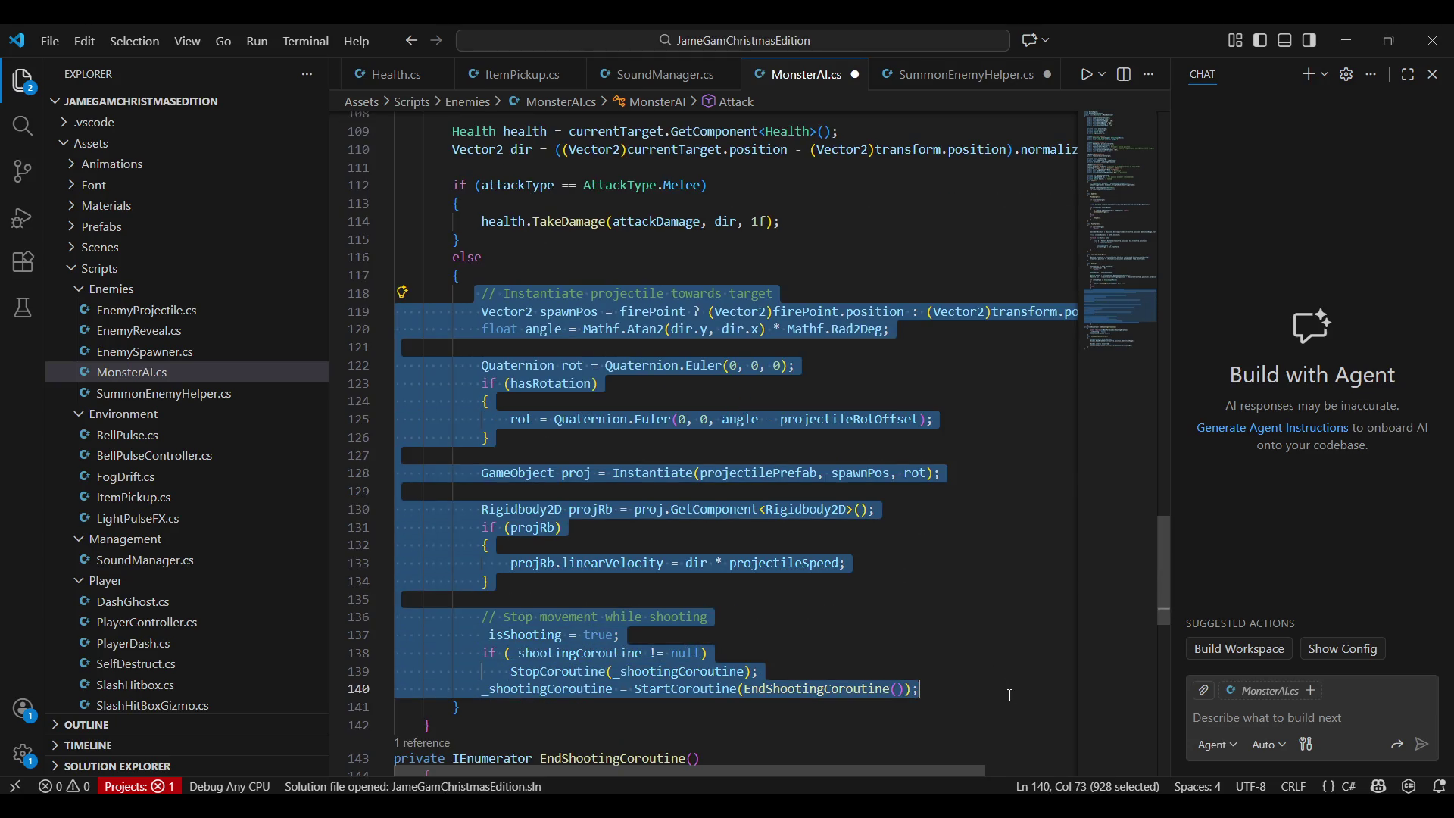
{"action": "left_click", "coordinate": [935, 529]}
{"action": "key", "text": "alt+Tab"}
{"action": "scroll", "coordinate": [577, 511], "scroll_direction": "down", "scroll_amount": 1}
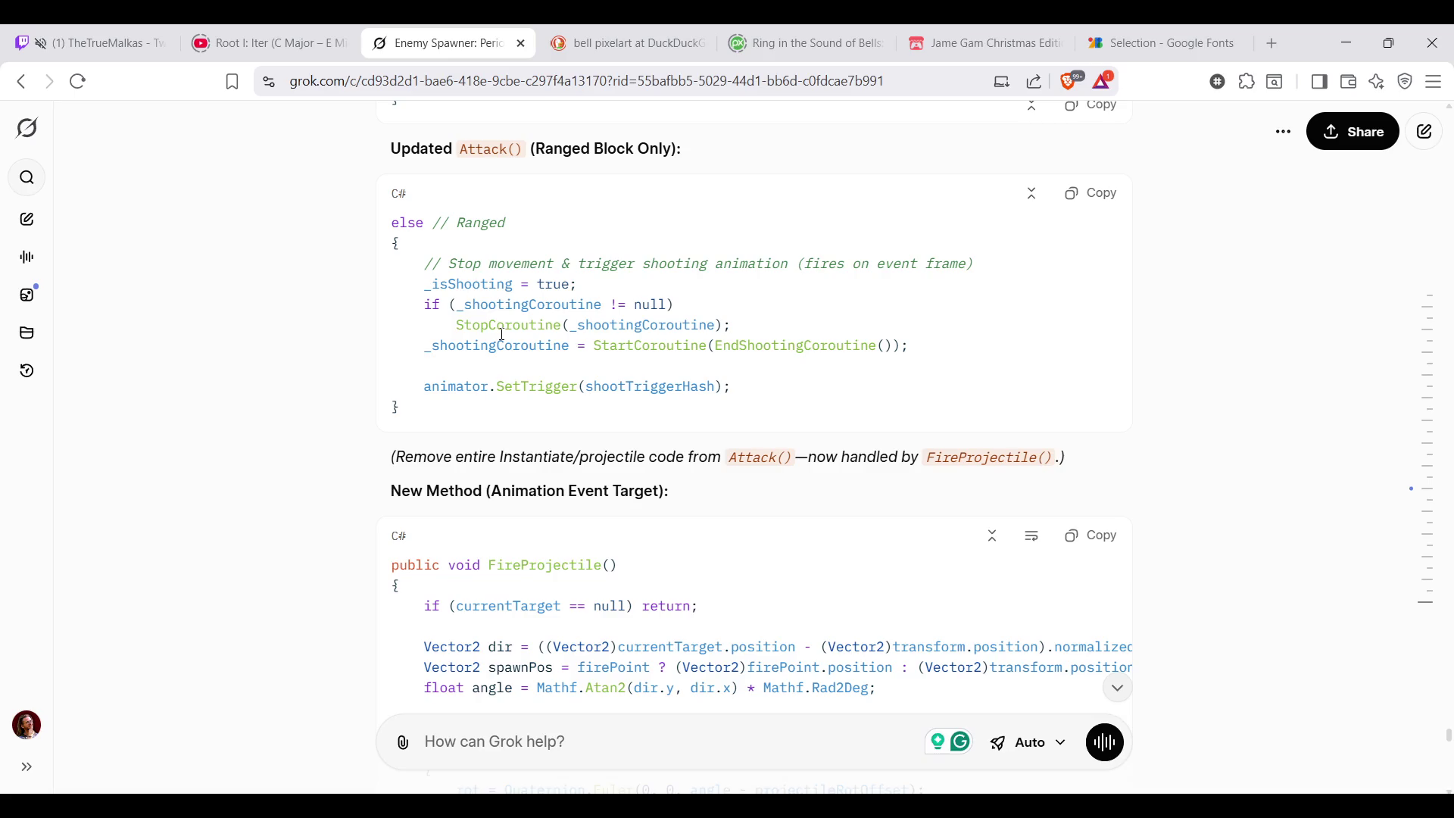
{"action": "scroll", "coordinate": [494, 443], "scroll_direction": "down", "scroll_amount": 2}
{"action": "scroll", "coordinate": [529, 474], "scroll_direction": "down", "scroll_amount": 1}
{"action": "scroll", "coordinate": [531, 475], "scroll_direction": "down", "scroll_amount": 1}
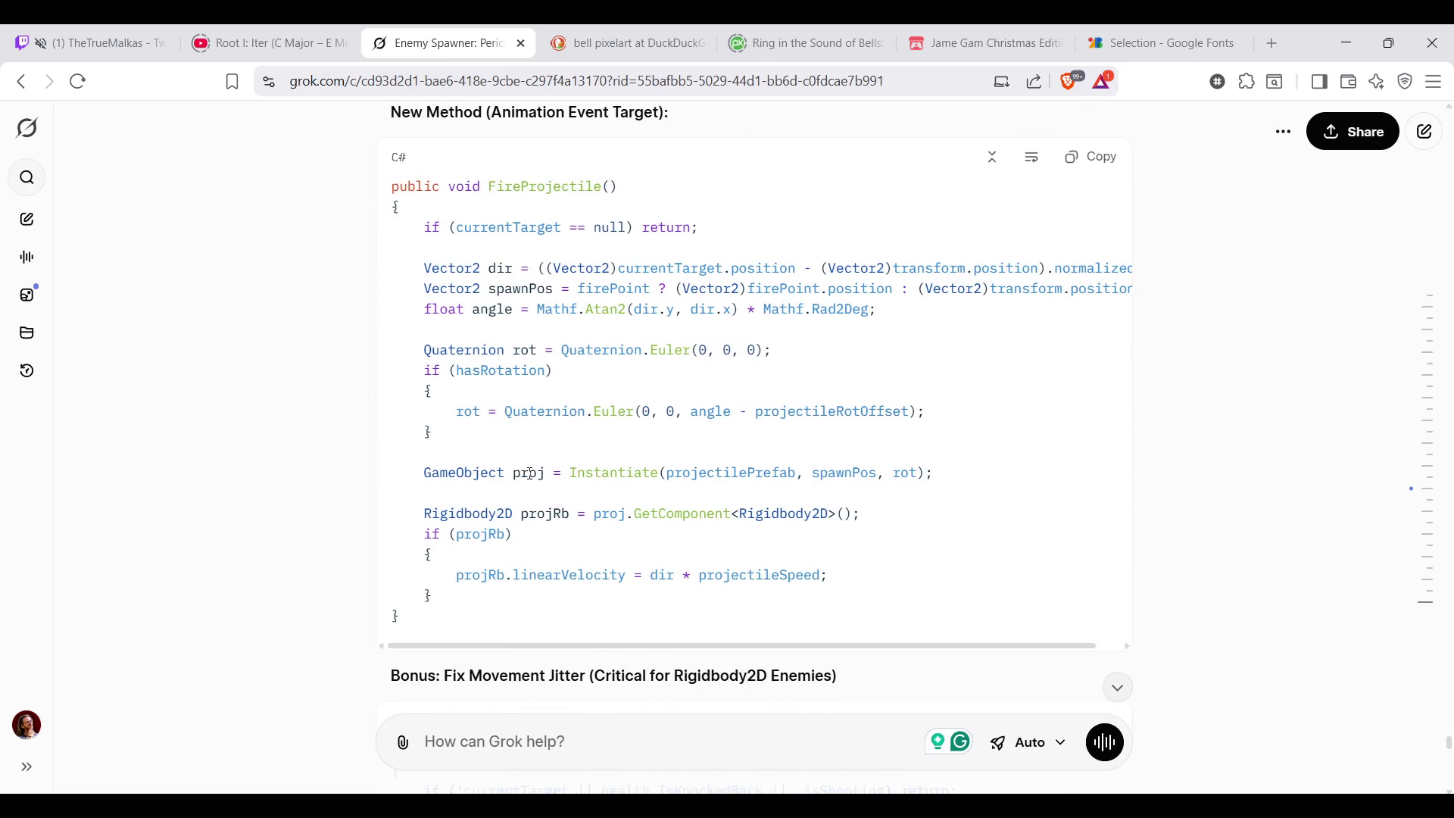
{"action": "scroll", "coordinate": [530, 474], "scroll_direction": "up", "scroll_amount": 3}
{"action": "scroll", "coordinate": [530, 473], "scroll_direction": "up", "scroll_amount": 1}
{"action": "scroll", "coordinate": [530, 473], "scroll_direction": "down", "scroll_amount": 4}
{"action": "scroll", "coordinate": [574, 423], "scroll_direction": "up", "scroll_amount": 3}
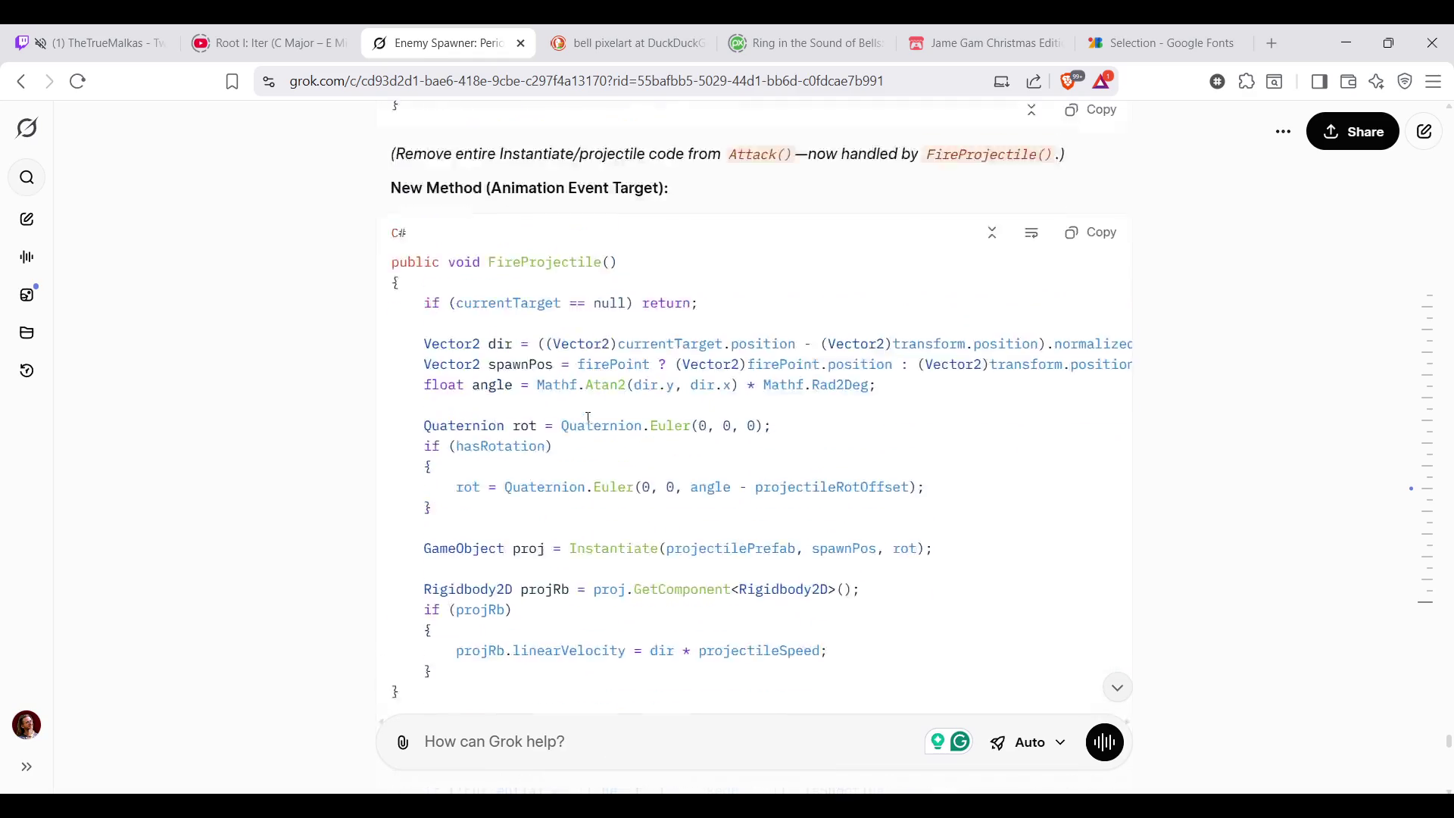
Copy Grok's updated ranged else block and paste it over the old ranged branch in MonsterAI.cs
{"action": "left_click_drag", "start_coordinate": [444, 423], "coordinate": [376, 231]}
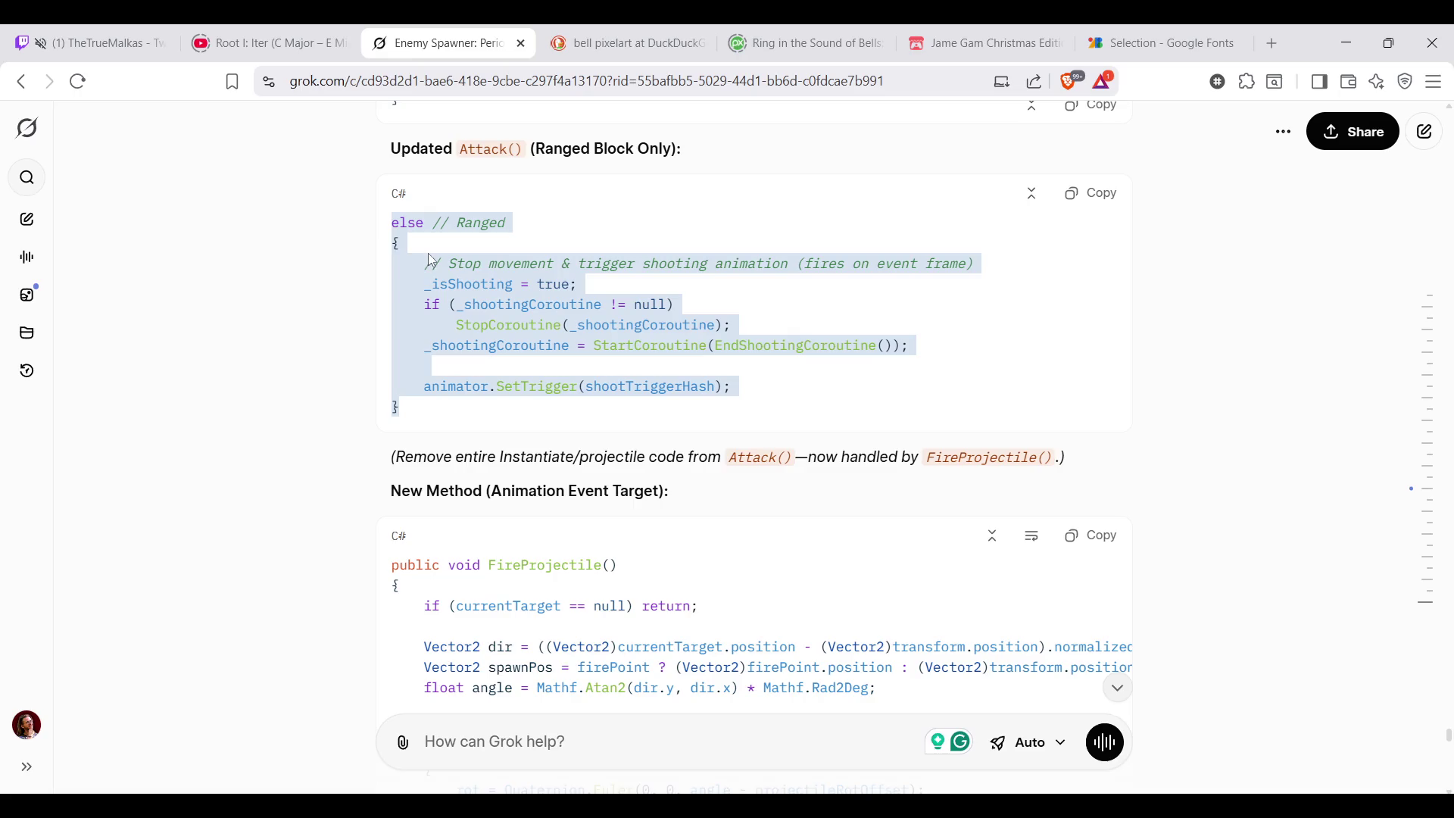
{"action": "key", "text": "alt+Tab"}
{"action": "left_click_drag", "start_coordinate": [397, 257], "coordinate": [459, 707]}
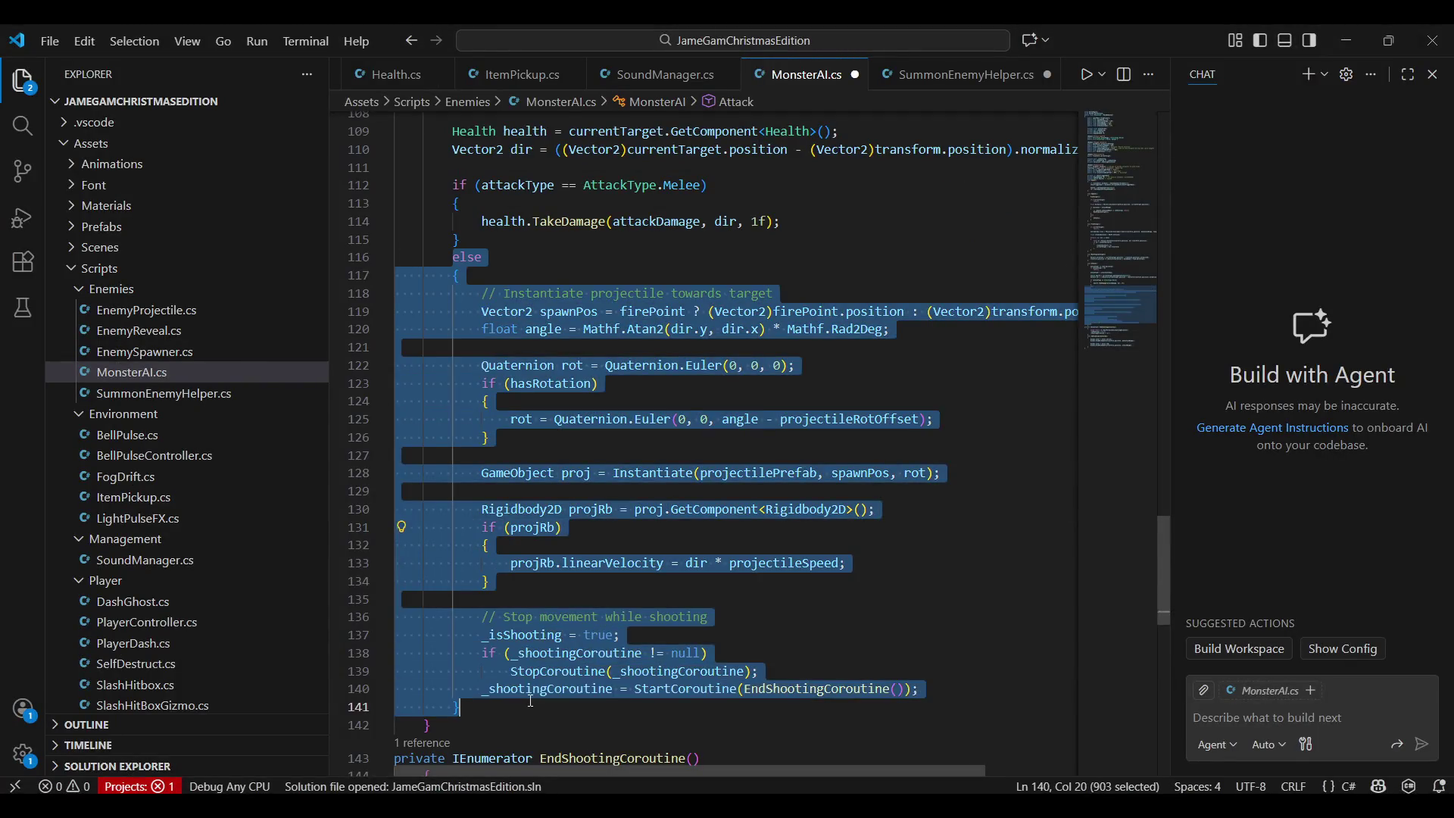
{"action": "type", "text": "else // Ranged {     // Stop movement & trigger shooting animation (fires on event frame)     _isShooting = true;     if (_shootingCoroutine != null)         StopCoroutine(_shootingCoroutine);     _shootingCoroutine = StartCoroutine(EndShootingCoroutine());      animator.SetTrigger(shootTriggerHash); }"}
Remove the stop-movement comment line and the Ranged note after else from the pasted block
{"action": "left_click", "coordinate": [939, 293]}
{"action": "key", "text": "shift+Up"}
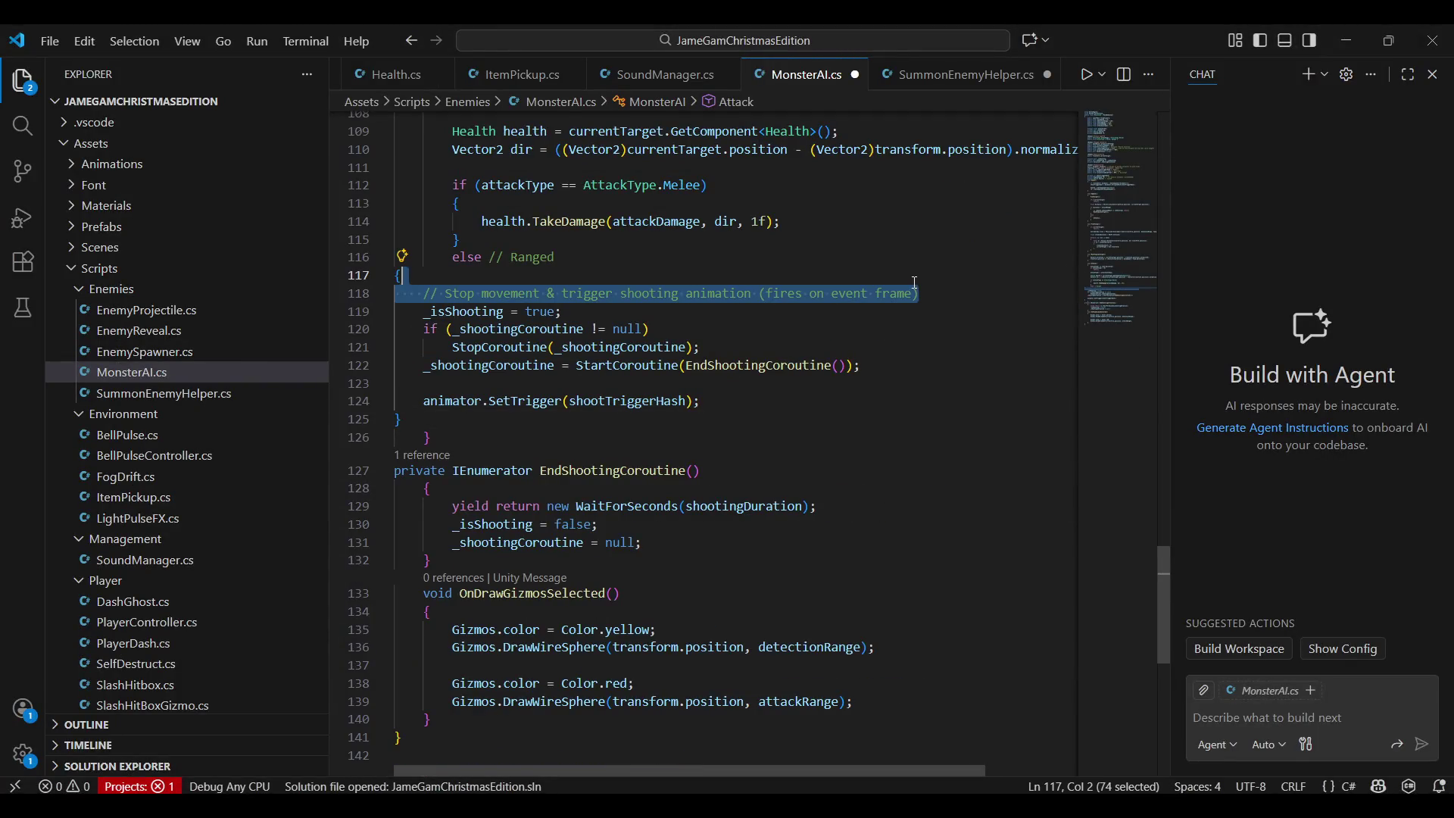
{"action": "key", "text": "Delete"}
{"action": "key", "text": "Up"}
{"action": "key", "text": "End"}
{"action": "key", "text": "ctrl+shift+Left"}
{"action": "key", "text": "ctrl+shift+Left"}
{"action": "key", "text": "BackSpace"}
{"action": "key", "text": "BackSpace"}
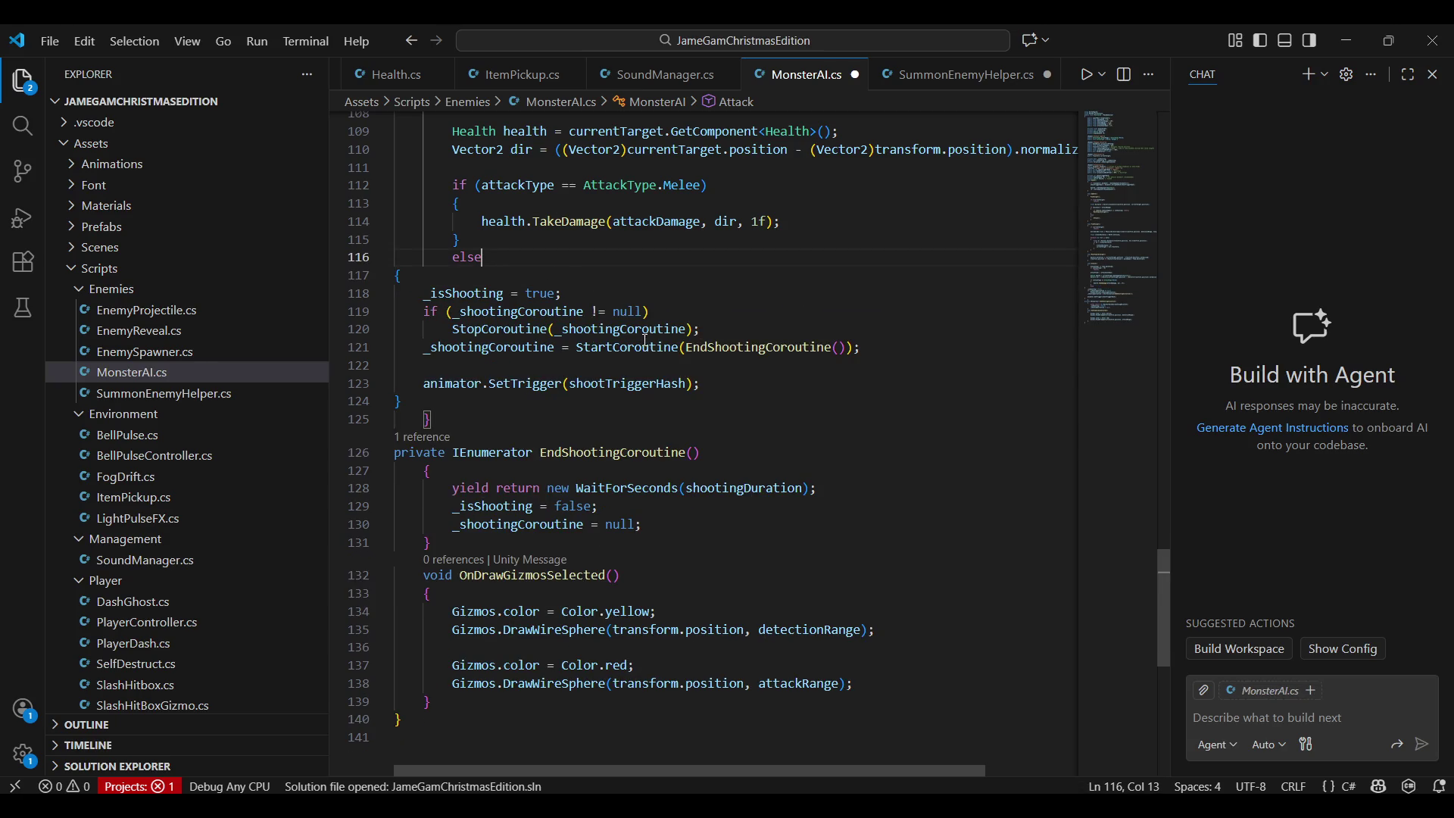
Check the SetTrigger(shootTriggerHash) line in the shooting block and switch back to the Grok chat
{"action": "left_click", "coordinate": [522, 331]}
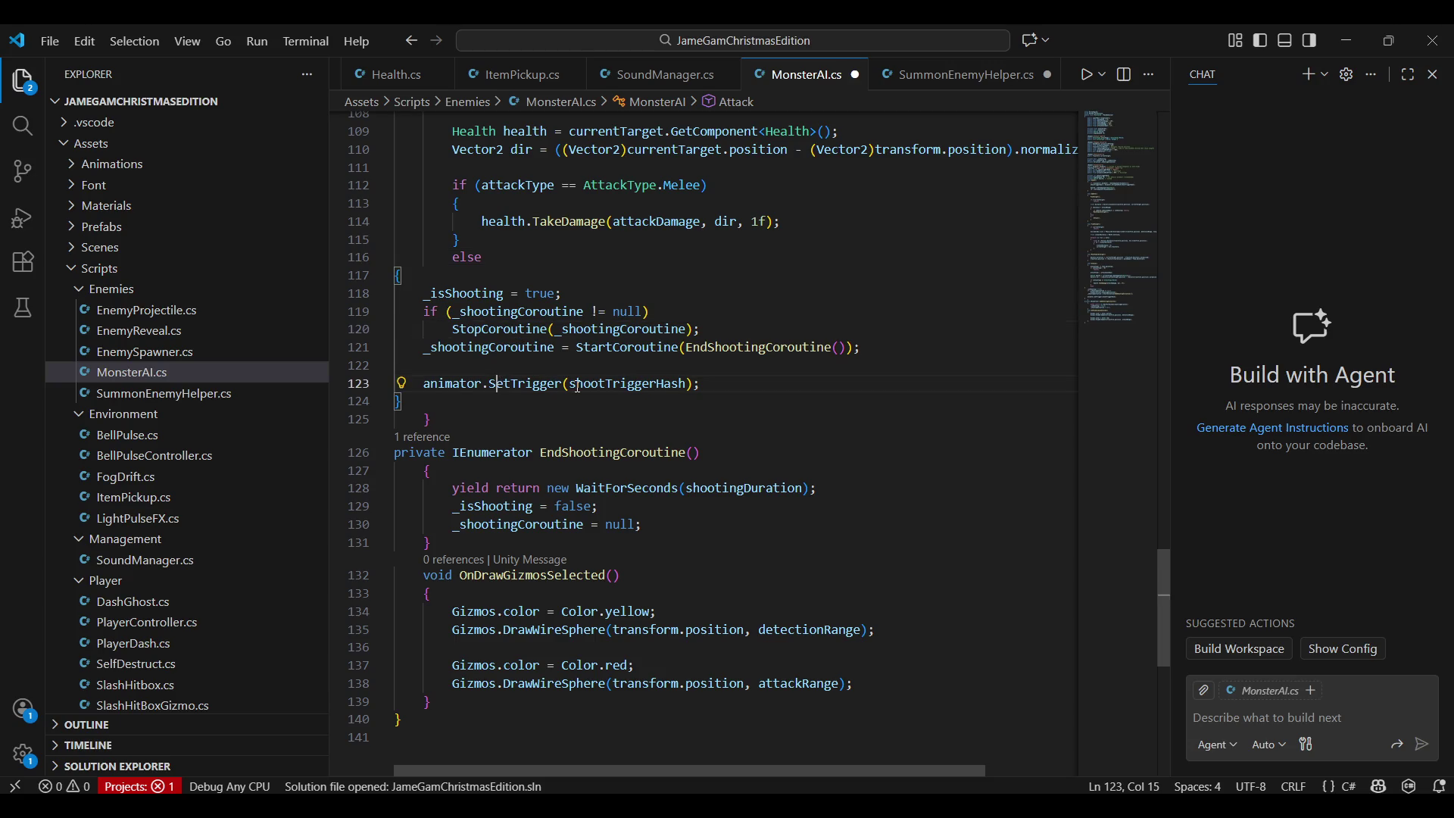
{"action": "left_click", "coordinate": [613, 386]}
{"action": "double_click", "coordinate": [636, 387]}
{"action": "left_click", "coordinate": [635, 387]}
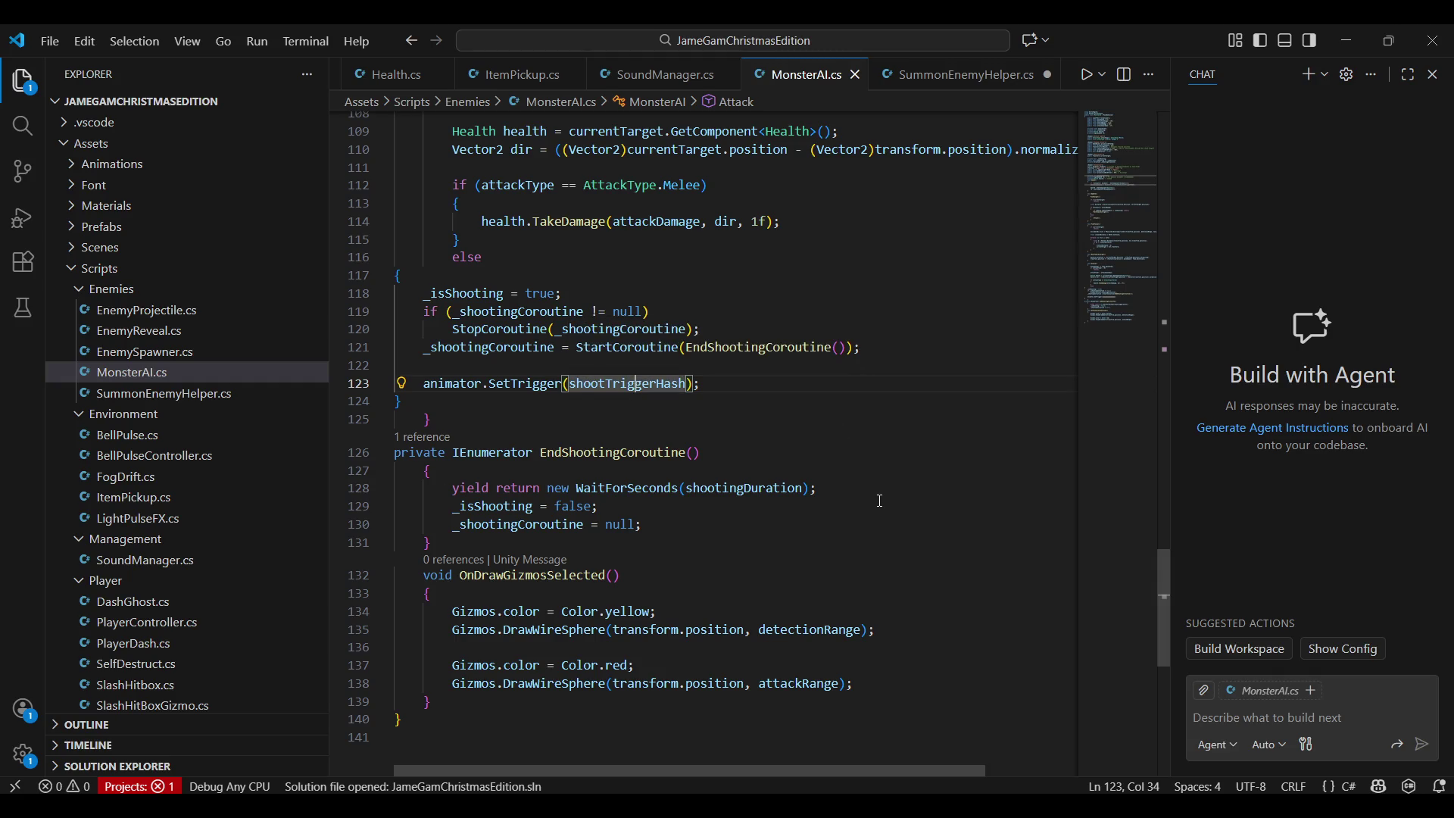
{"action": "key", "text": "alt+Tab"}
{"action": "scroll", "coordinate": [678, 405], "scroll_direction": "down", "scroll_amount": 1}
{"action": "scroll", "coordinate": [637, 402], "scroll_direction": "down", "scroll_amount": 2}
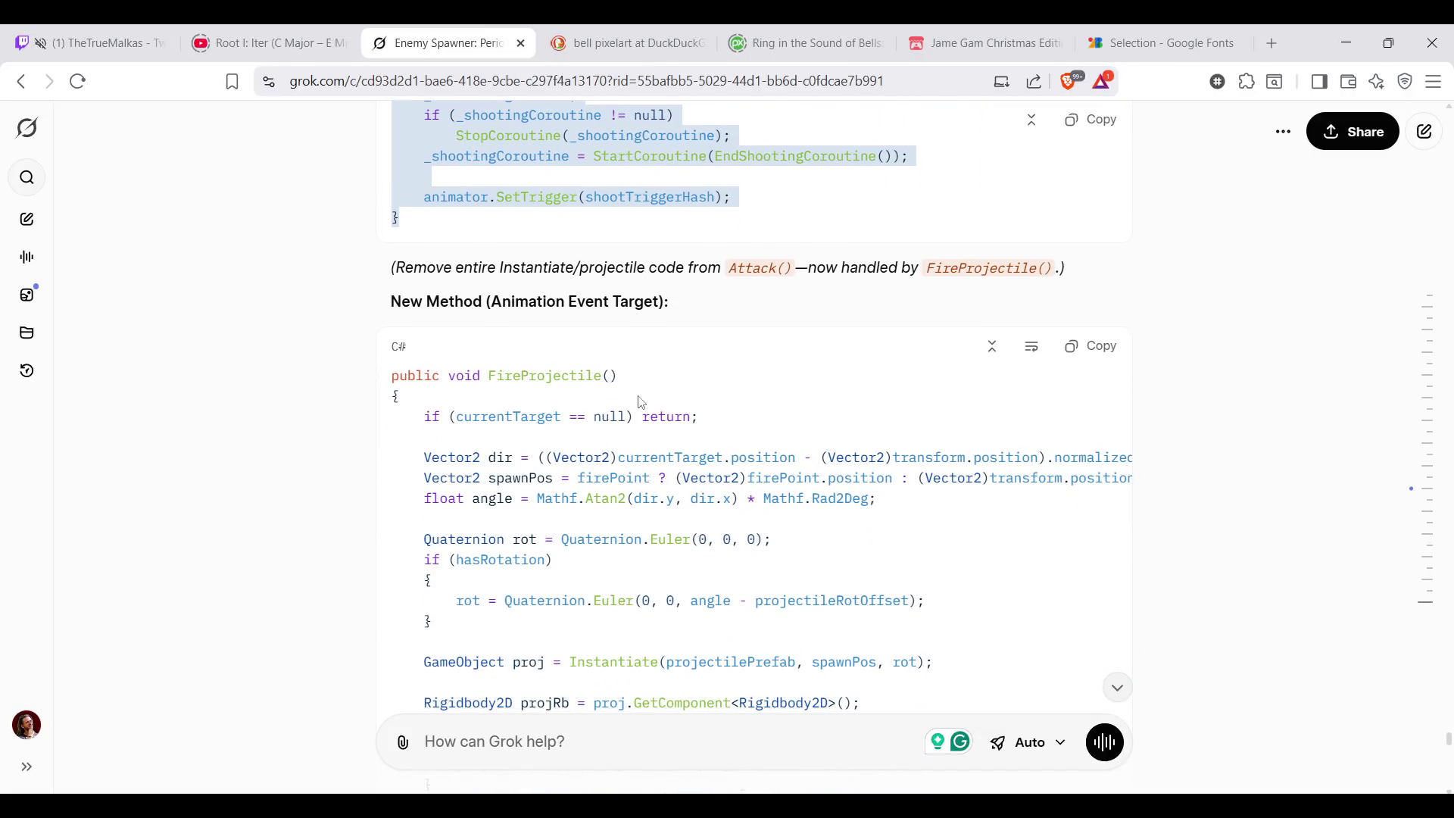
{"action": "scroll", "coordinate": [640, 401], "scroll_direction": "down", "scroll_amount": 1}
{"action": "left_click_drag", "start_coordinate": [393, 281], "coordinate": [522, 535]}
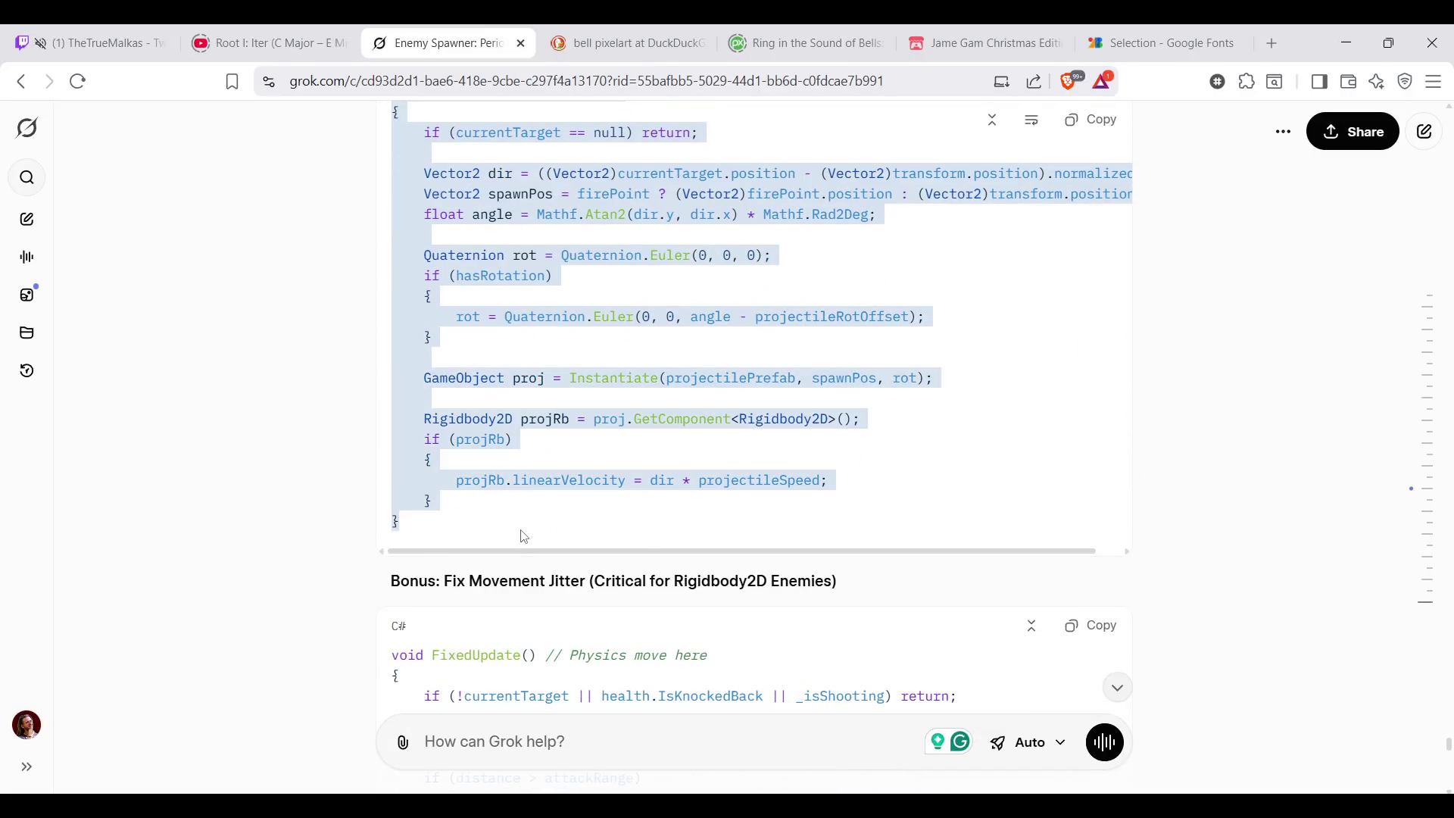
Paste Grok's public FireProjectile method into MonsterAI.cs after Attack and return to the chat
{"action": "key", "text": "alt+Tab"}
{"action": "left_click", "coordinate": [765, 426]}
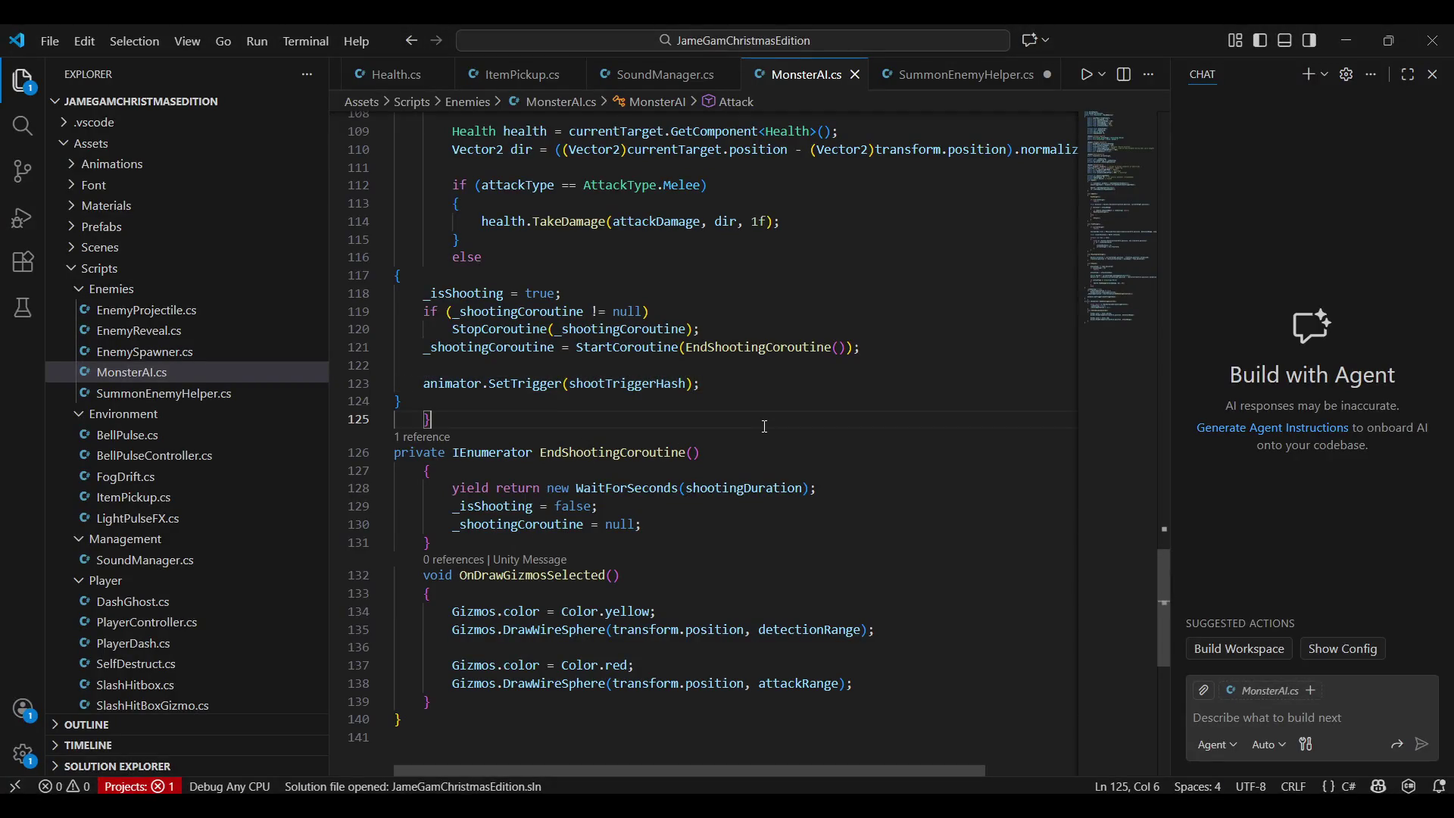
{"action": "key", "text": "Return"}
{"action": "key", "text": "Return"}
{"action": "type", "text": "public void FireProjectile() {     if (currentTarget == null) return;      Vector2 dir = ((Vector2)currentTarget.position - (Vector2)transform.position).normalized;     Vector2 spawnPos = firePoint ? (Vector2)firePoint.position : (Vector2)transform.position;     float angle = Mathf.Atan2(dir.y, dir.x) * Mathf.Rad2Deg;      Quaternion rot = Quaternion.Euler(0, 0, 0);     if (hasRotation)     {         rot = Quaternion.Euler(0, 0, angle - projectileRotOffset);     }      GameObject proj = Instantiate(projectilePrefab, spawnPos, rot);      Rigidbody2D projRb = proj.GetComponent<Rigidbody2D>();     if (projRb)     {         projRb.linearVelocity = dir * projectileSpeed;     } }"}
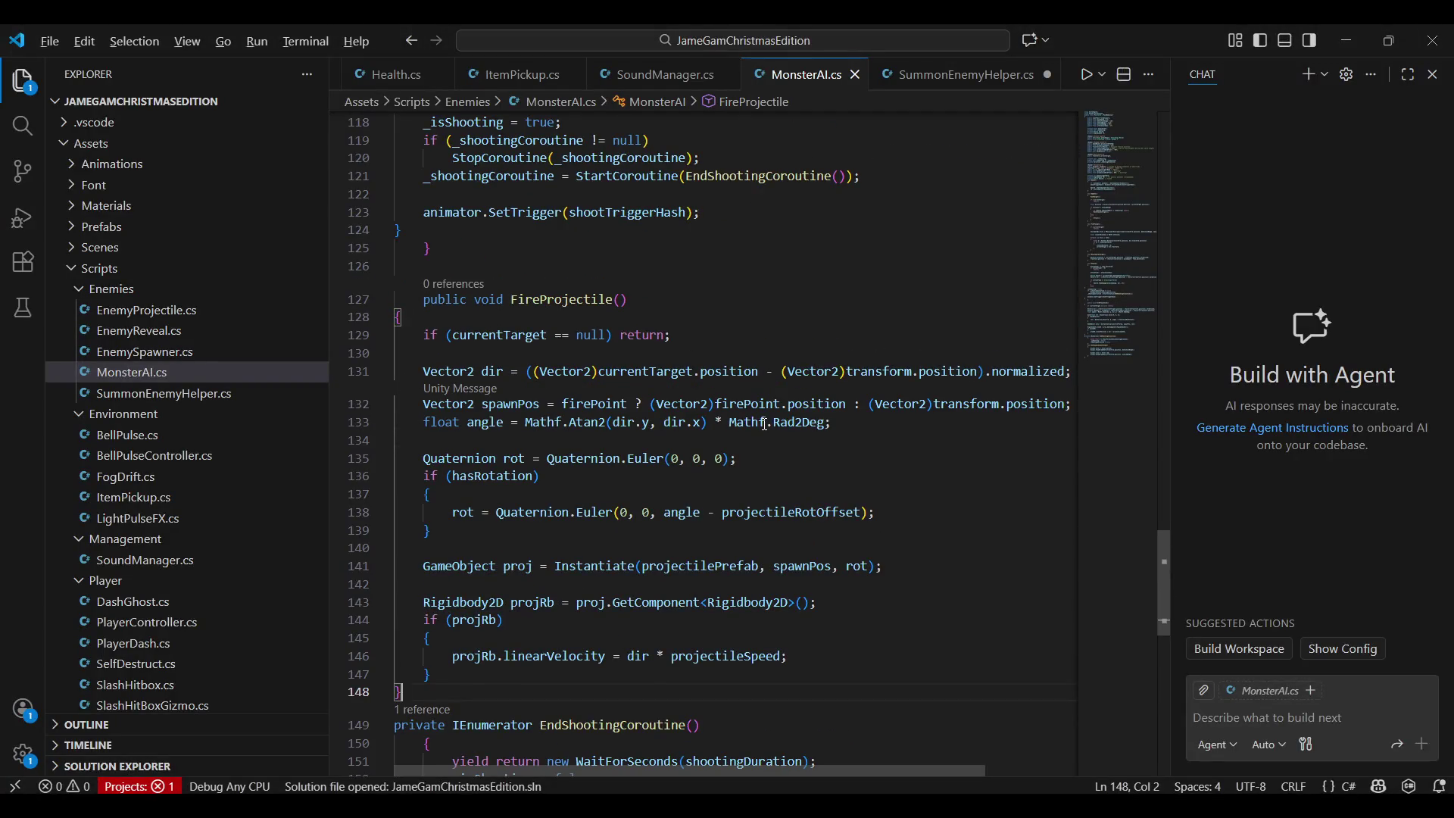
{"action": "key", "text": "alt+Tab"}
{"action": "scroll", "coordinate": [762, 426], "scroll_direction": "down", "scroll_amount": 1}
{"action": "scroll", "coordinate": [727, 449], "scroll_direction": "down", "scroll_amount": 2}
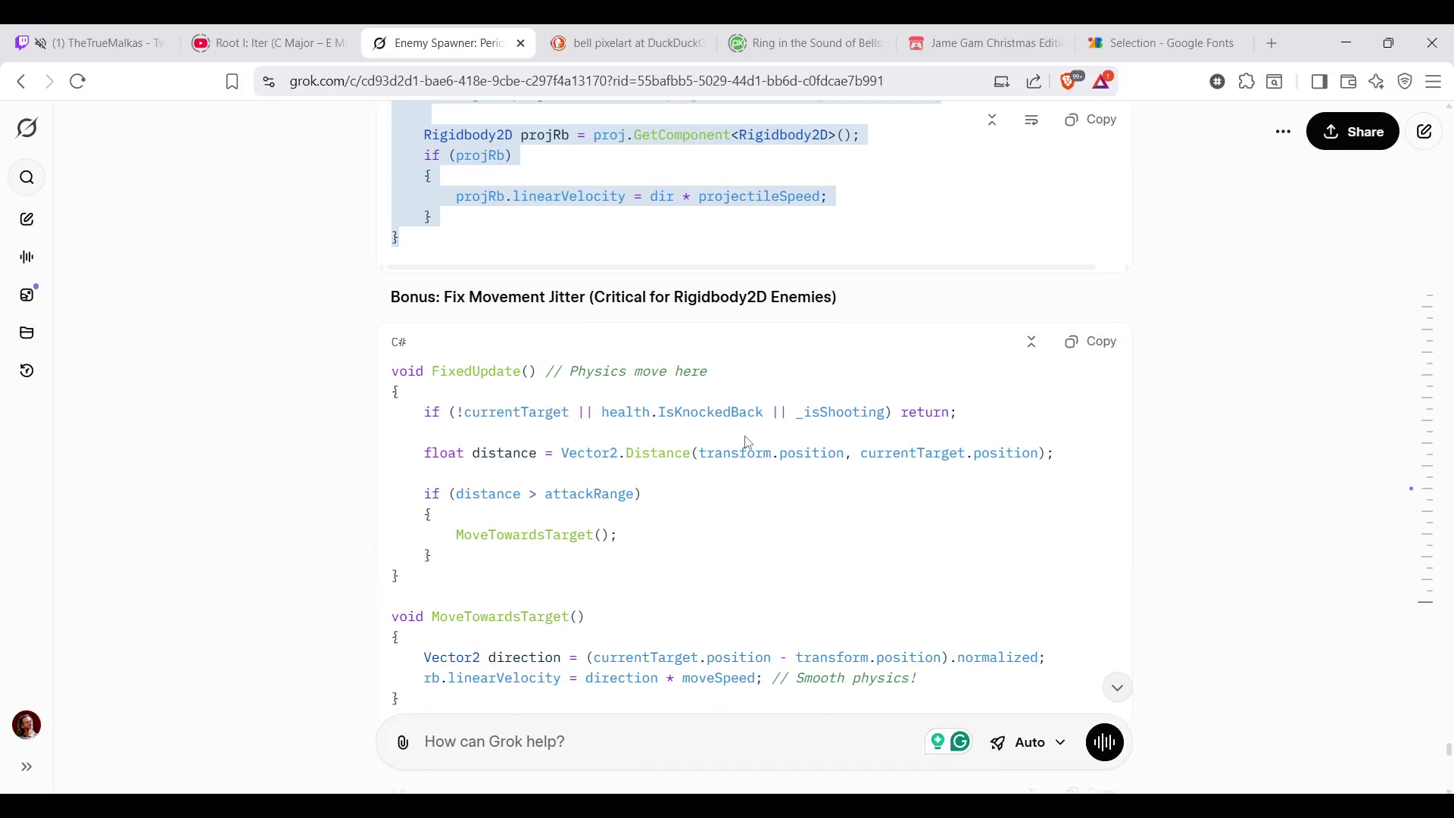
{"action": "scroll", "coordinate": [746, 441], "scroll_direction": "down", "scroll_amount": 1}
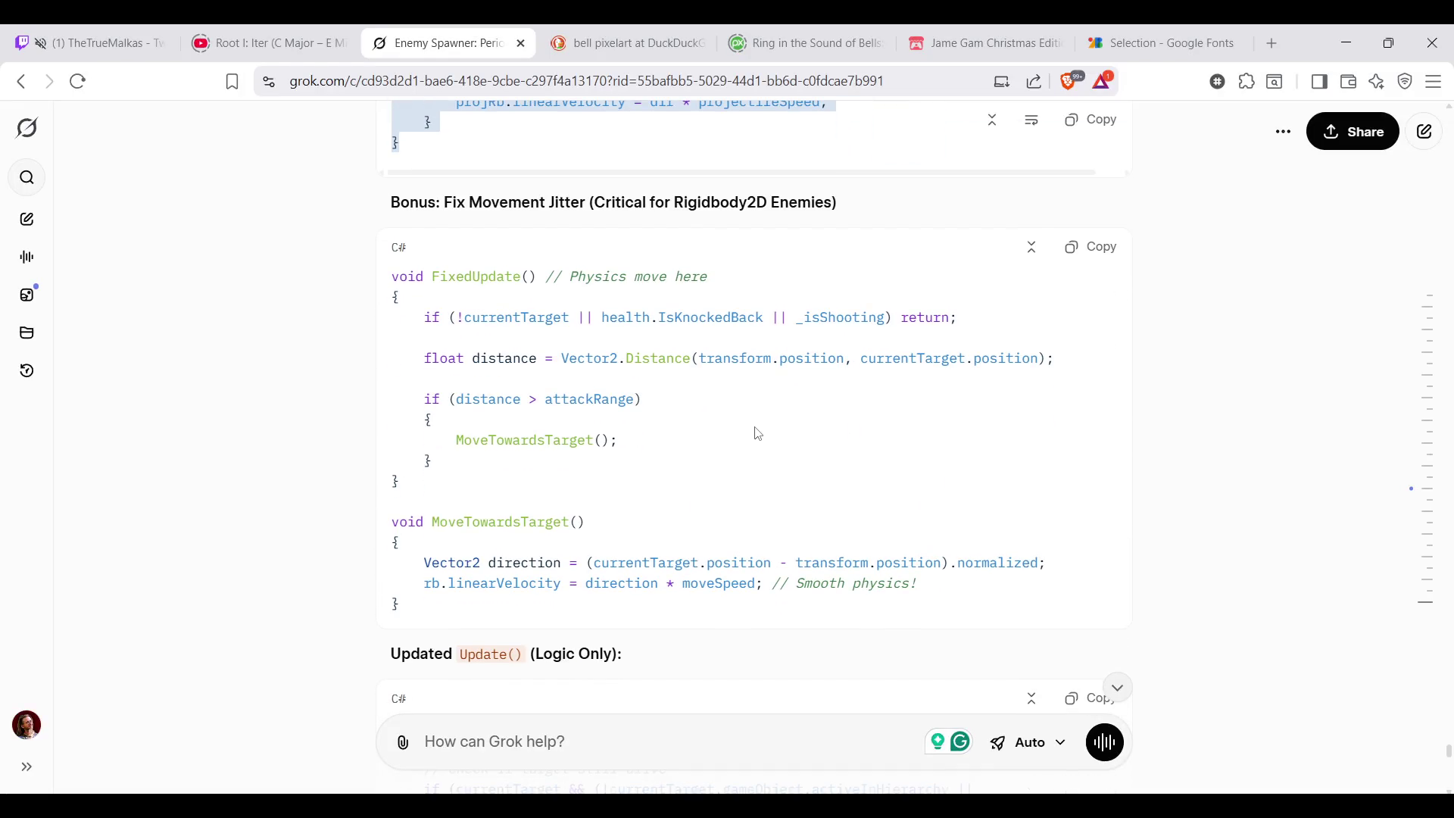
{"action": "scroll", "coordinate": [786, 305], "scroll_direction": "down", "scroll_amount": 2}
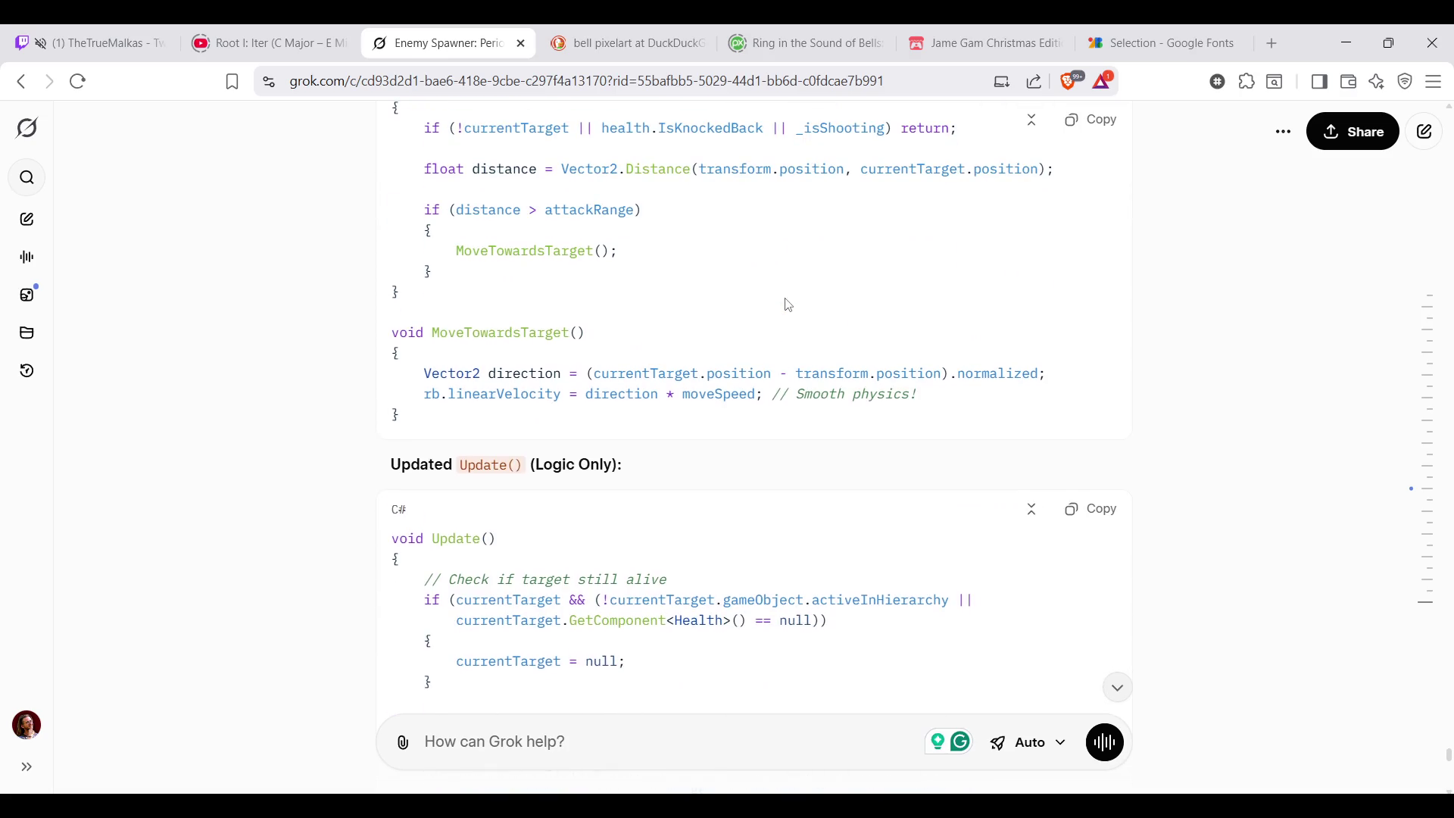
{"action": "scroll", "coordinate": [784, 305], "scroll_direction": "down", "scroll_amount": 2}
{"action": "scroll", "coordinate": [723, 323], "scroll_direction": "down", "scroll_amount": 1}
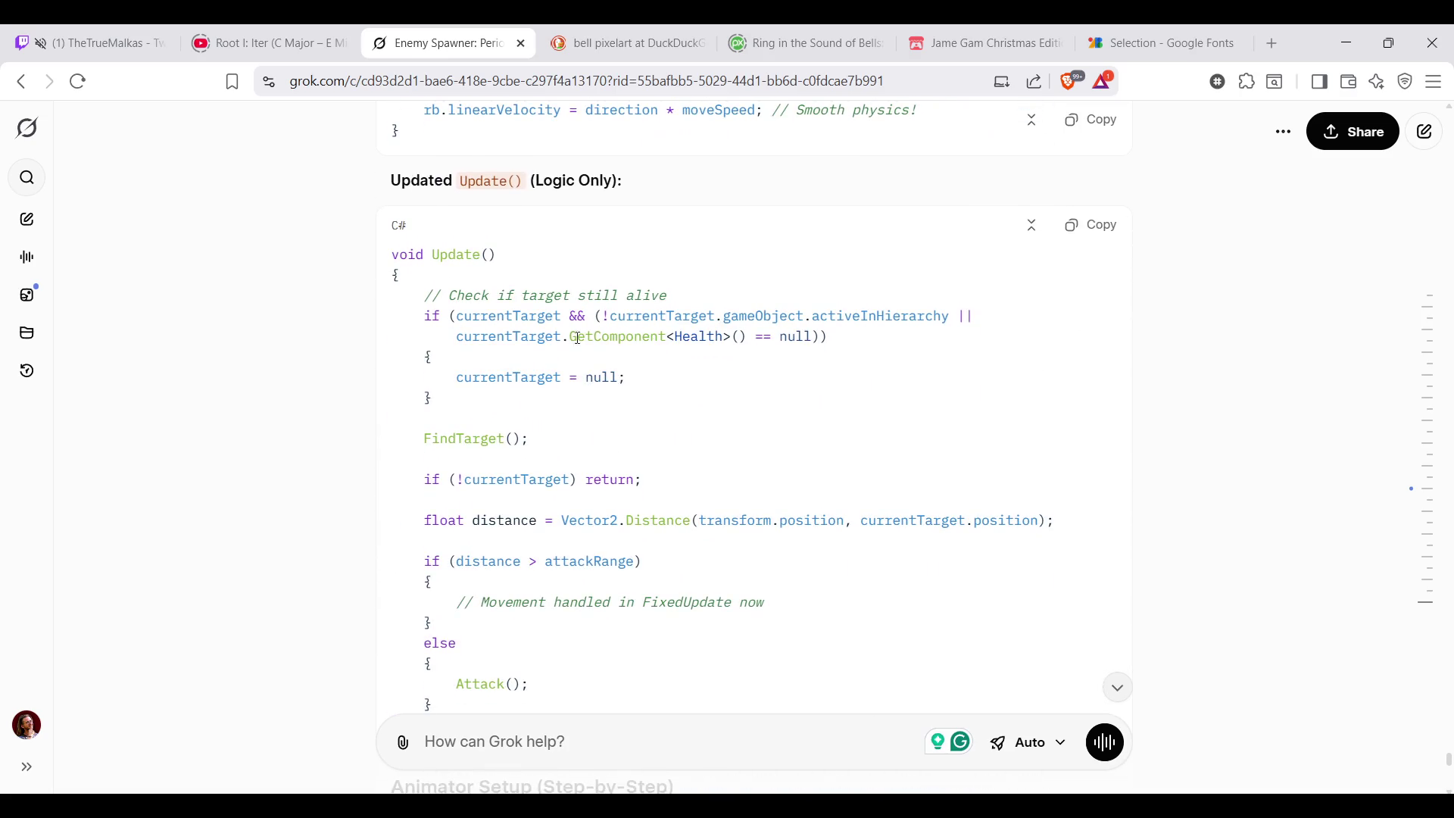
{"action": "scroll", "coordinate": [543, 346], "scroll_direction": "down", "scroll_amount": 3}
{"action": "scroll", "coordinate": [549, 352], "scroll_direction": "down", "scroll_amount": 2}
{"action": "scroll", "coordinate": [574, 364], "scroll_direction": "up", "scroll_amount": 2}
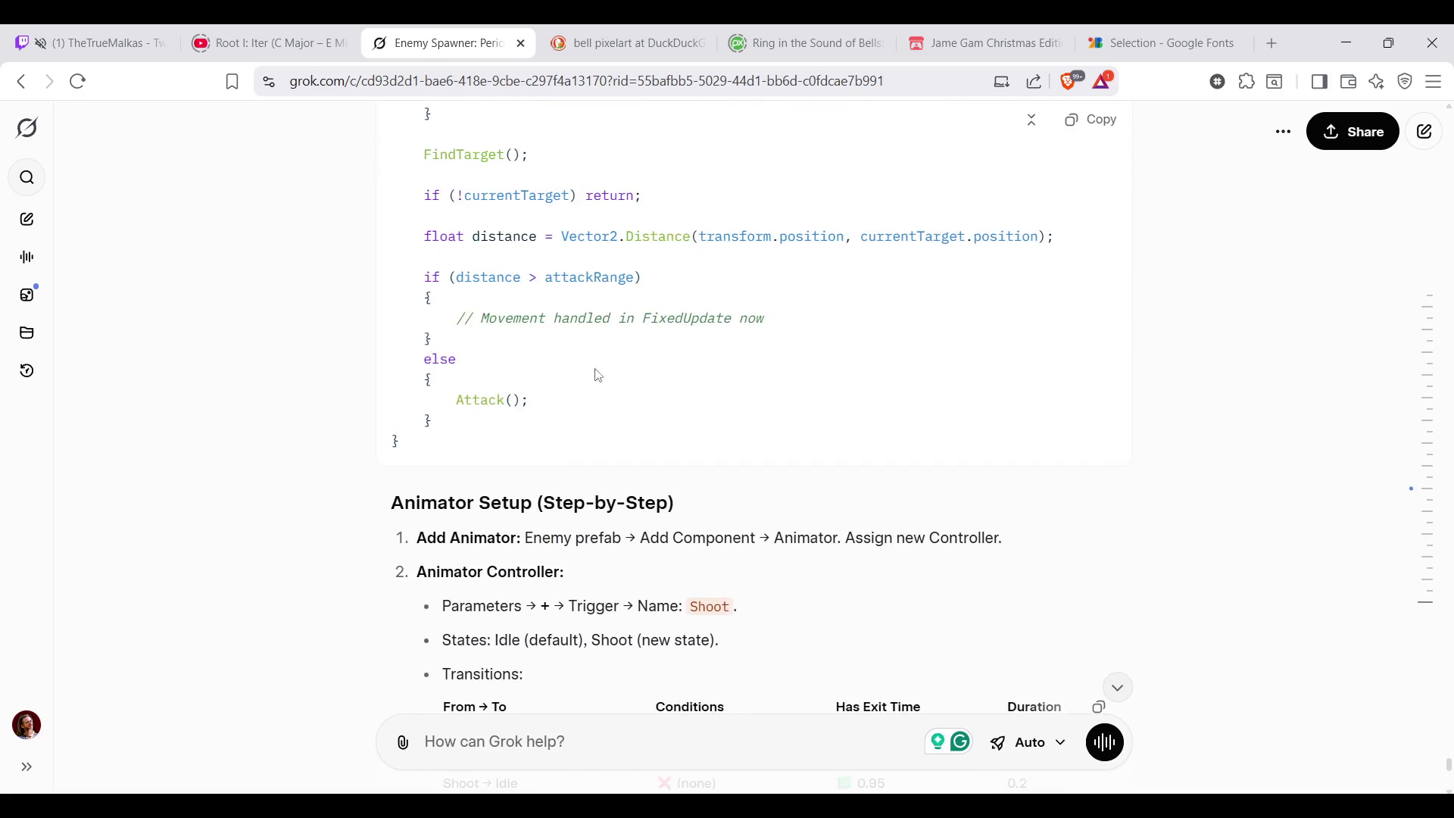
{"action": "scroll", "coordinate": [597, 375], "scroll_direction": "up", "scroll_amount": 2}
{"action": "scroll", "coordinate": [674, 412], "scroll_direction": "down", "scroll_amount": 2}
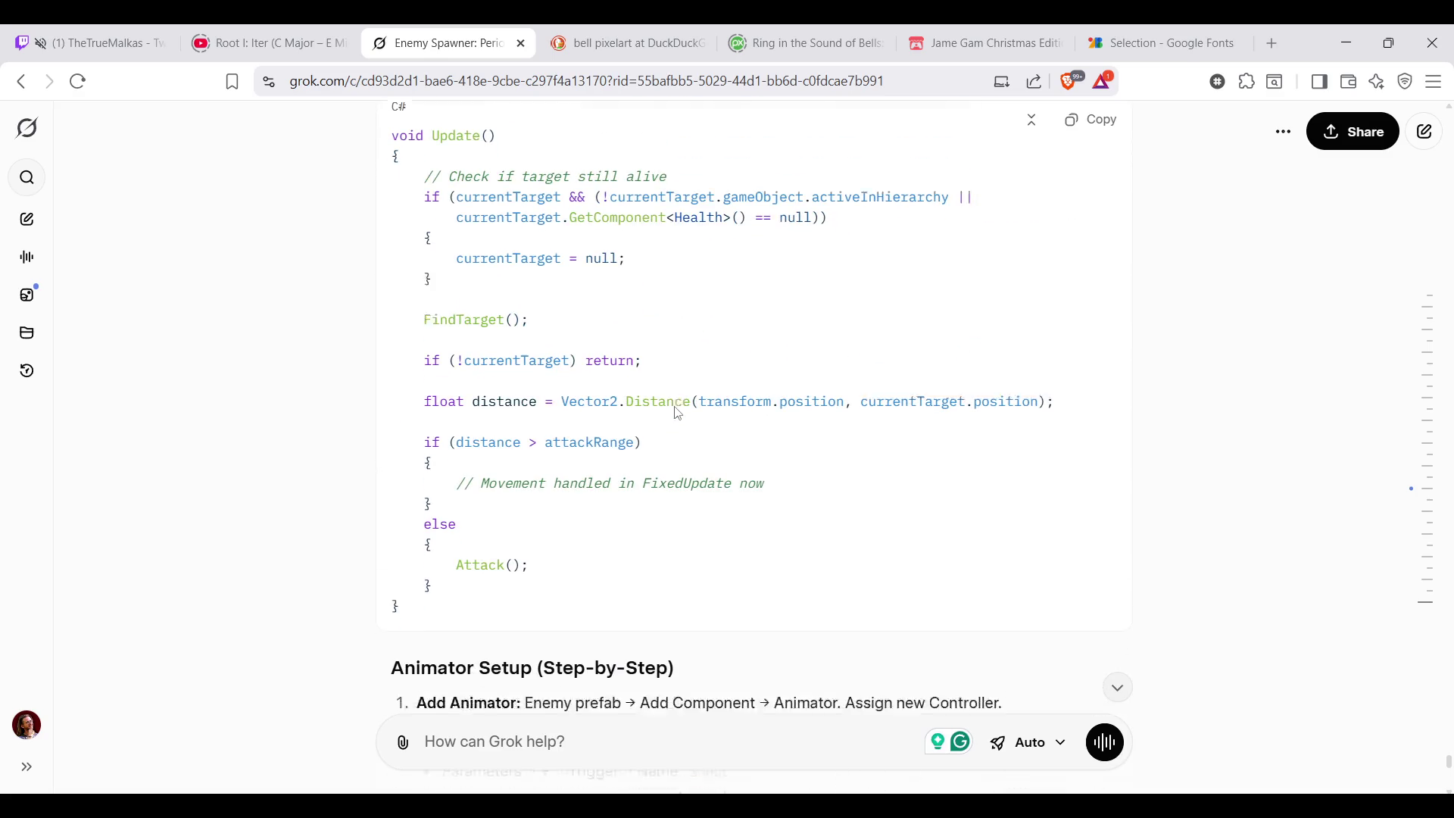
{"action": "scroll", "coordinate": [826, 311], "scroll_direction": "down", "scroll_amount": 2}
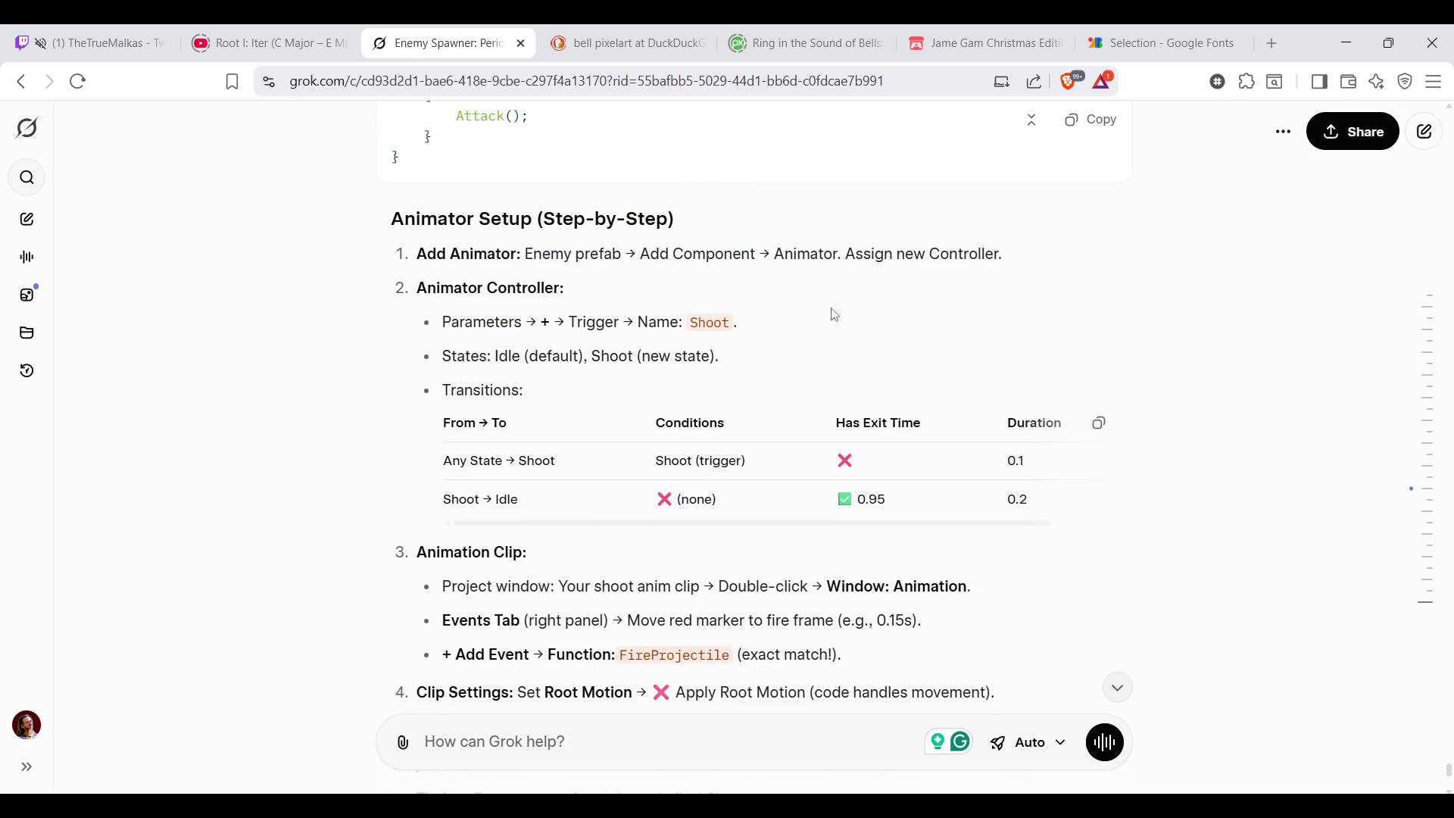
After reading the Update code and Animator Setup steps, switch back to MonsterAI.cs
{"action": "key", "text": "alt+Tab"}
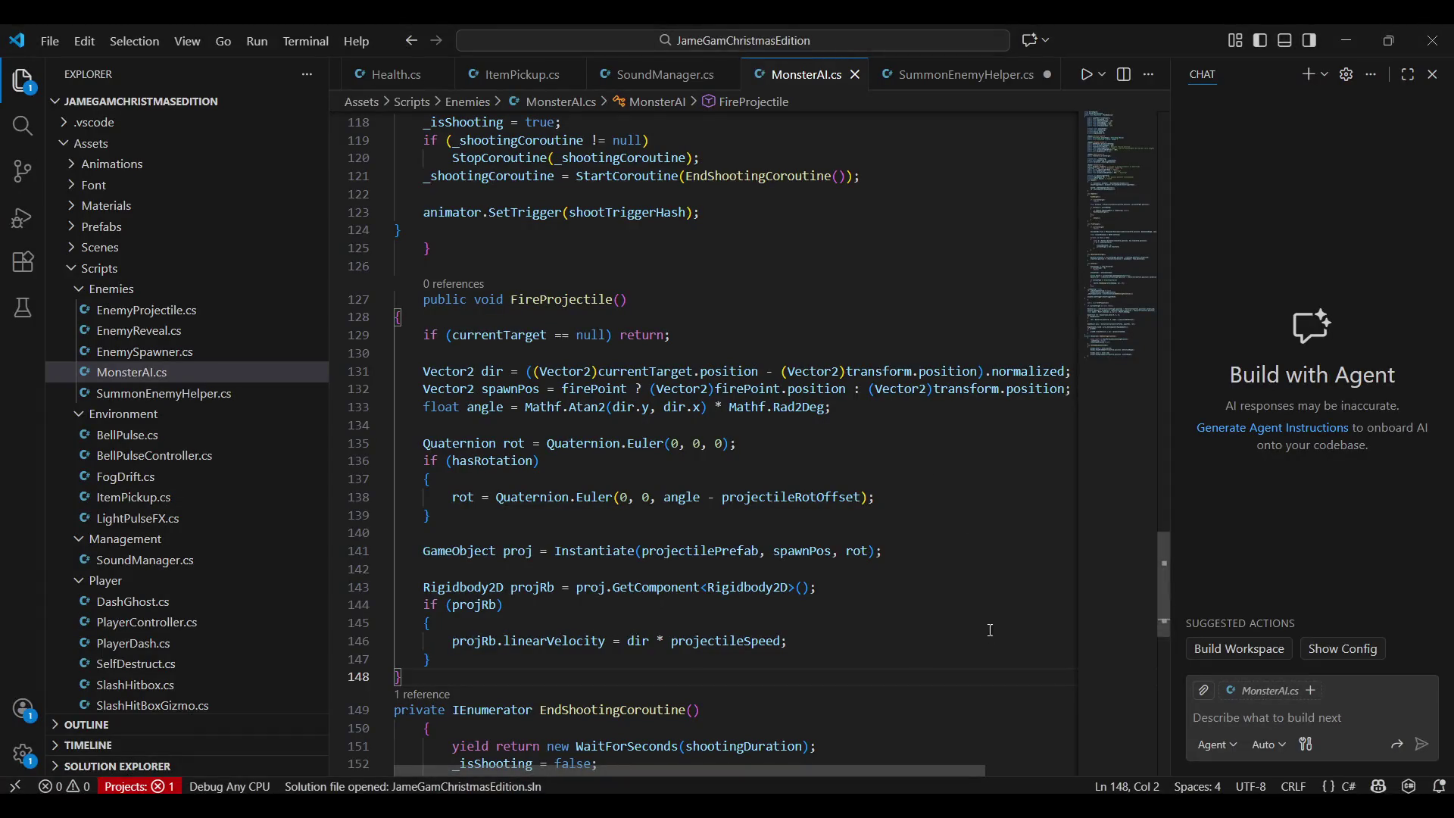
Remove the duplicate rb and health fields from MonsterAI.cs and save it
{"action": "key", "text": "alt+Tab"}
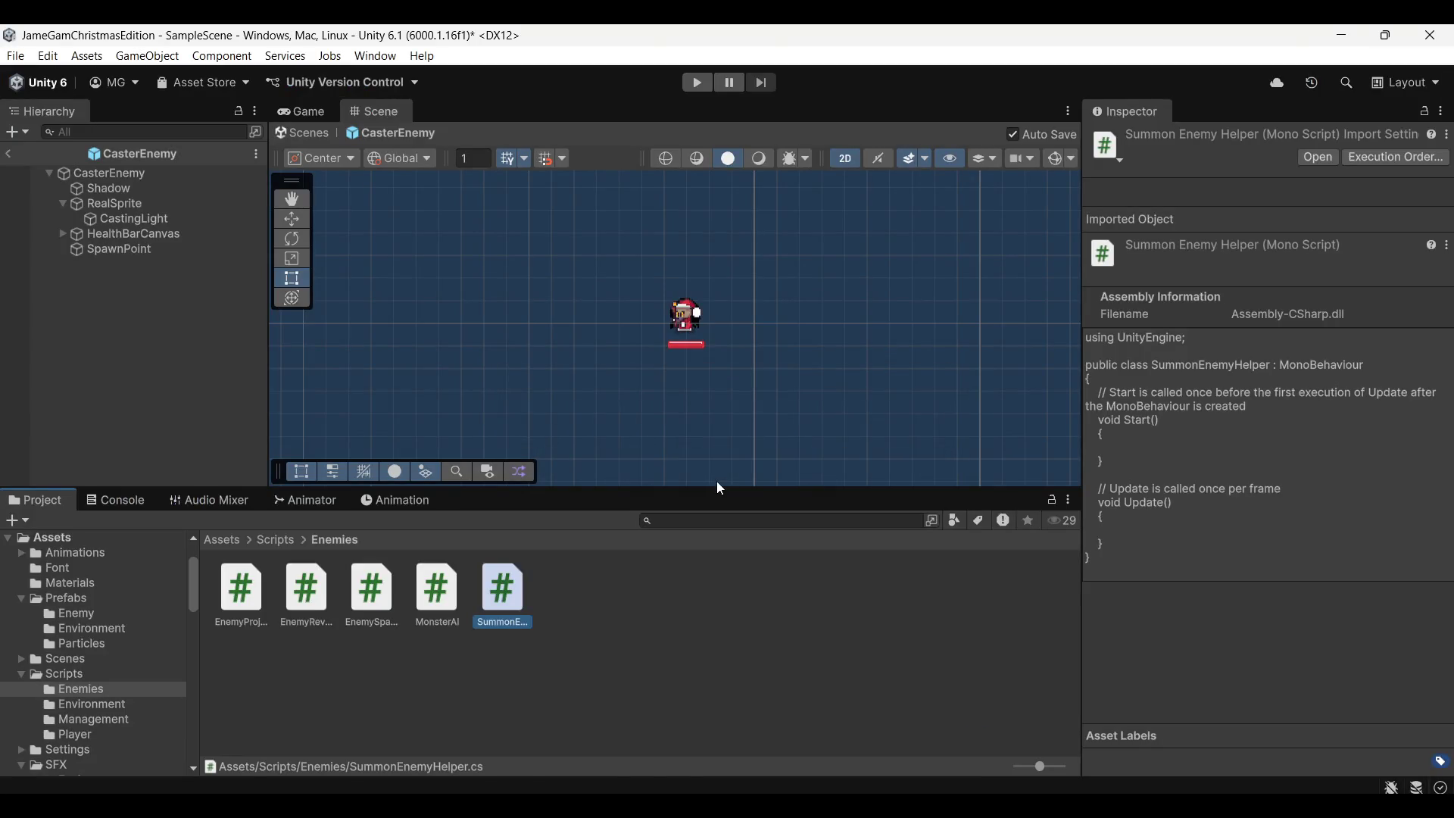
{"action": "left_click", "coordinate": [387, 787]}
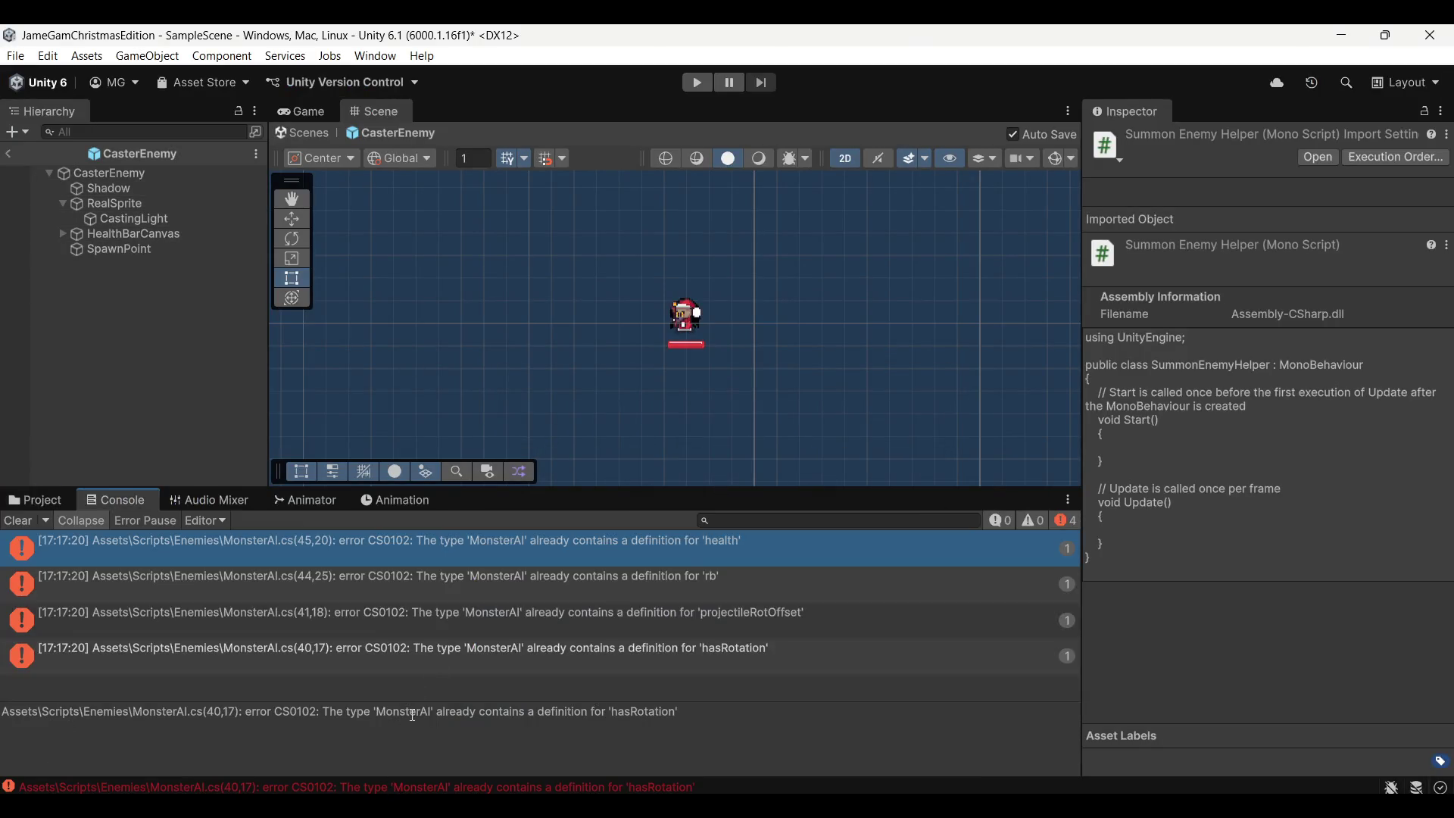
{"action": "double_click", "coordinate": [474, 551]}
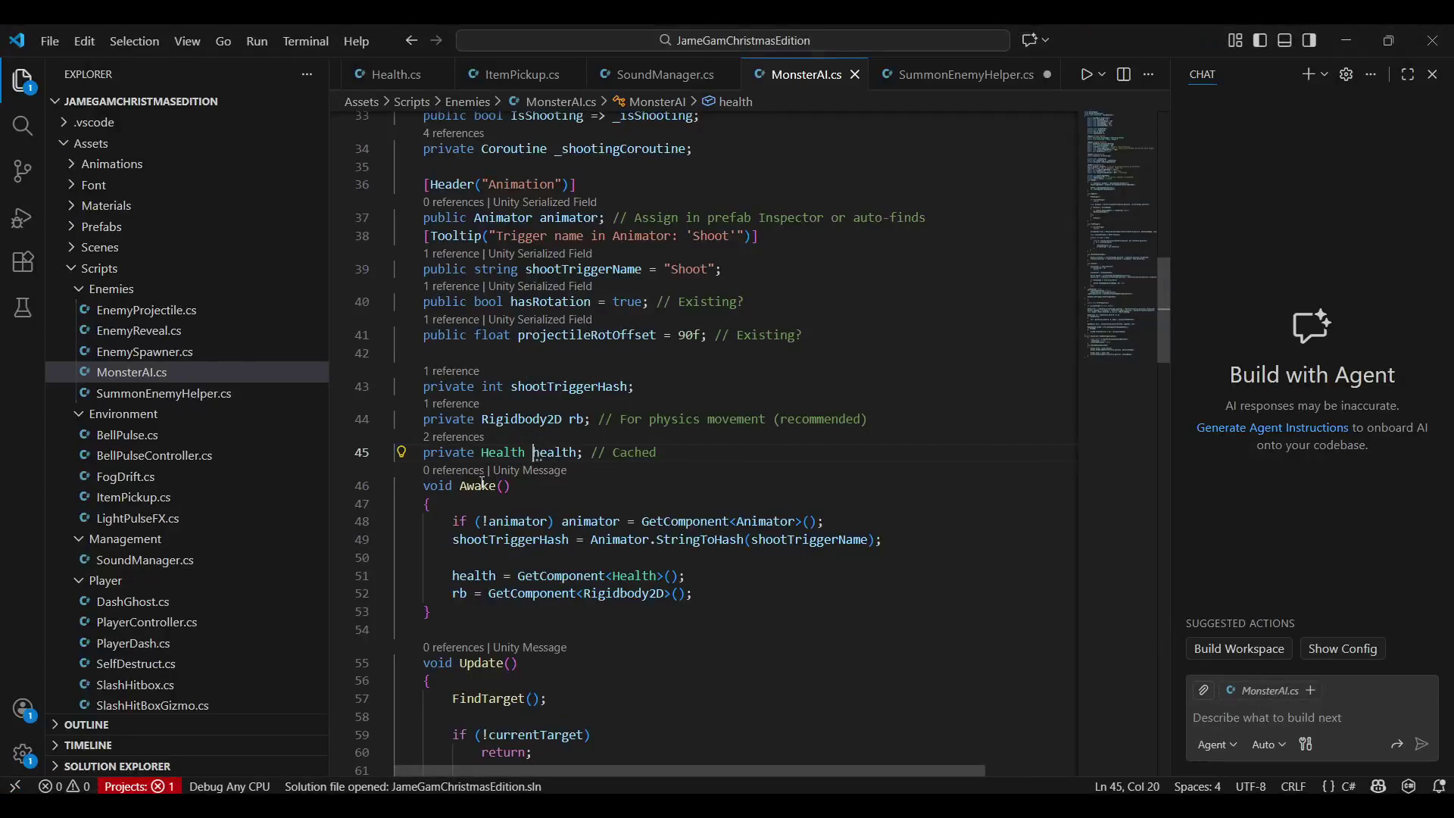
{"action": "left_click", "coordinate": [659, 453]}
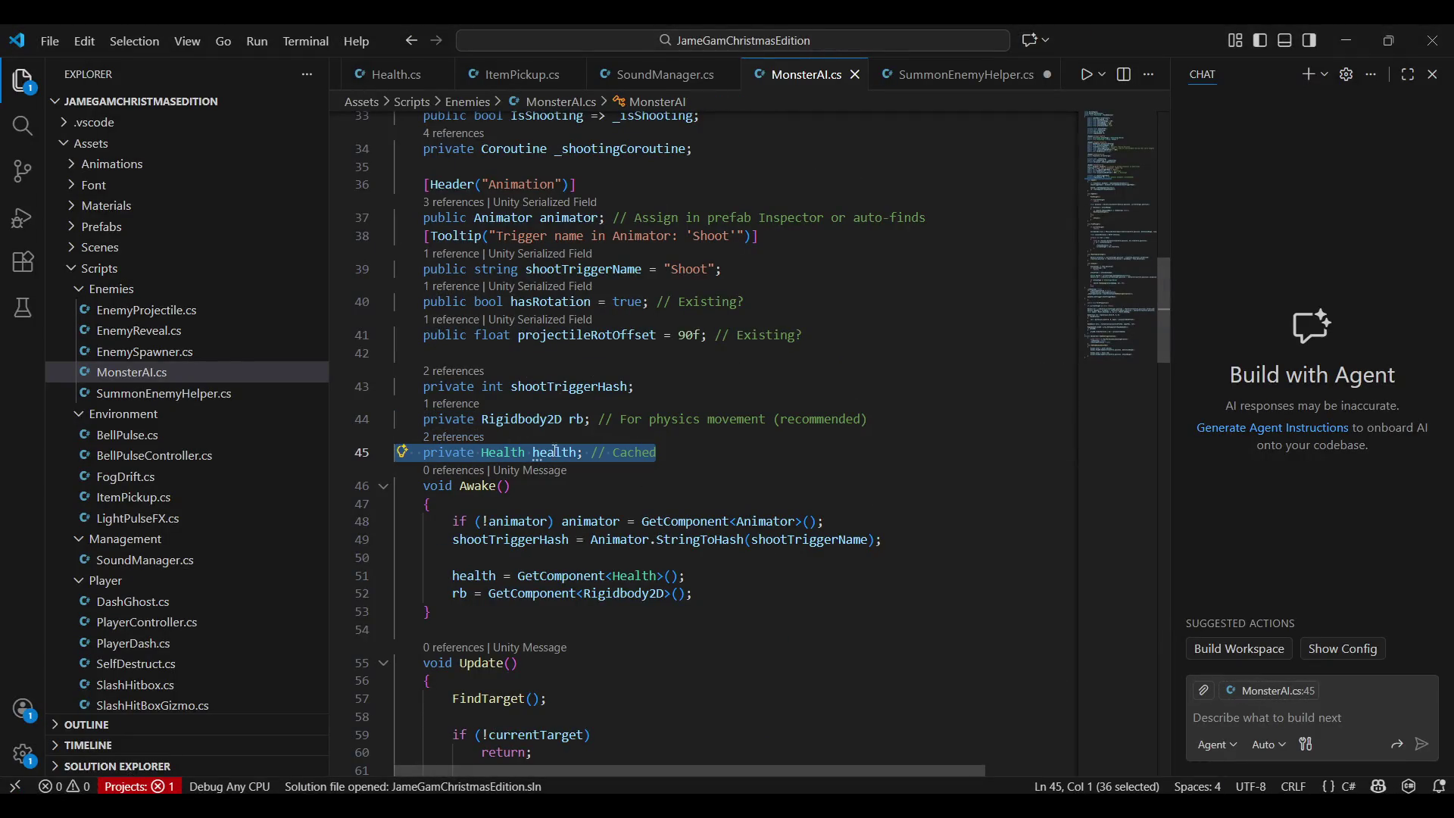
{"action": "left_click_drag", "start_coordinate": [665, 453], "coordinate": [400, 418]}
{"action": "key", "text": "BackSpace"}
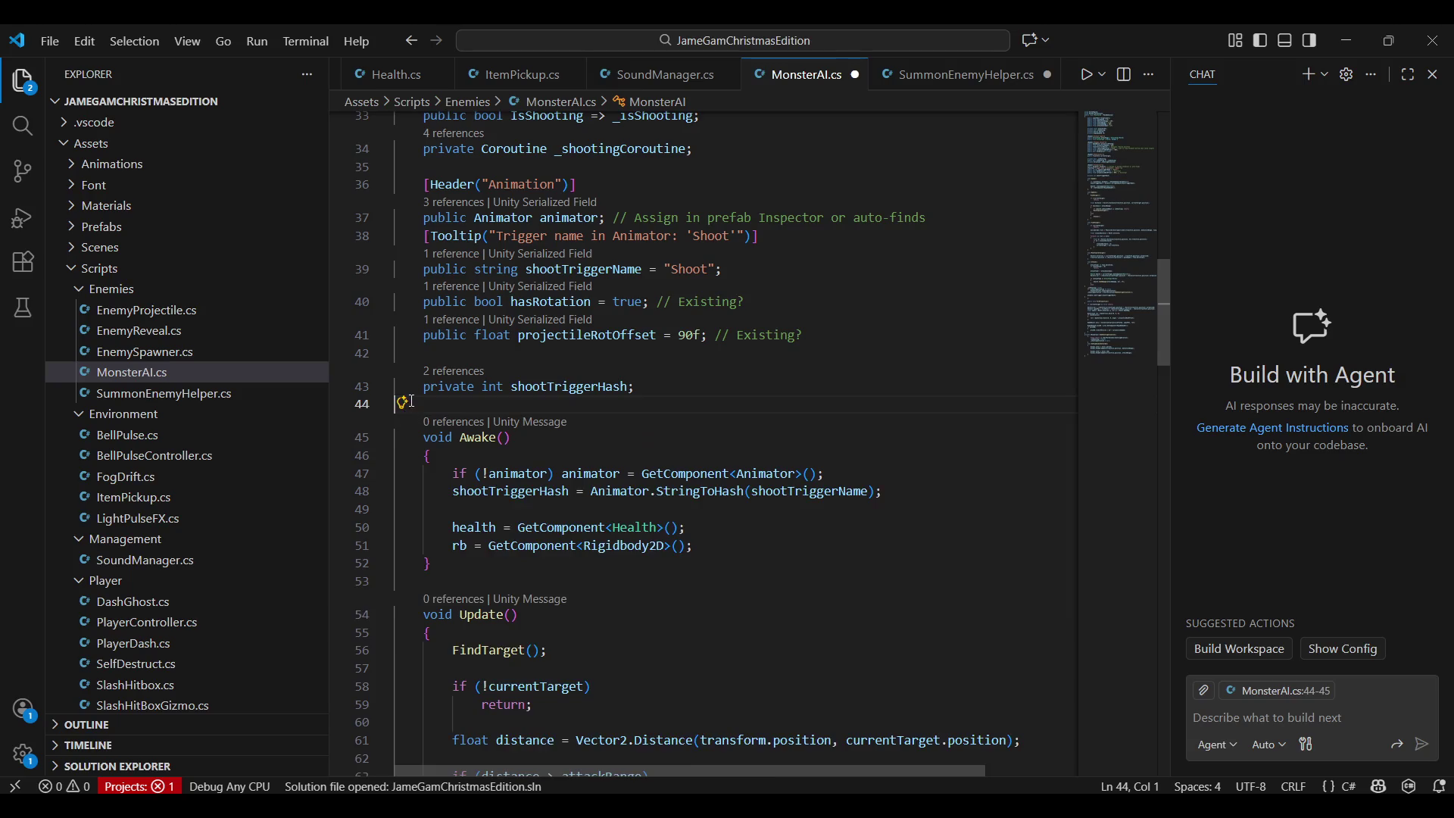
{"action": "key", "text": "ctrl+s"}
{"action": "key", "text": "alt+Tab"}
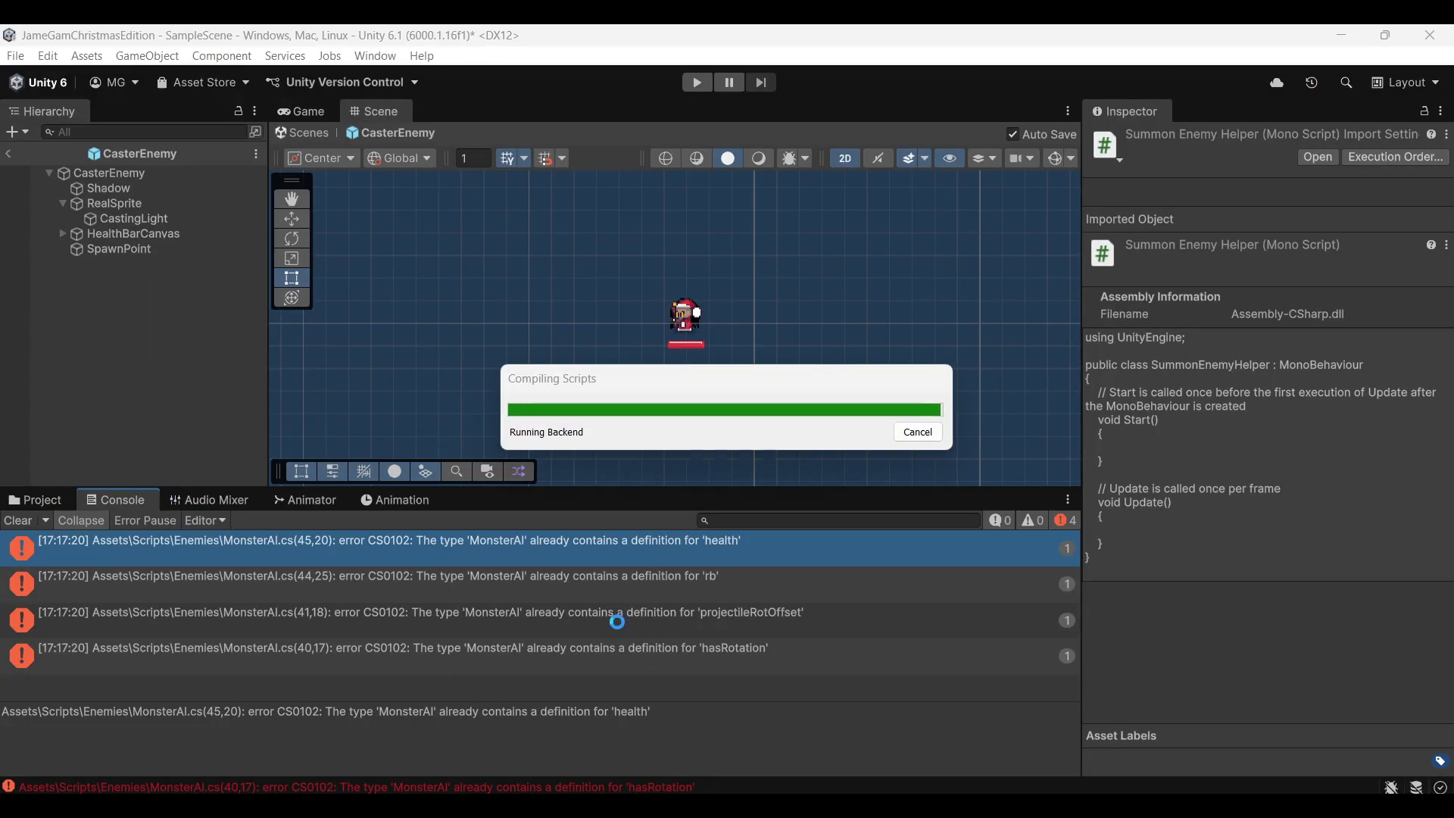
Remove the duplicate hasRotation and projectileRotOffset fields, recompile in Unity and clear the Console
{"action": "key", "text": "alt+Tab"}
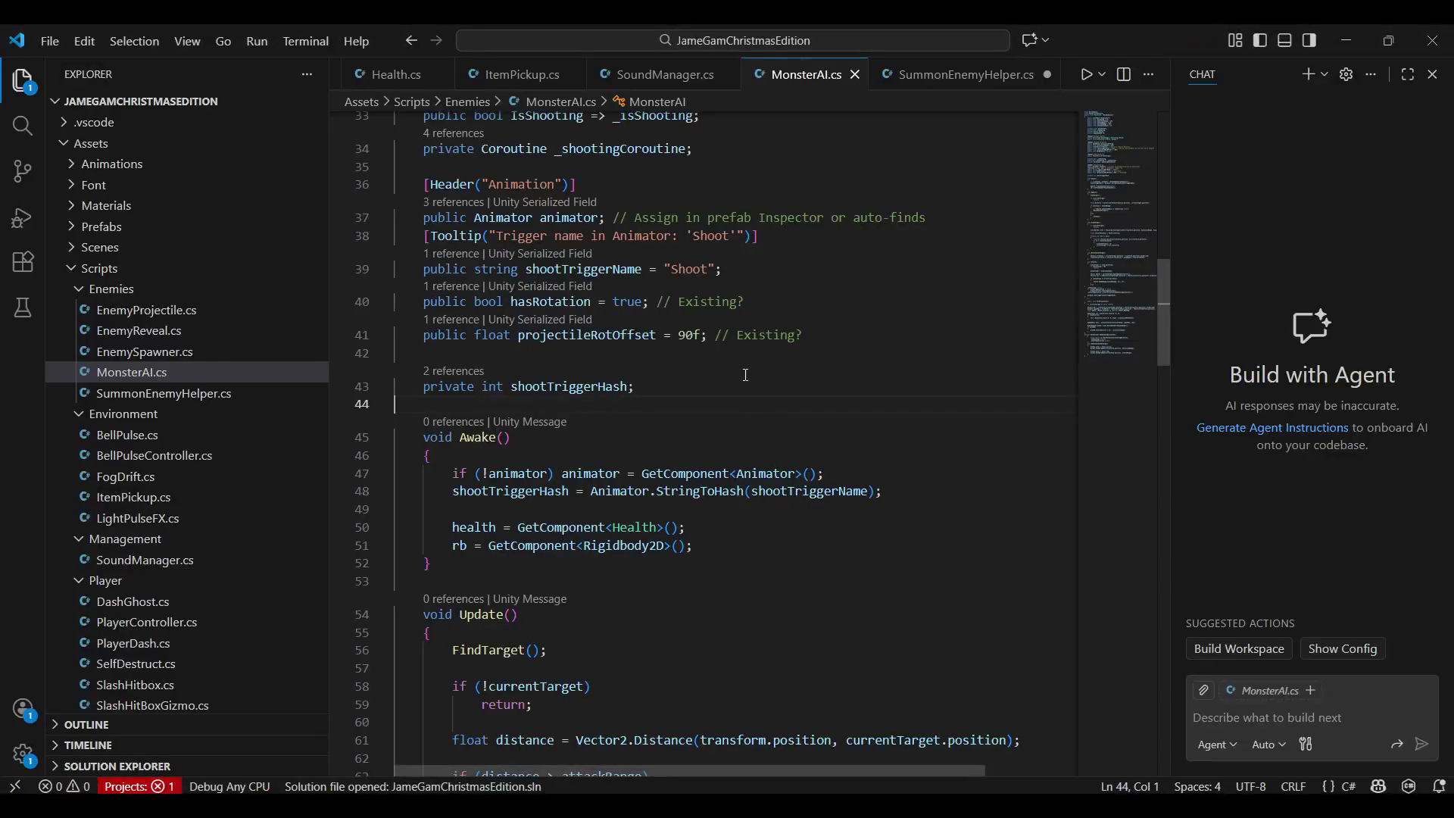
{"action": "scroll", "coordinate": [662, 367], "scroll_direction": "up", "scroll_amount": 2}
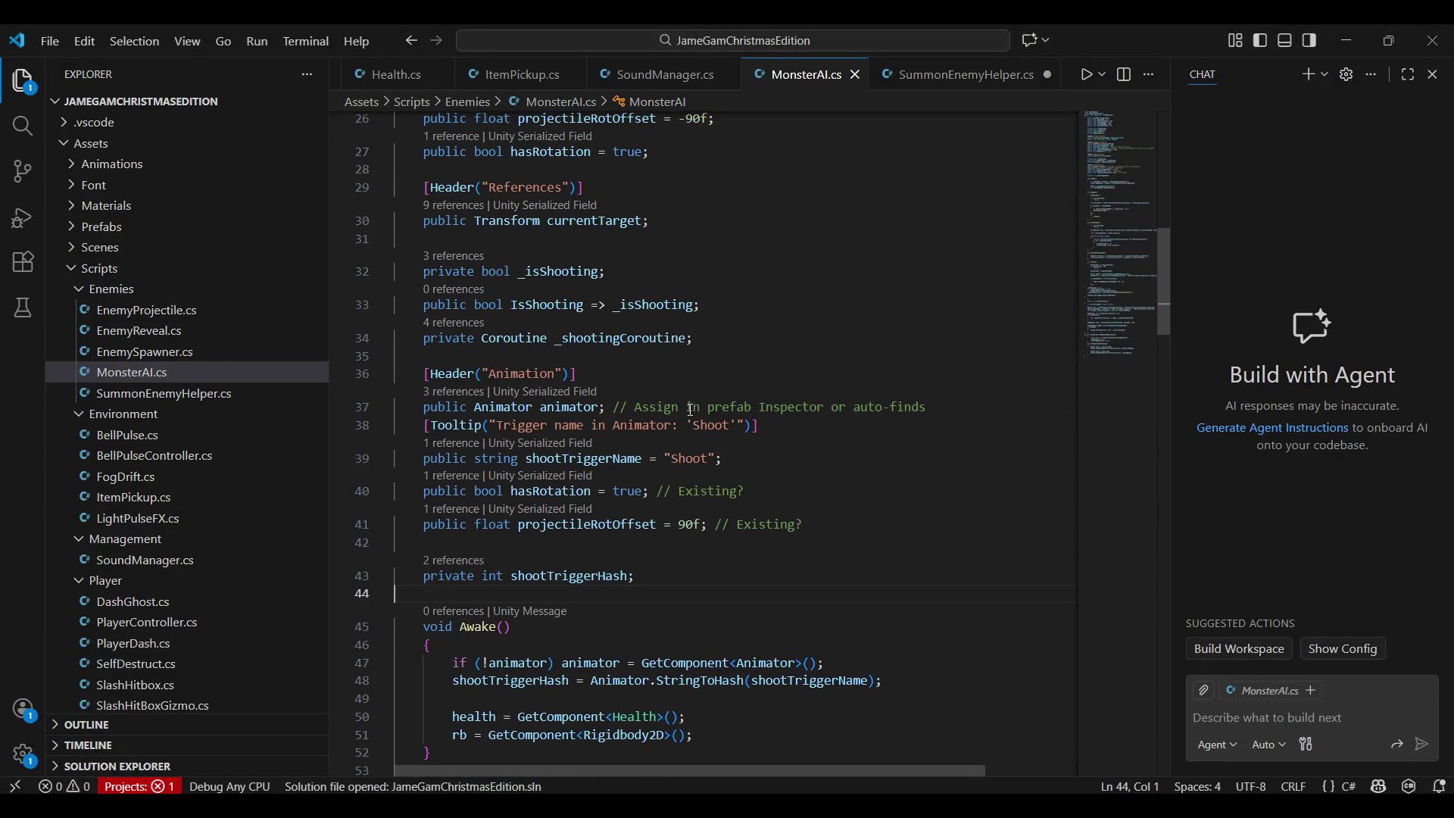
{"action": "key", "text": "alt+Tab"}
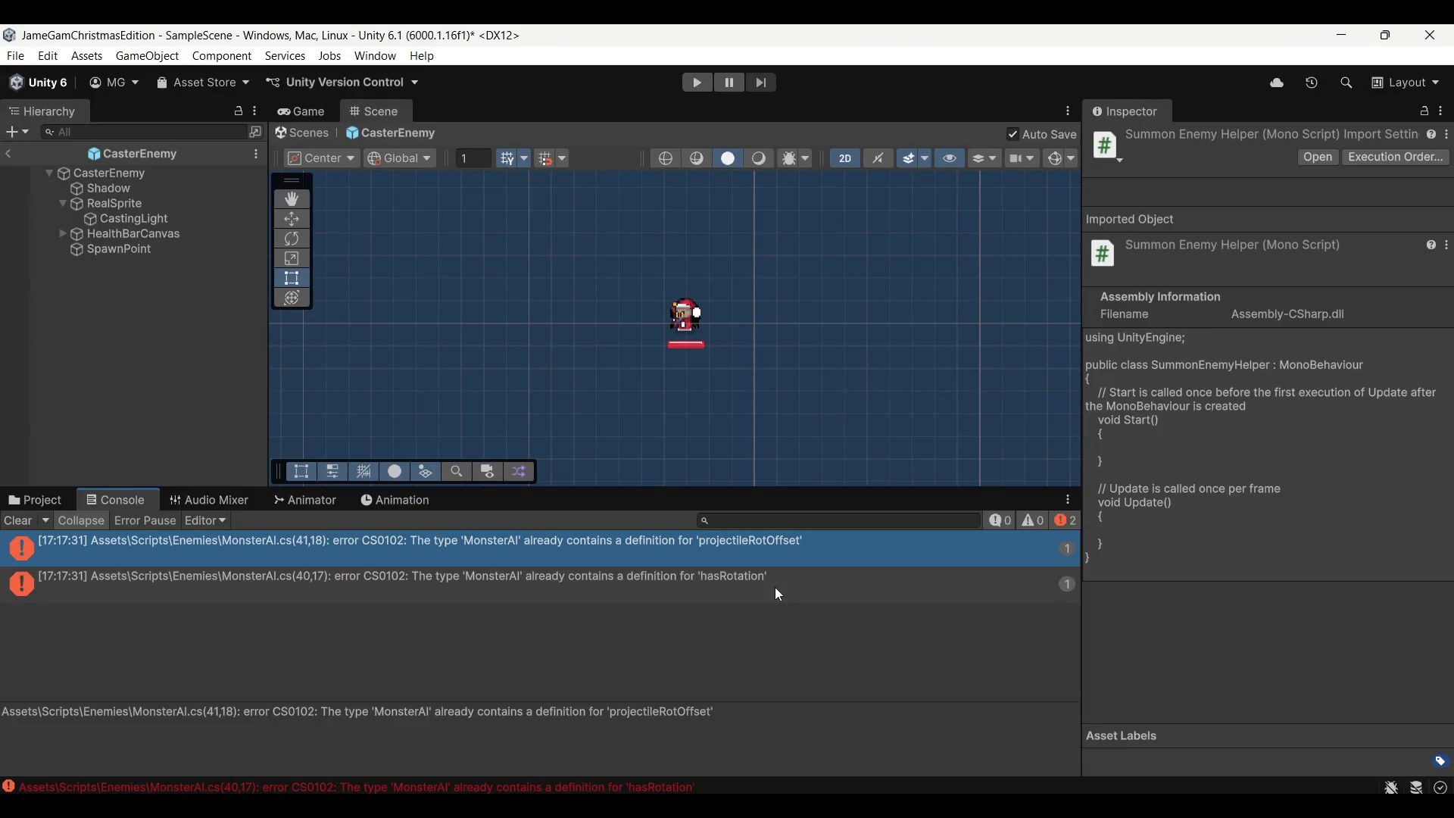
{"action": "key", "text": "alt+Tab"}
{"action": "left_click_drag", "start_coordinate": [810, 523], "coordinate": [417, 496]}
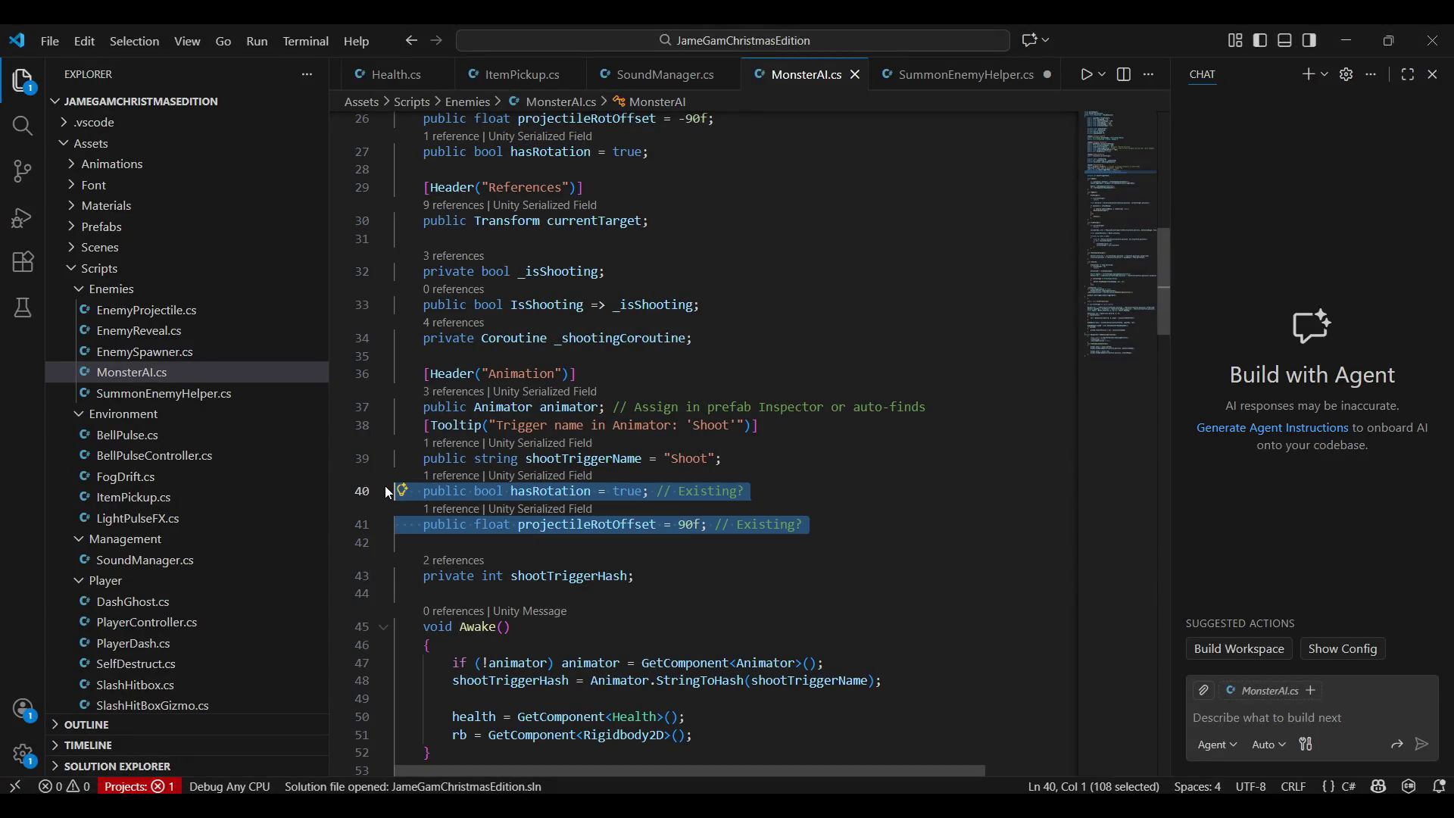
{"action": "key", "text": "BackSpace"}
{"action": "key", "text": "alt+Tab"}
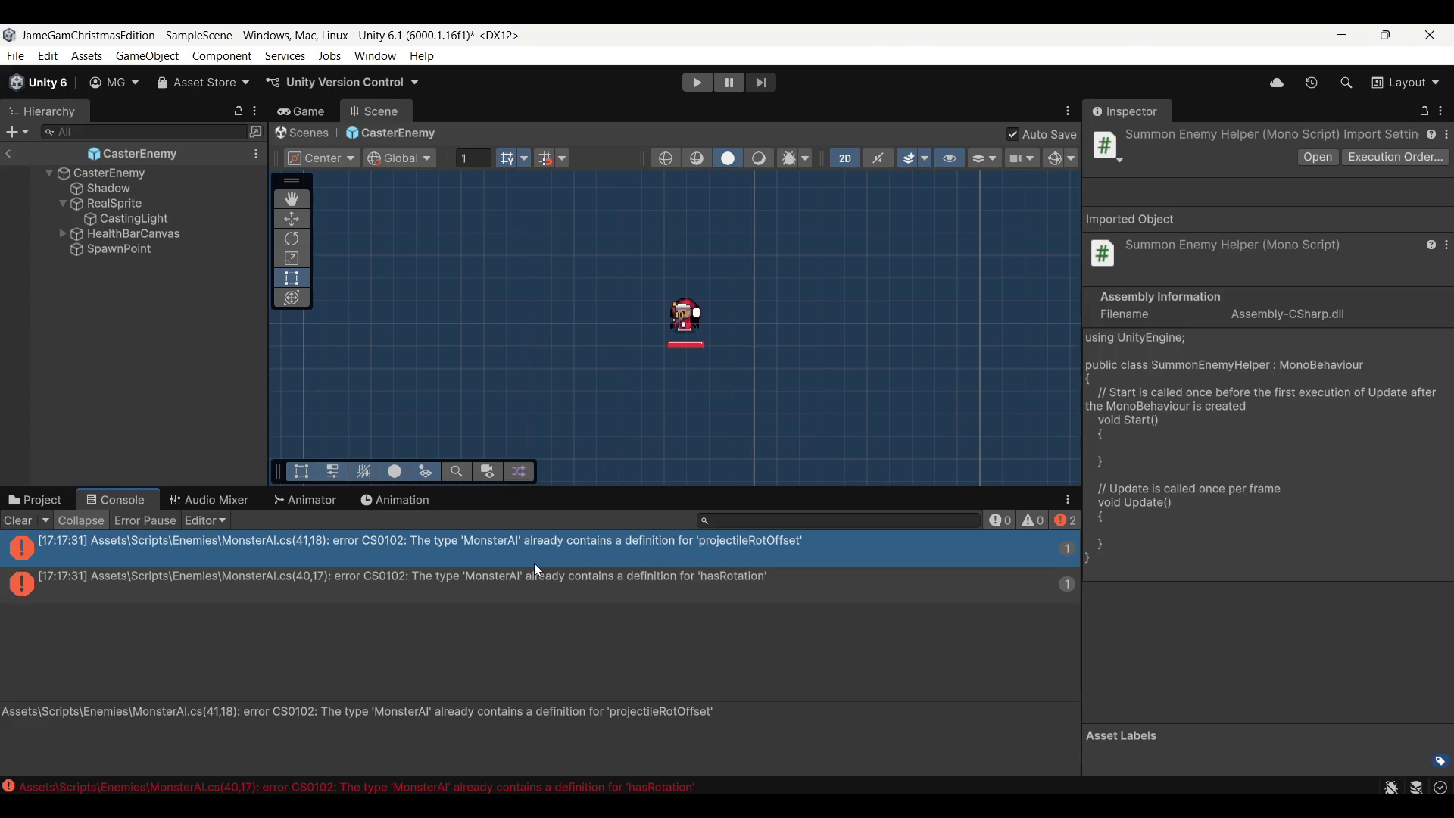
{"action": "left_click", "coordinate": [14, 523]}
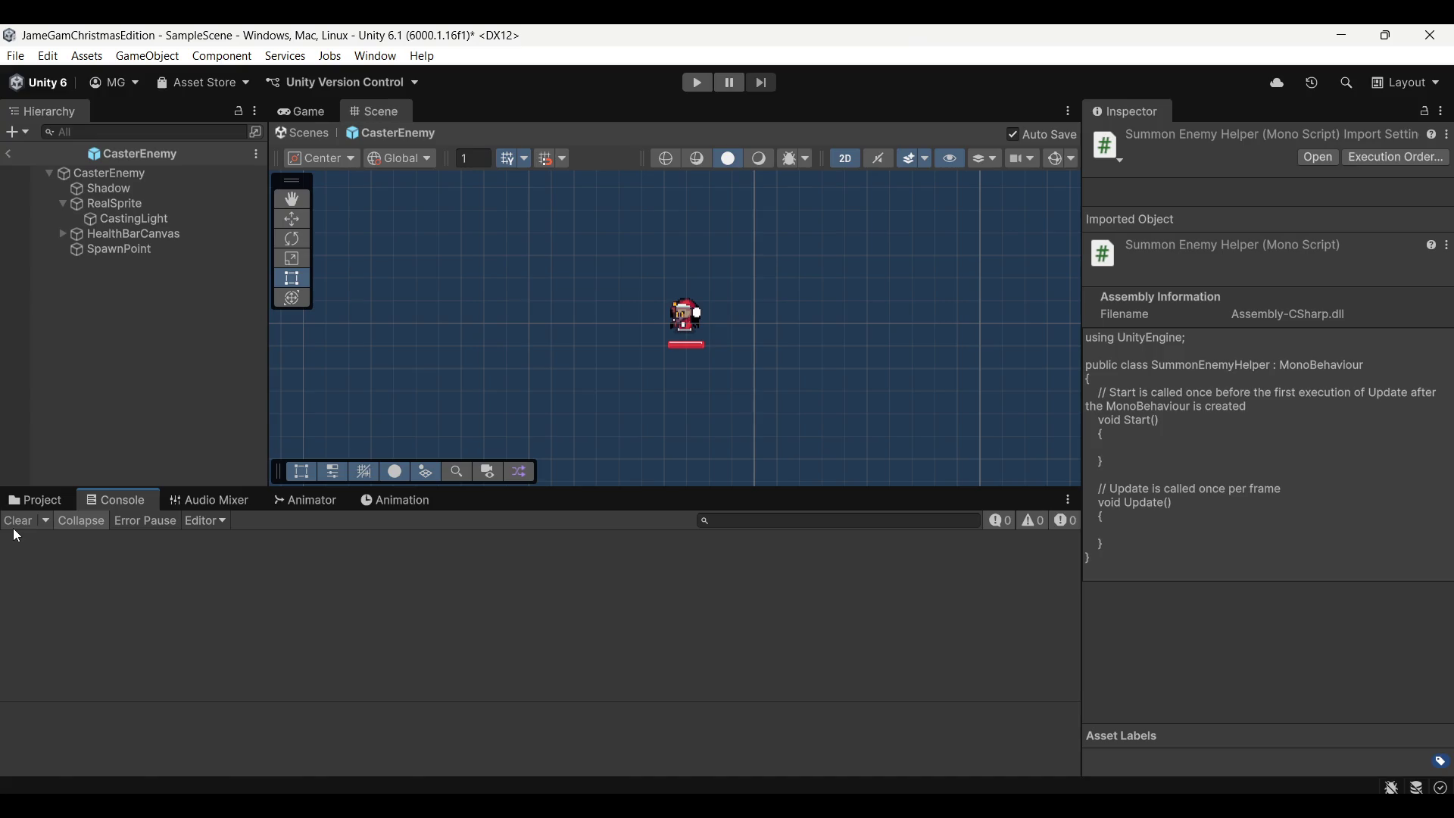
Set RealSprite's Mask Interaction to Visible Inside Mask
{"action": "left_click", "coordinate": [132, 202]}
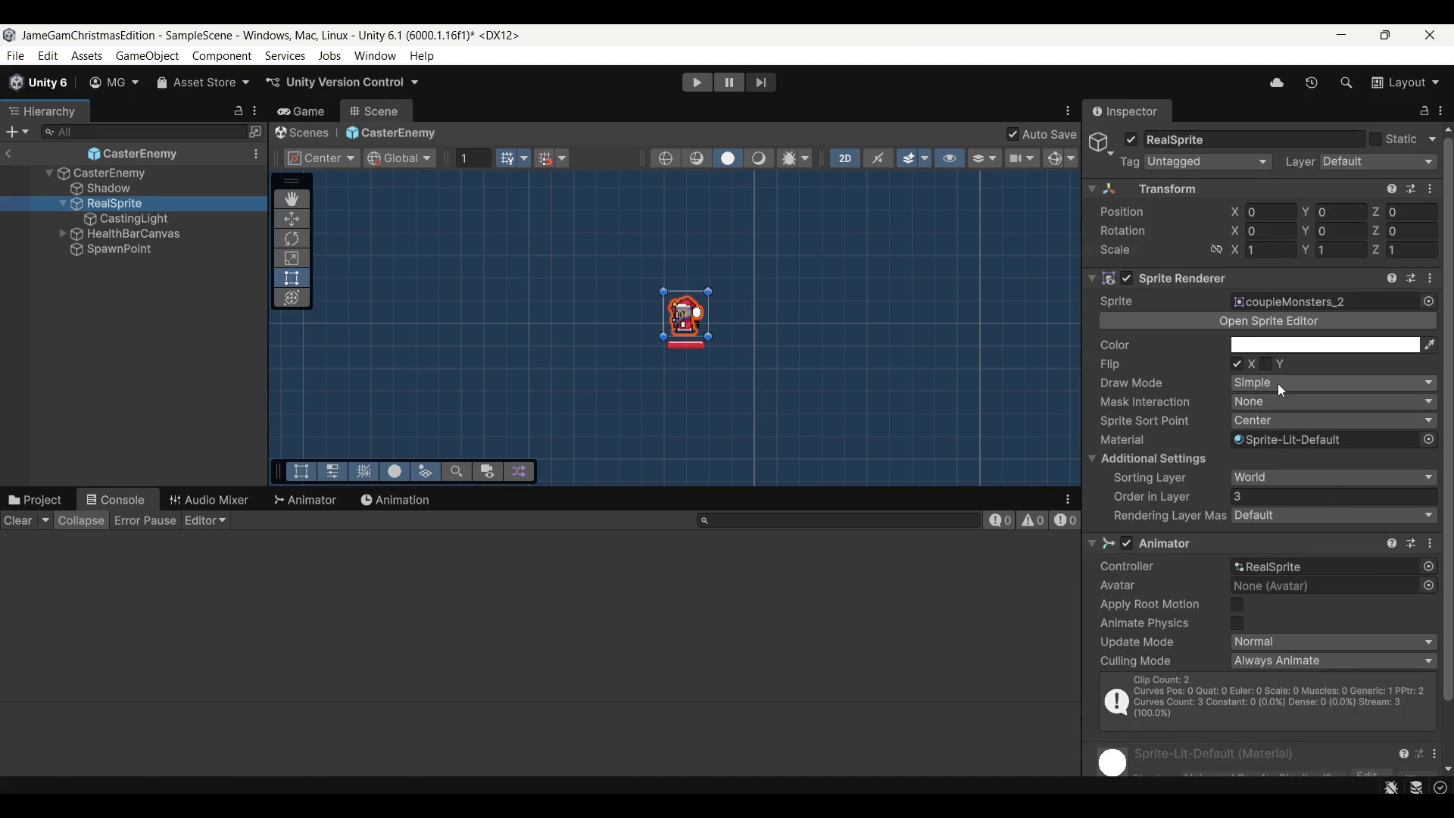
{"action": "left_click", "coordinate": [1291, 415]}
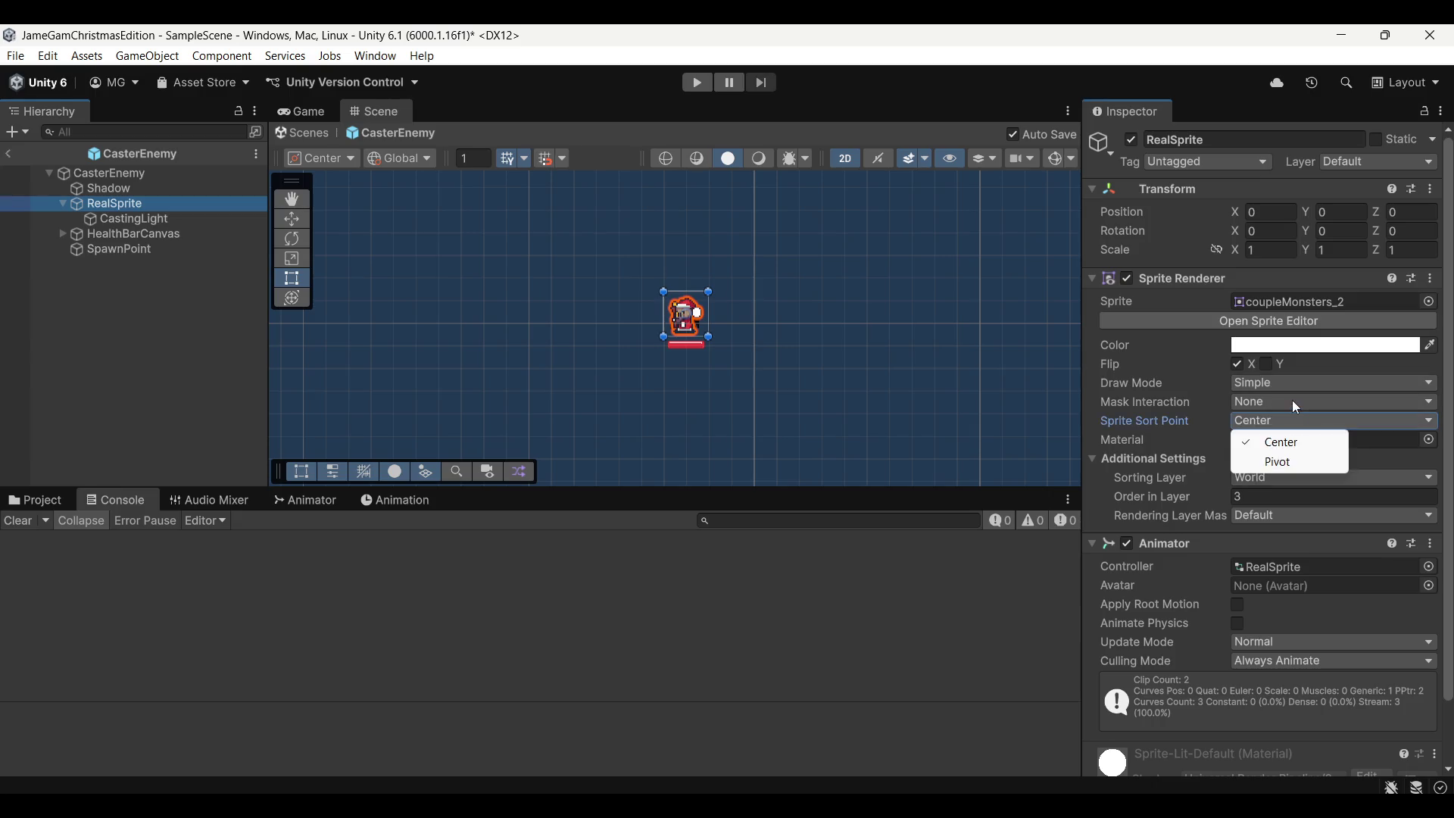
{"action": "left_click", "coordinate": [1292, 400]}
{"action": "left_click", "coordinate": [1312, 442]}
{"action": "left_click", "coordinate": [498, 367]}
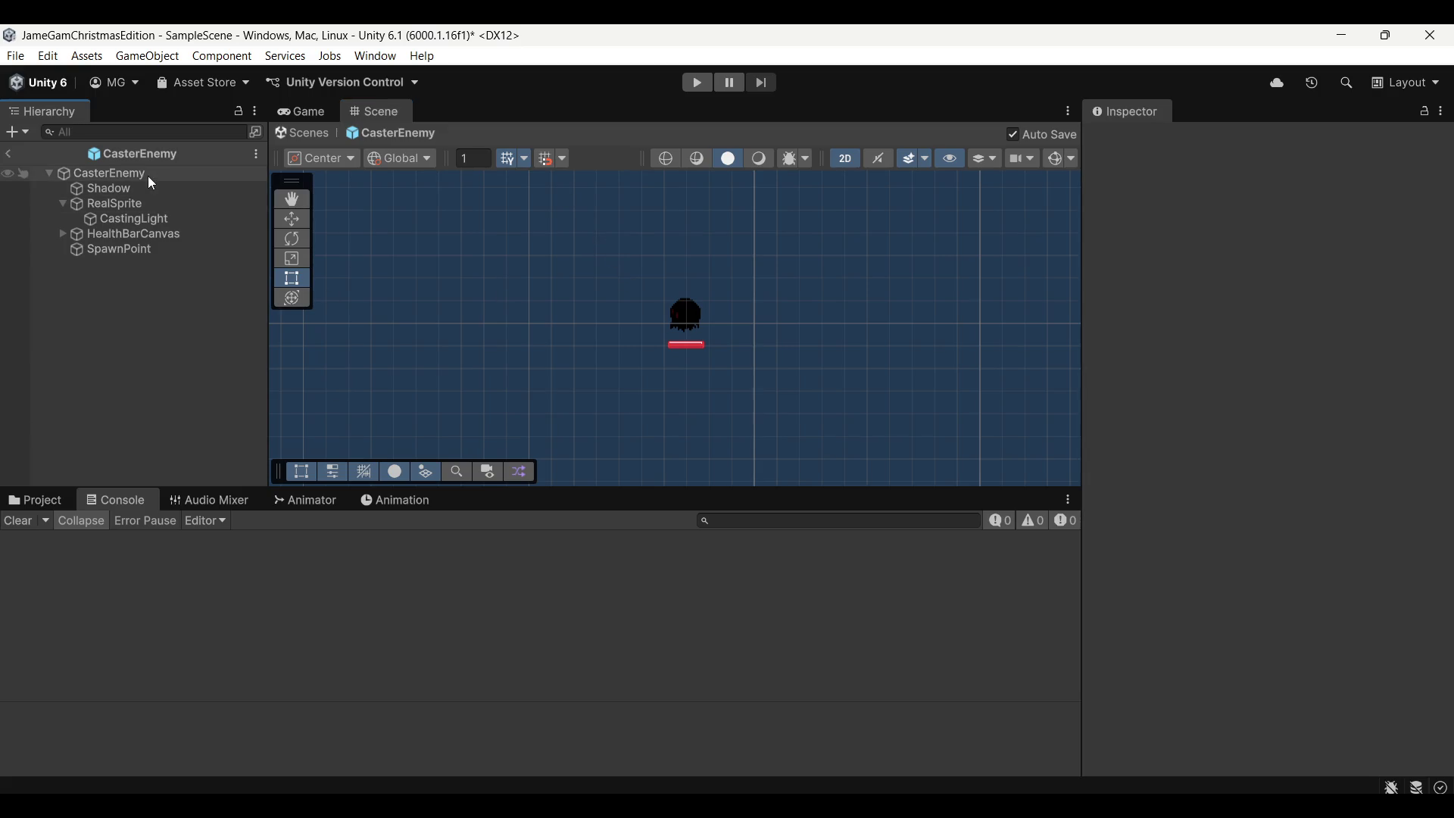
Inspect the CasterIdle state in the Animator graph and show RealSprite's animation timeline
{"action": "left_click", "coordinate": [384, 503]}
{"action": "left_click", "coordinate": [312, 501]}
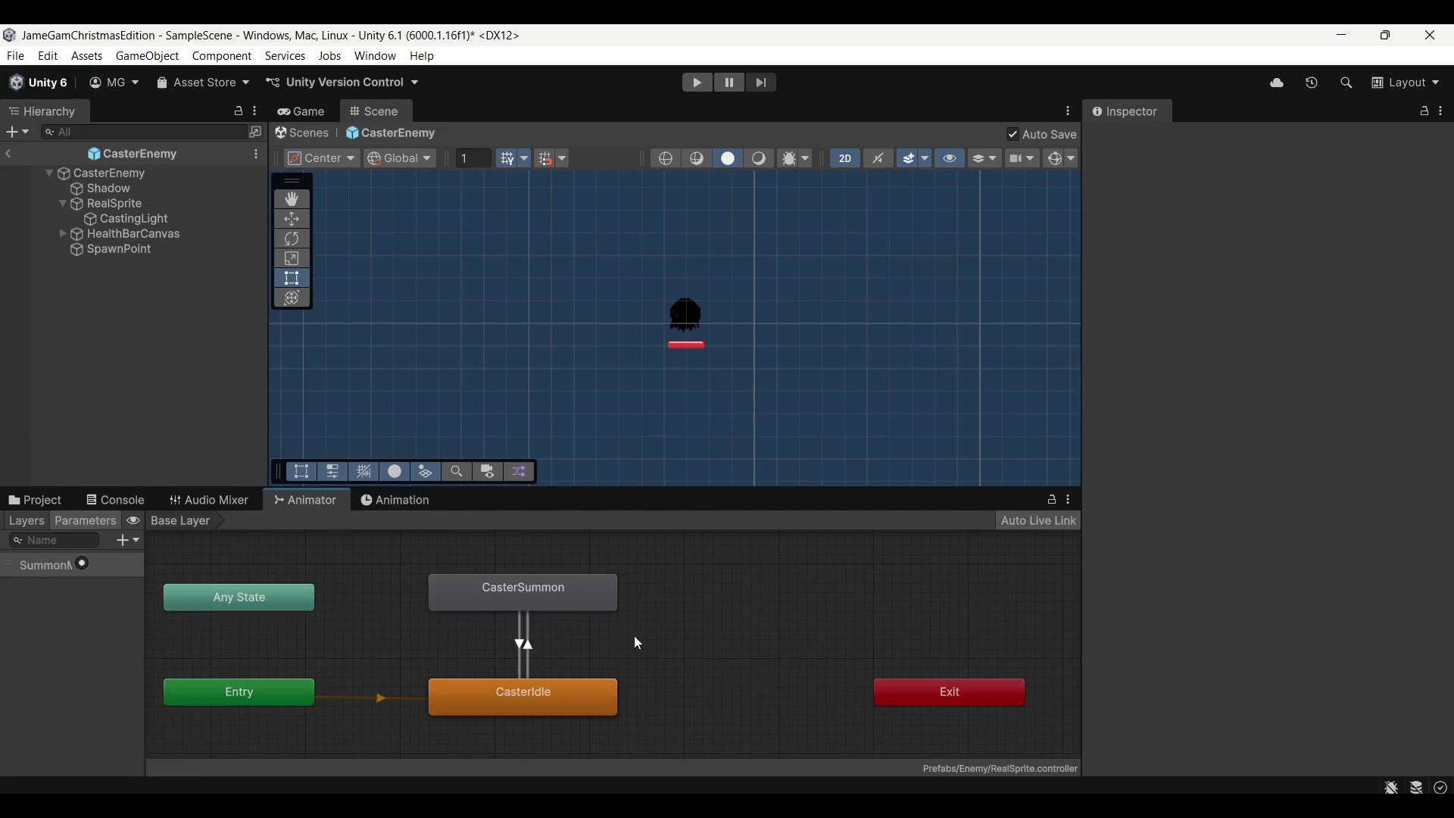
{"action": "left_click", "coordinate": [630, 667]}
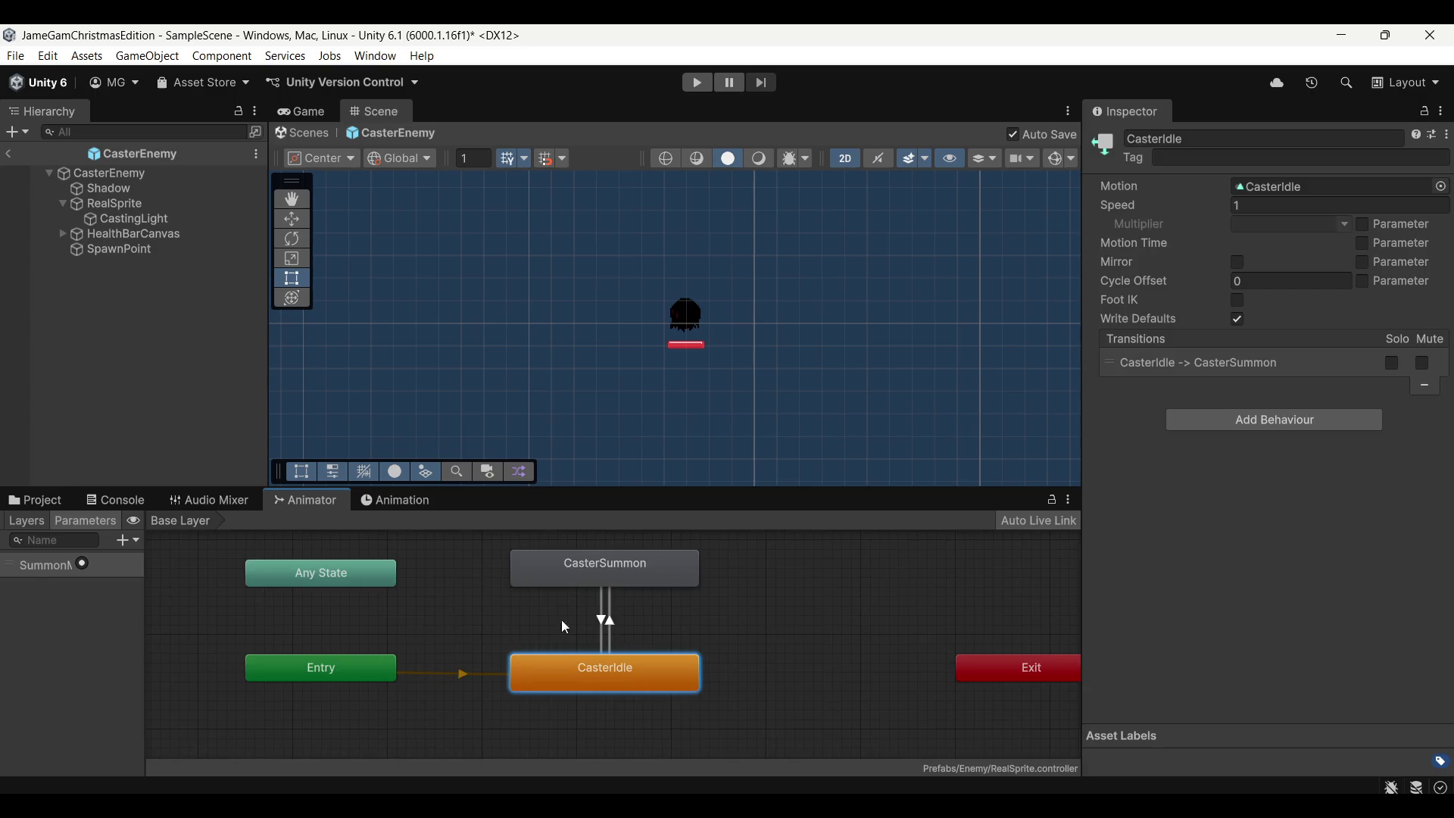
{"action": "left_click", "coordinate": [386, 501]}
{"action": "left_click", "coordinate": [307, 499]}
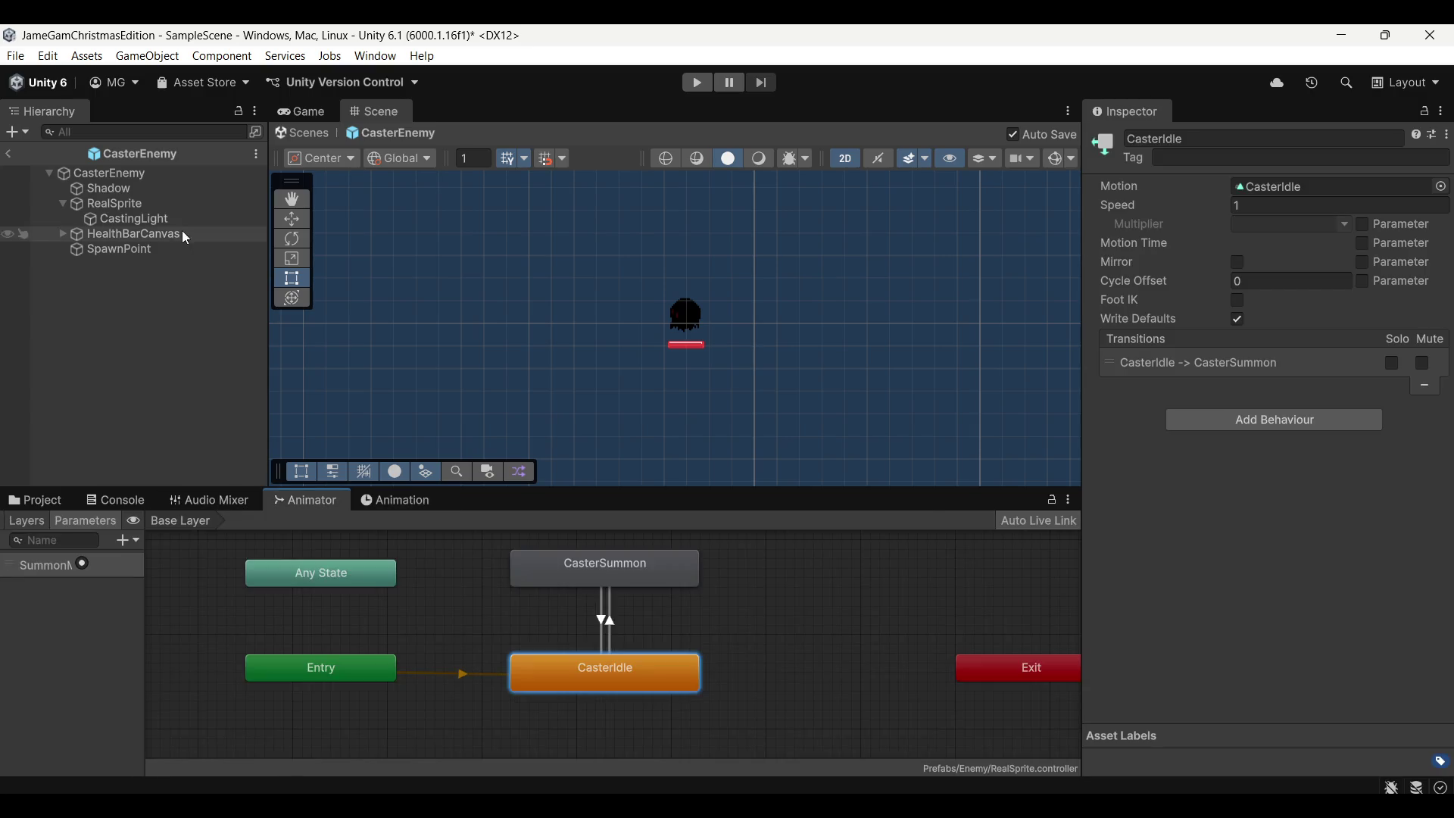
{"action": "left_click", "coordinate": [168, 201]}
{"action": "left_click", "coordinate": [375, 501]}
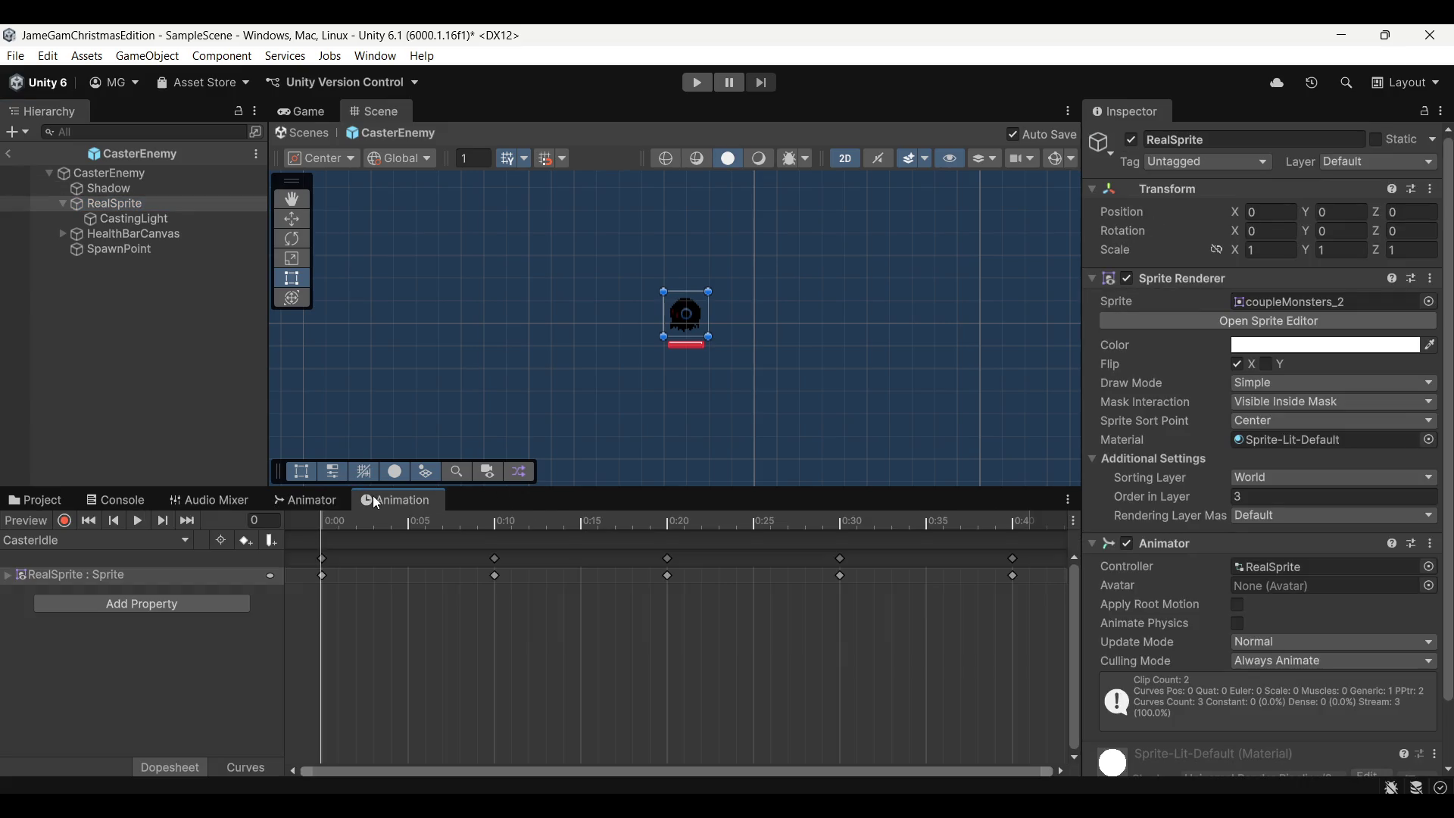
Switch to the CasterSummon clip and add an animation event at frame 20
{"action": "left_click", "coordinate": [137, 538]}
{"action": "left_click", "coordinate": [69, 578]}
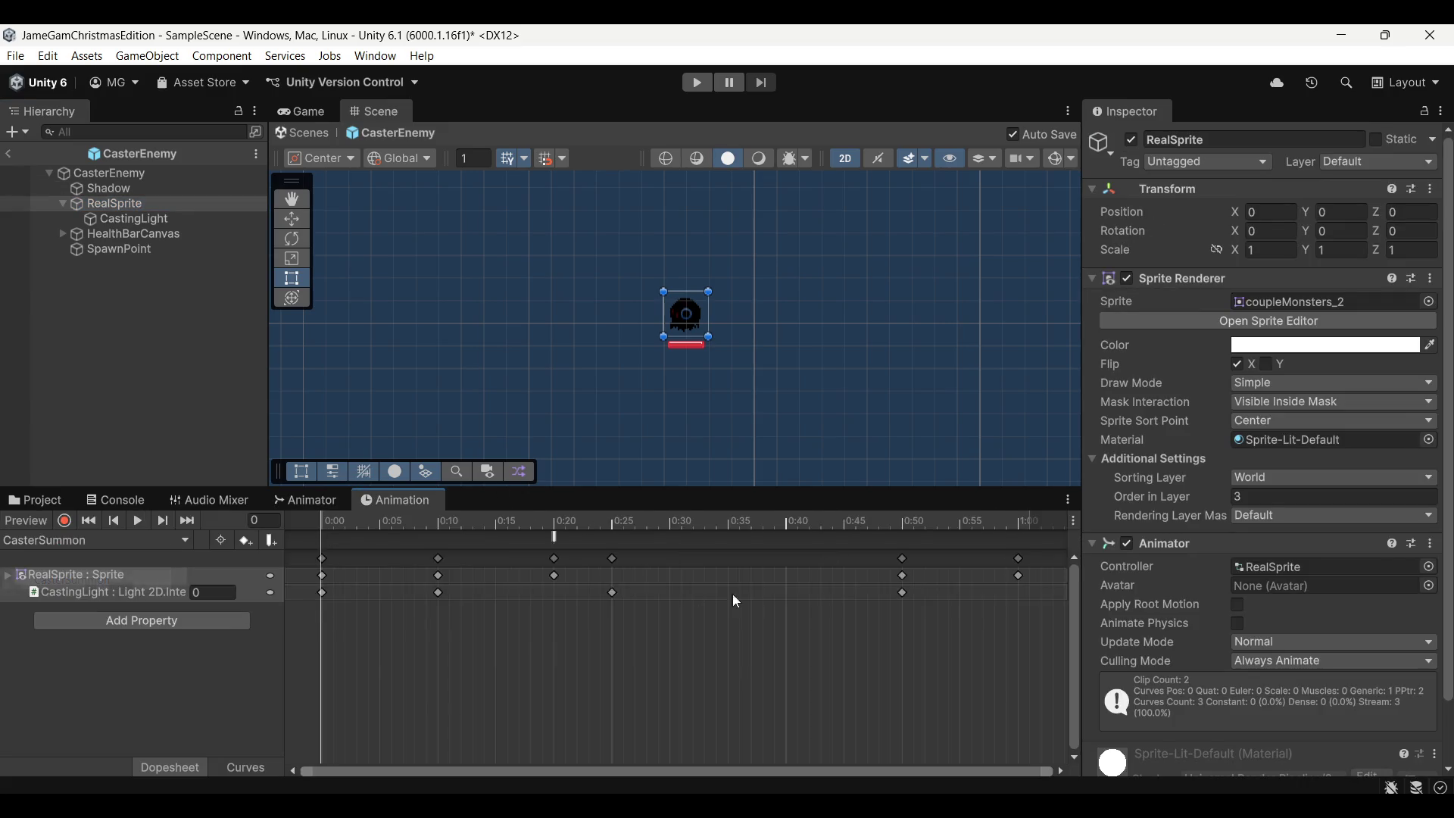
{"action": "left_click_drag", "start_coordinate": [413, 522], "coordinate": [555, 532]}
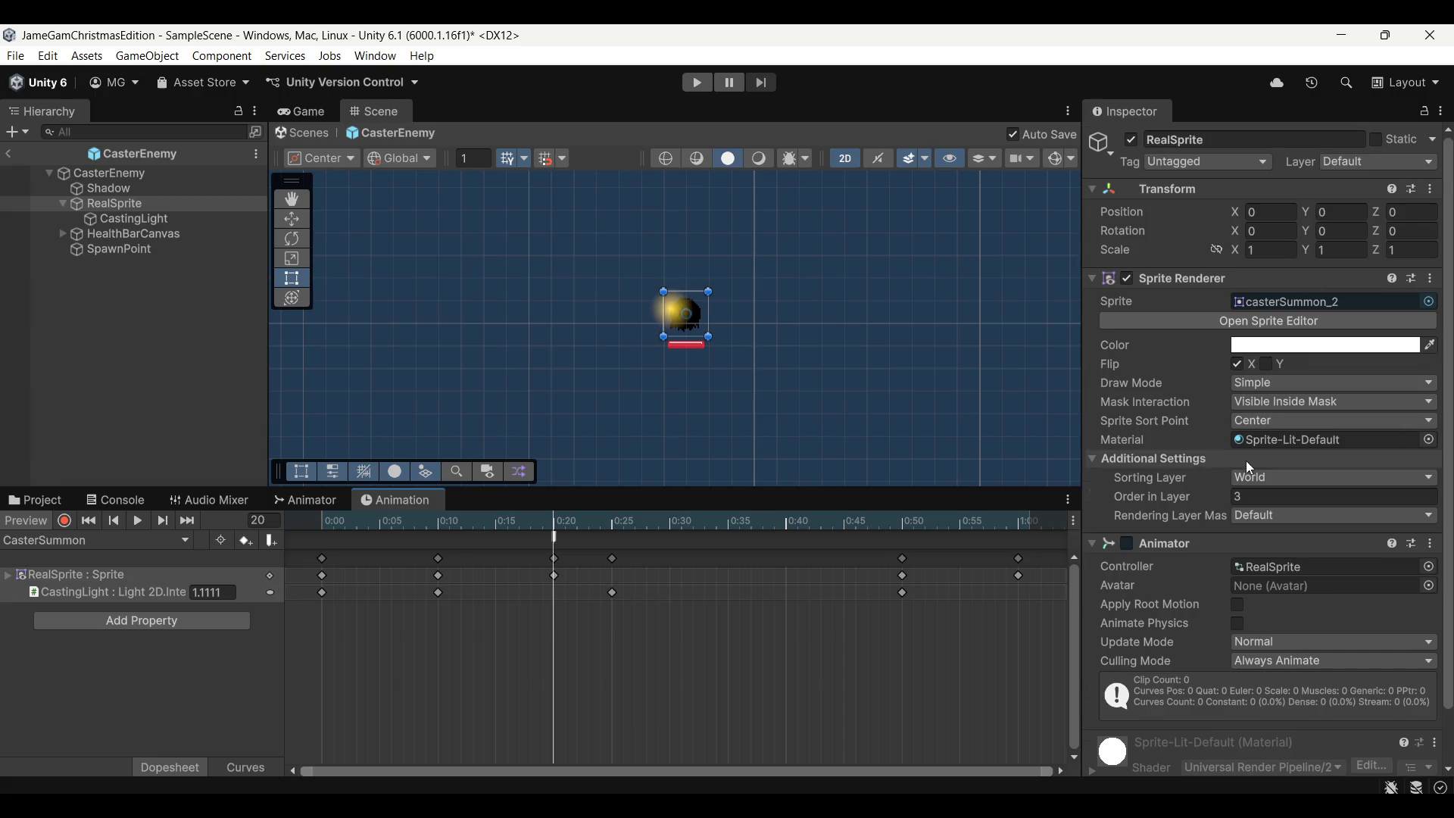
{"action": "scroll", "coordinate": [1247, 459], "scroll_direction": "down", "scroll_amount": 2}
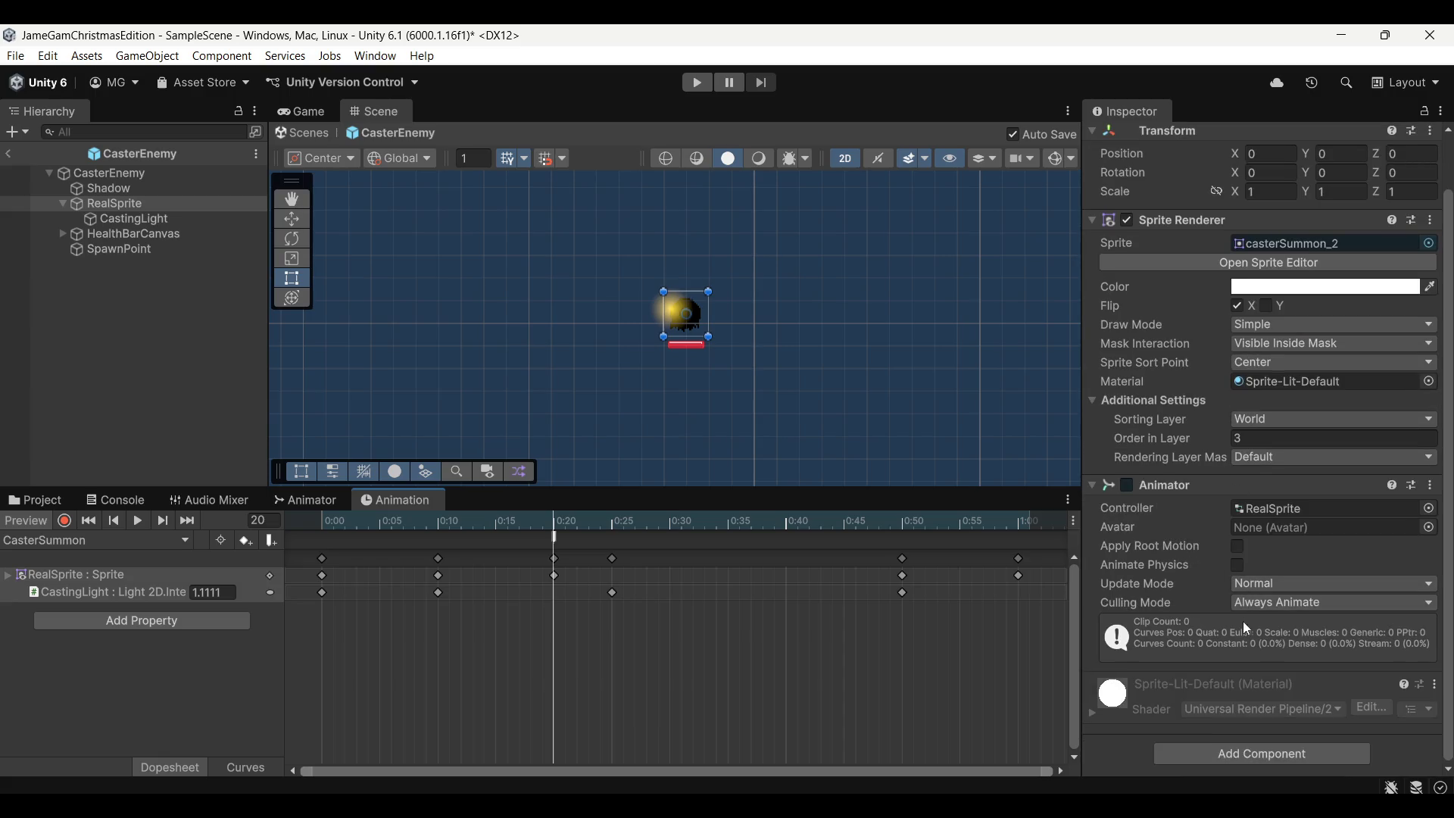
{"action": "double_click", "coordinate": [553, 541]}
{"action": "left_click", "coordinate": [1307, 183]}
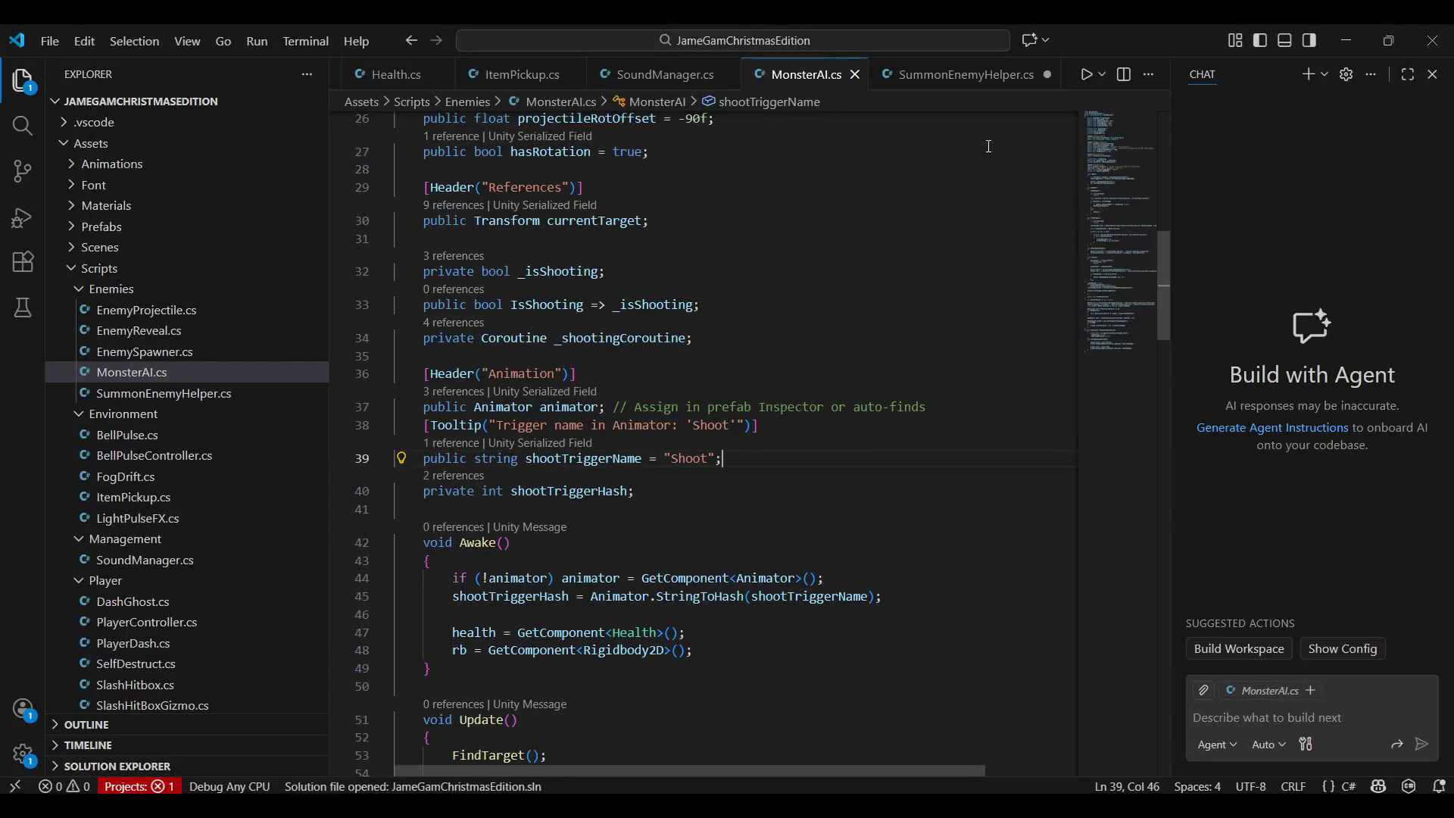
{"action": "left_click", "coordinate": [543, 349]}
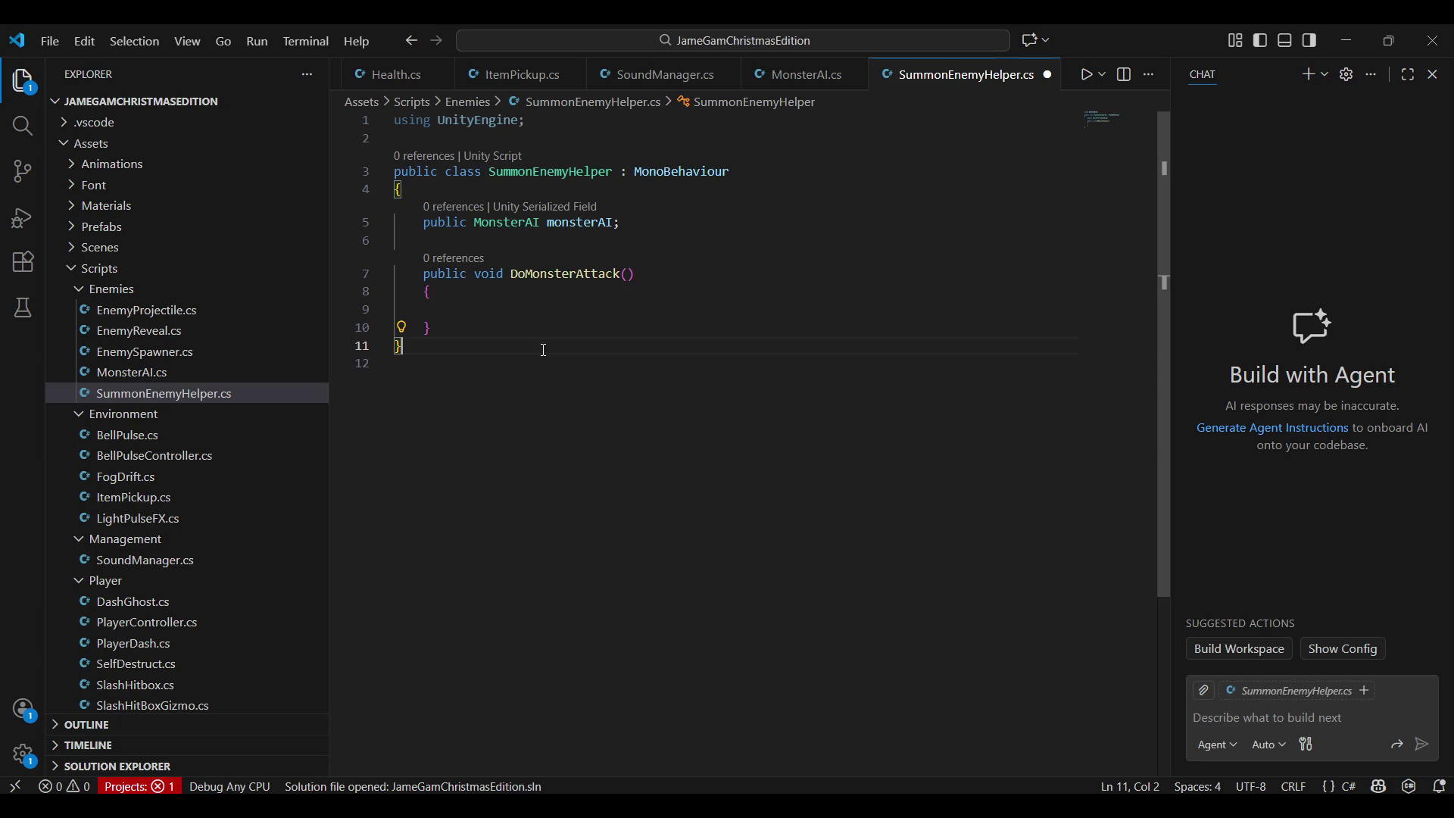
{"action": "left_click", "coordinate": [1350, 36]}
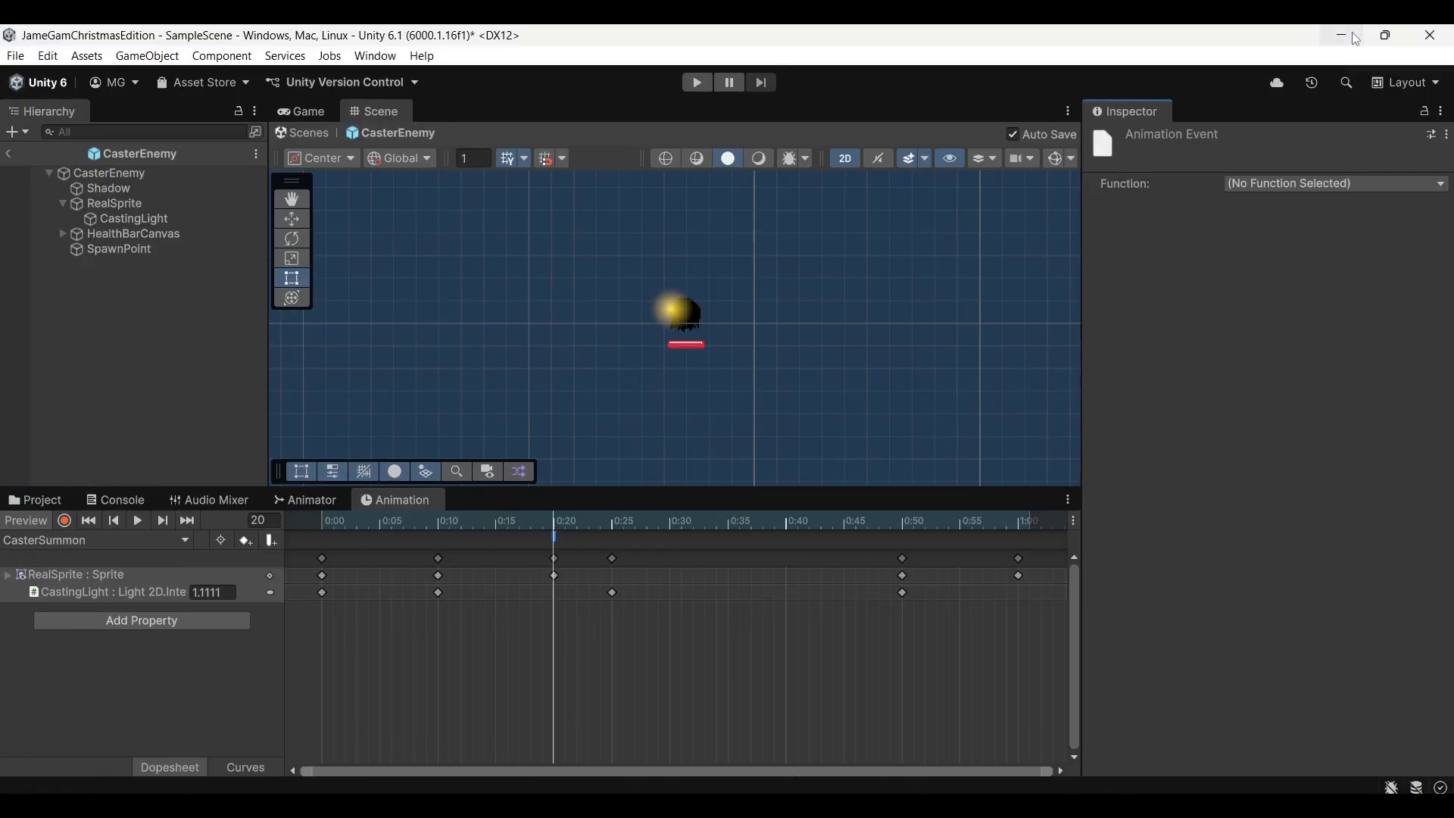
{"action": "key", "text": "alt+Tab"}
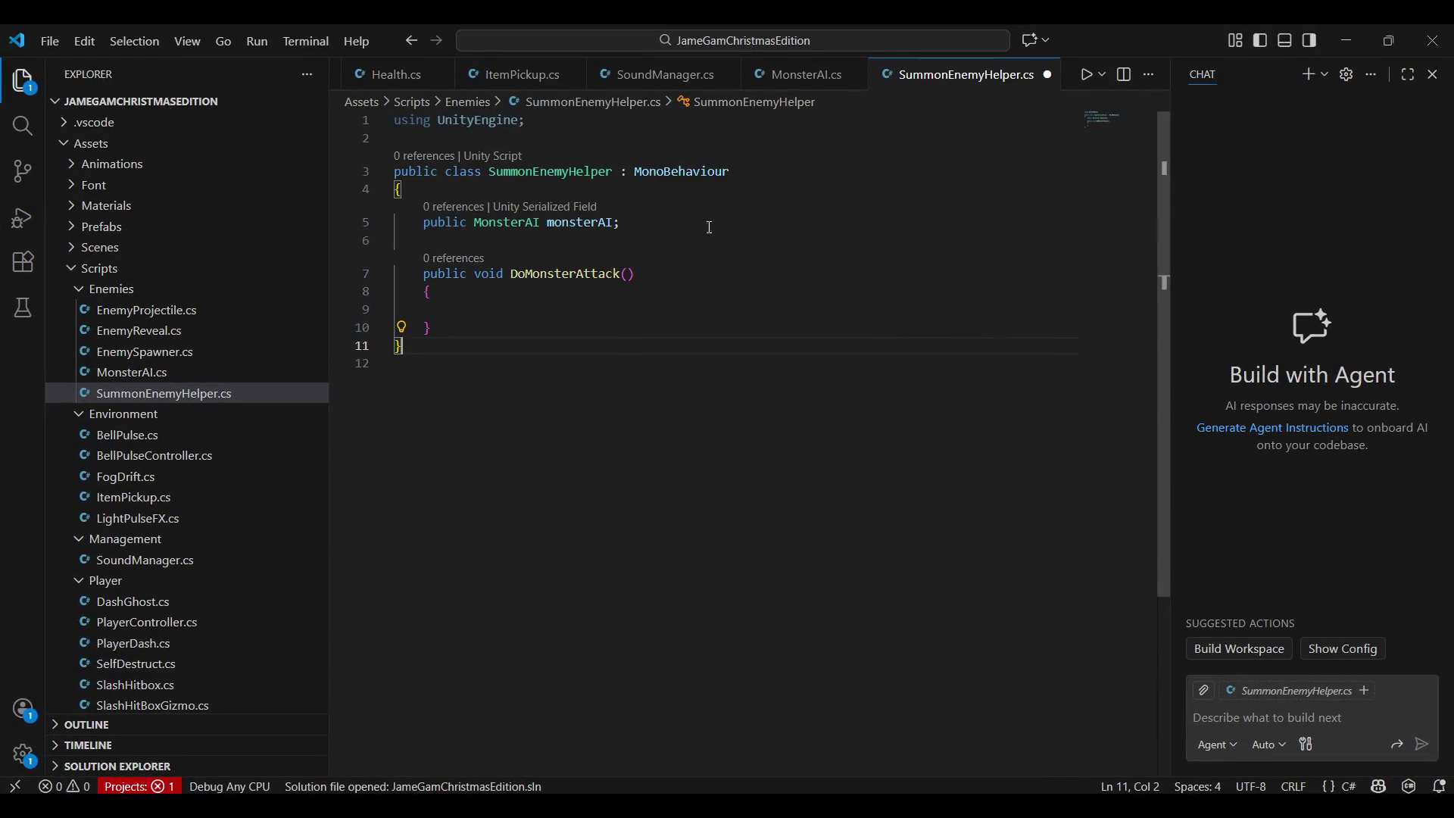
{"action": "left_click", "coordinate": [554, 291]}
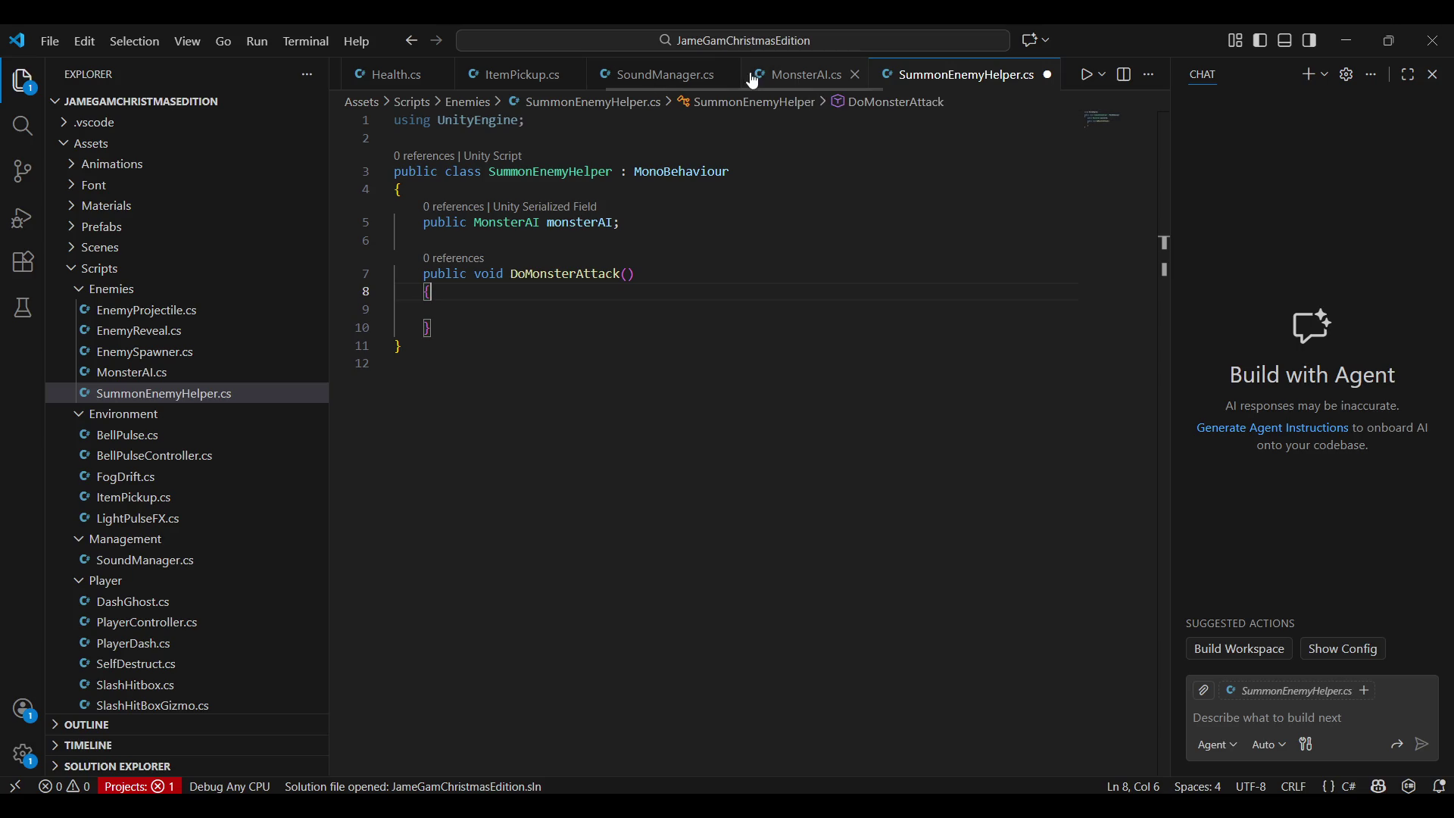
{"action": "left_click", "coordinate": [789, 75]}
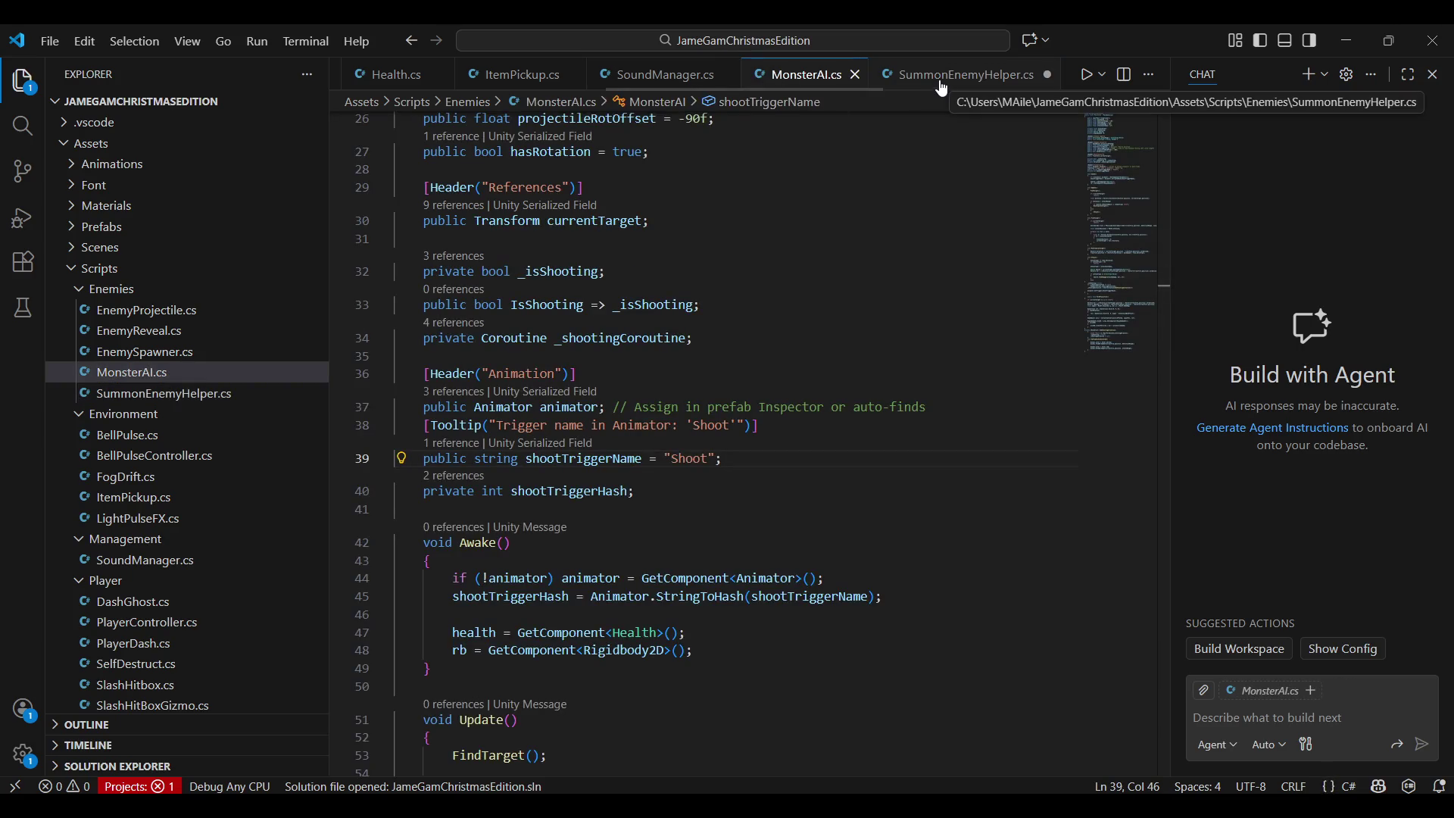
{"action": "scroll", "coordinate": [834, 225], "scroll_direction": "up", "scroll_amount": 2}
{"action": "scroll", "coordinate": [834, 225], "scroll_direction": "up", "scroll_amount": 2}
{"action": "scroll", "coordinate": [835, 225], "scroll_direction": "up", "scroll_amount": 2}
{"action": "scroll", "coordinate": [833, 226], "scroll_direction": "up", "scroll_amount": 3}
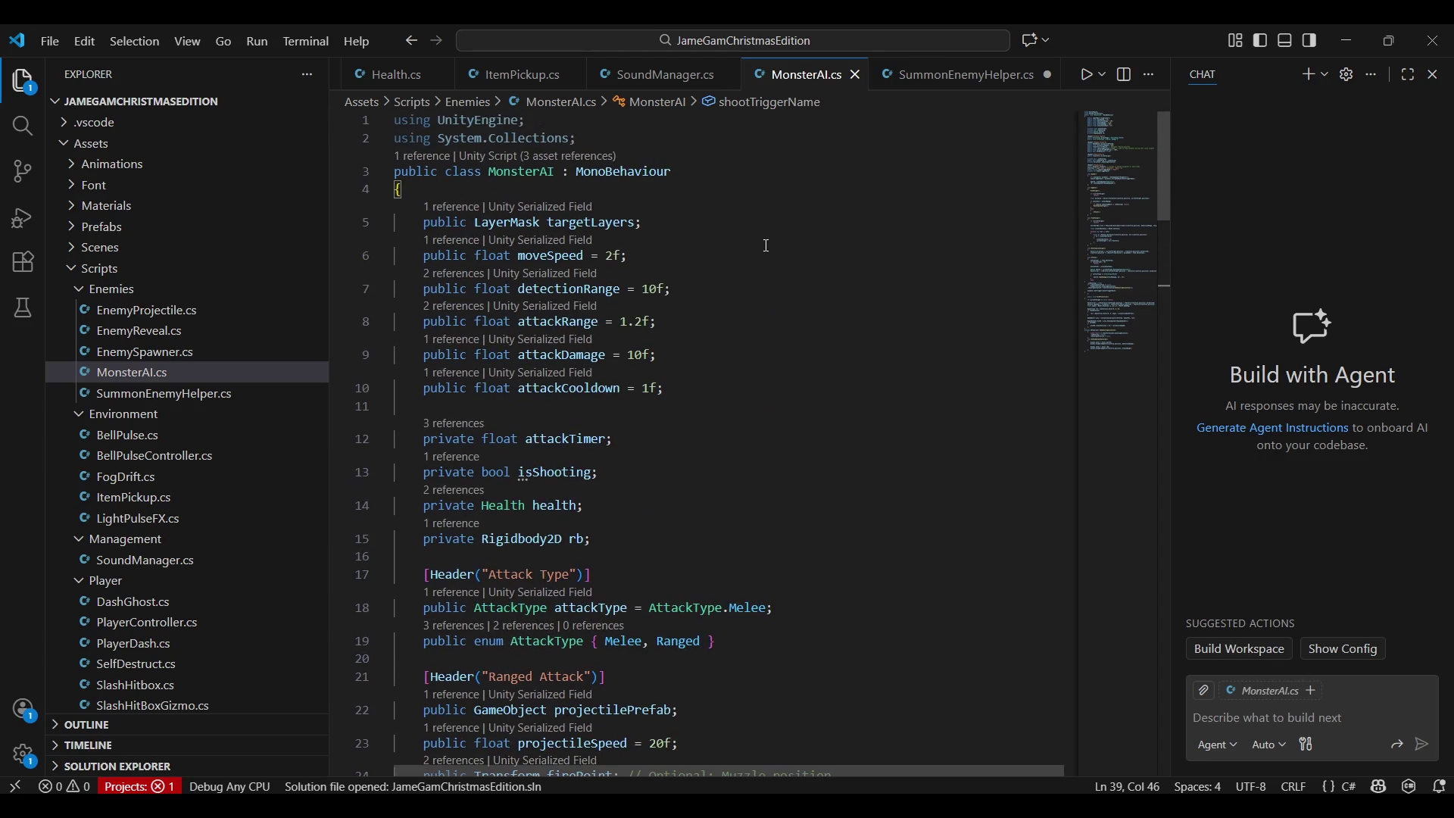
{"action": "scroll", "coordinate": [766, 246], "scroll_direction": "down", "scroll_amount": 5}
{"action": "scroll", "coordinate": [796, 274], "scroll_direction": "down", "scroll_amount": 5}
{"action": "scroll", "coordinate": [831, 296], "scroll_direction": "down", "scroll_amount": 3}
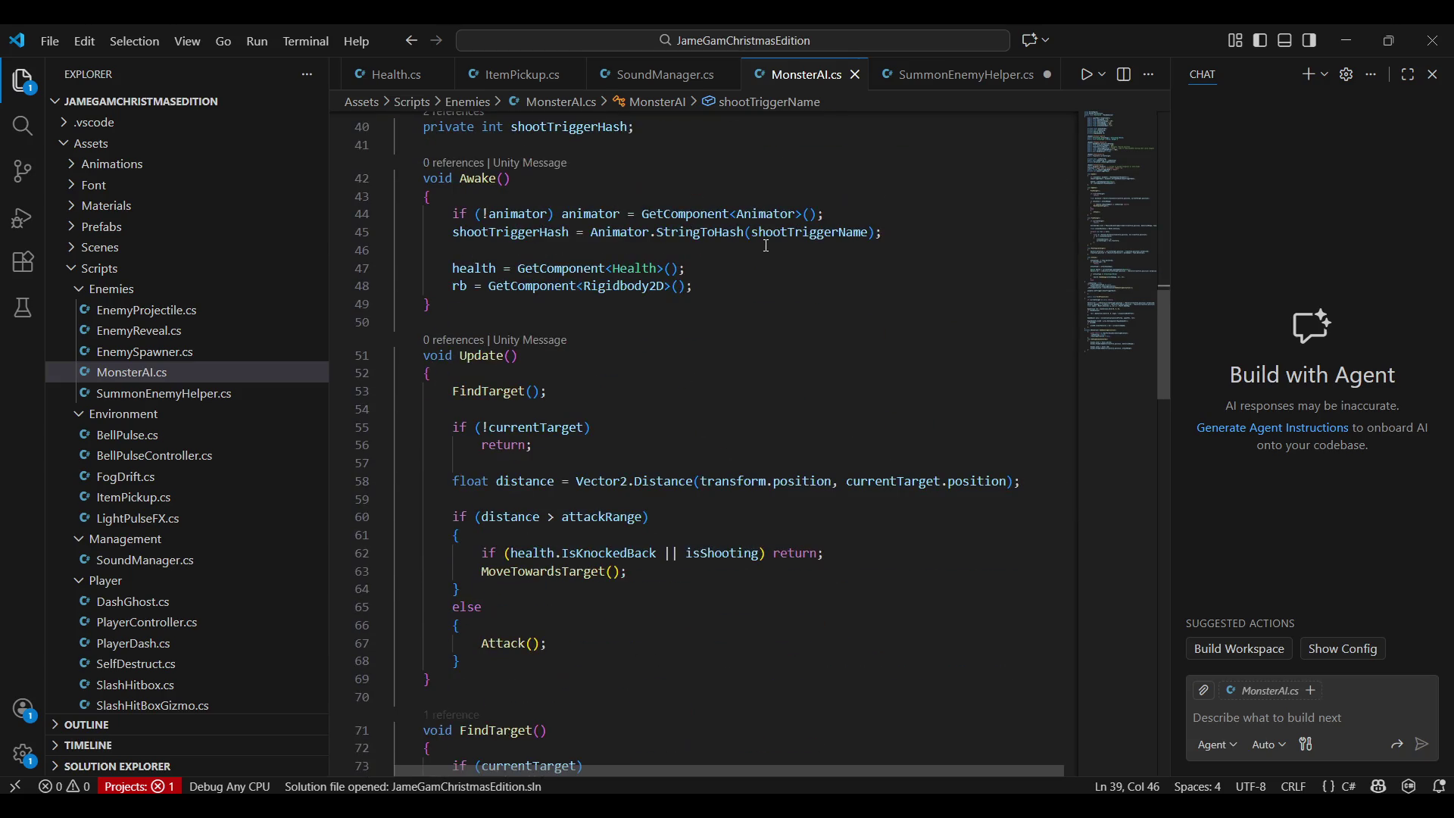
{"action": "key", "text": "alt+Tab"}
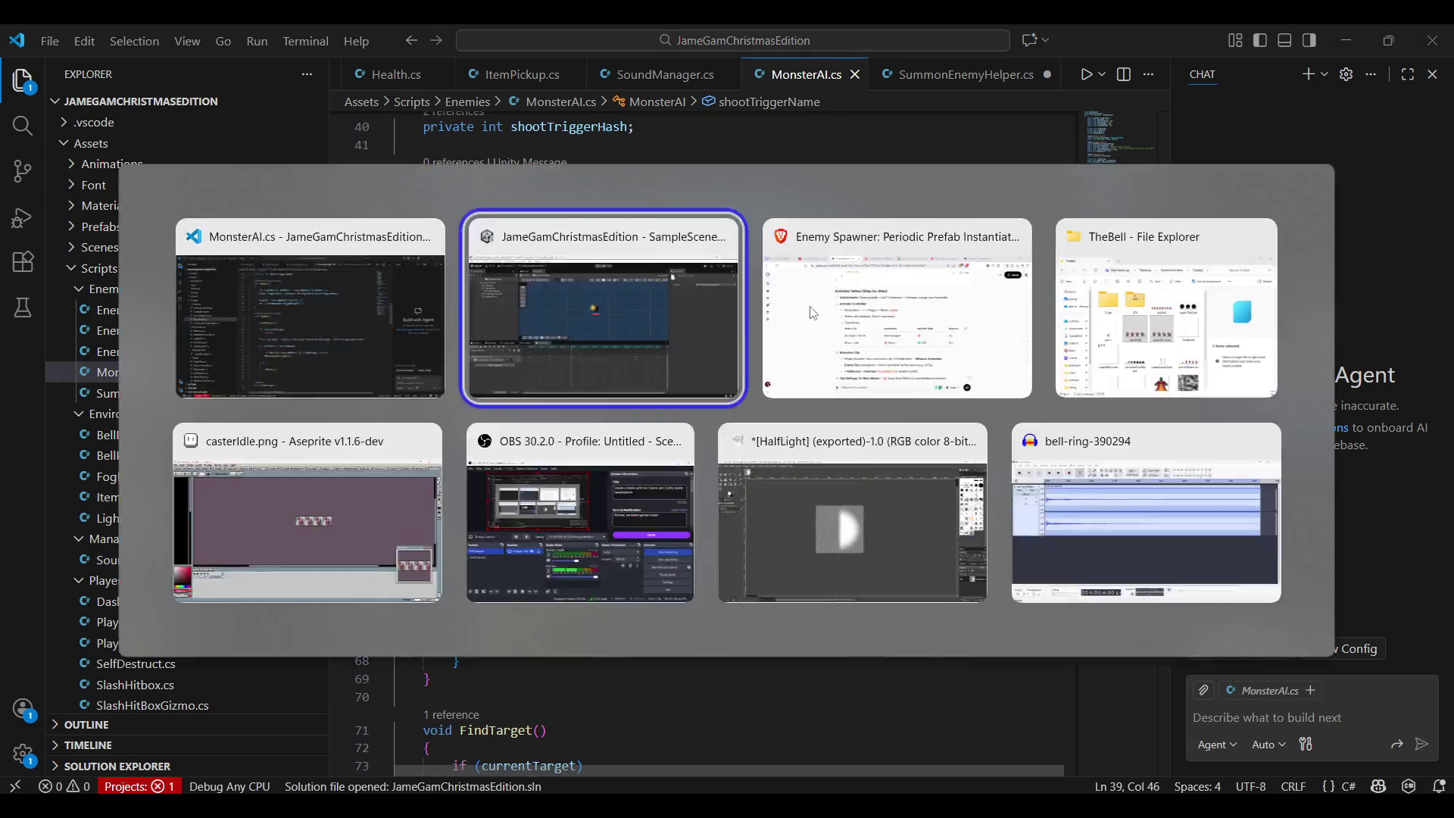
Add an Animator component to CasterEnemy and compare it with RealSprite's Animator
{"action": "left_click", "coordinate": [164, 178]}
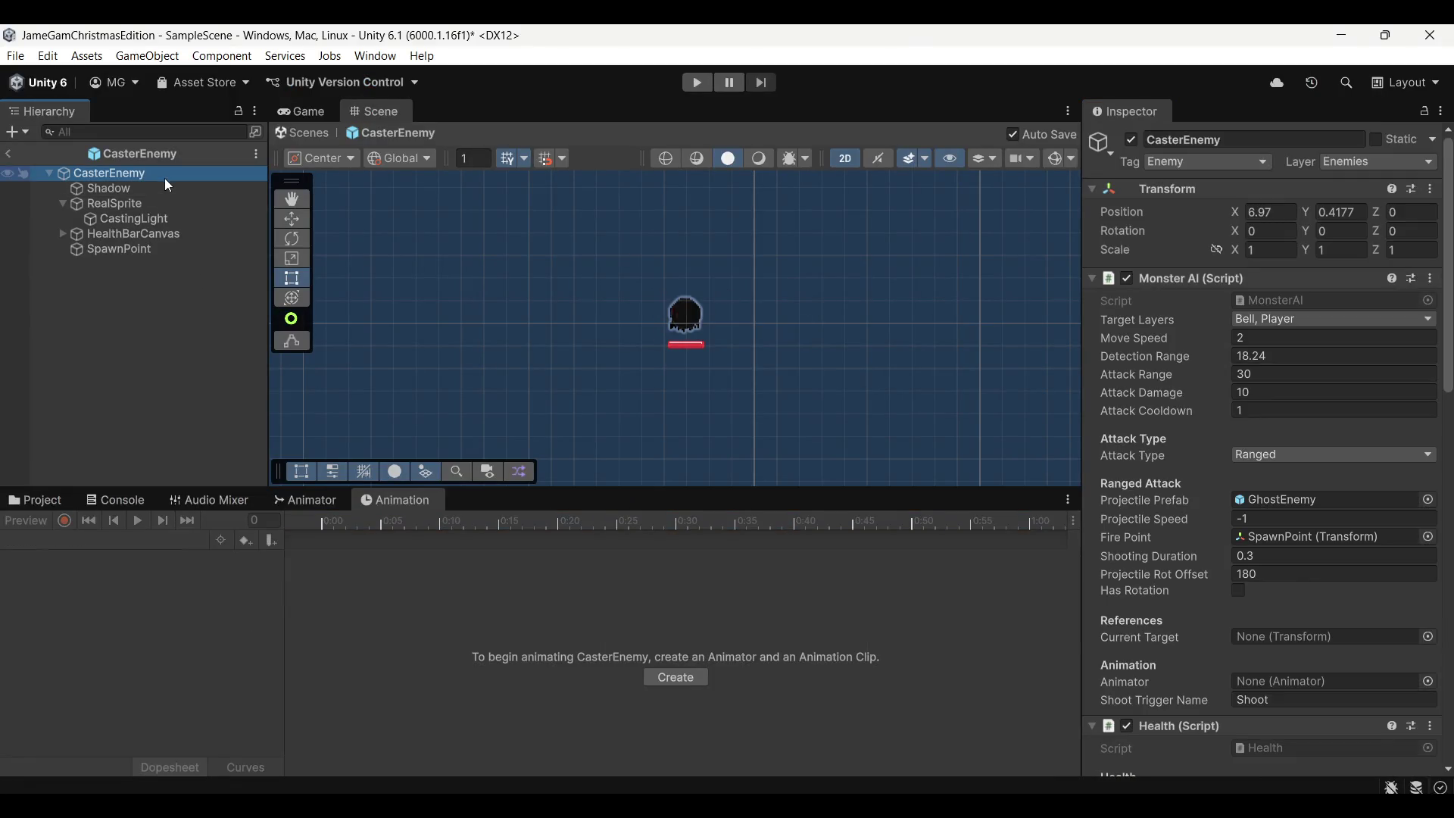
{"action": "scroll", "coordinate": [1215, 546], "scroll_direction": "down", "scroll_amount": 5}
{"action": "scroll", "coordinate": [1215, 547], "scroll_direction": "down", "scroll_amount": 5}
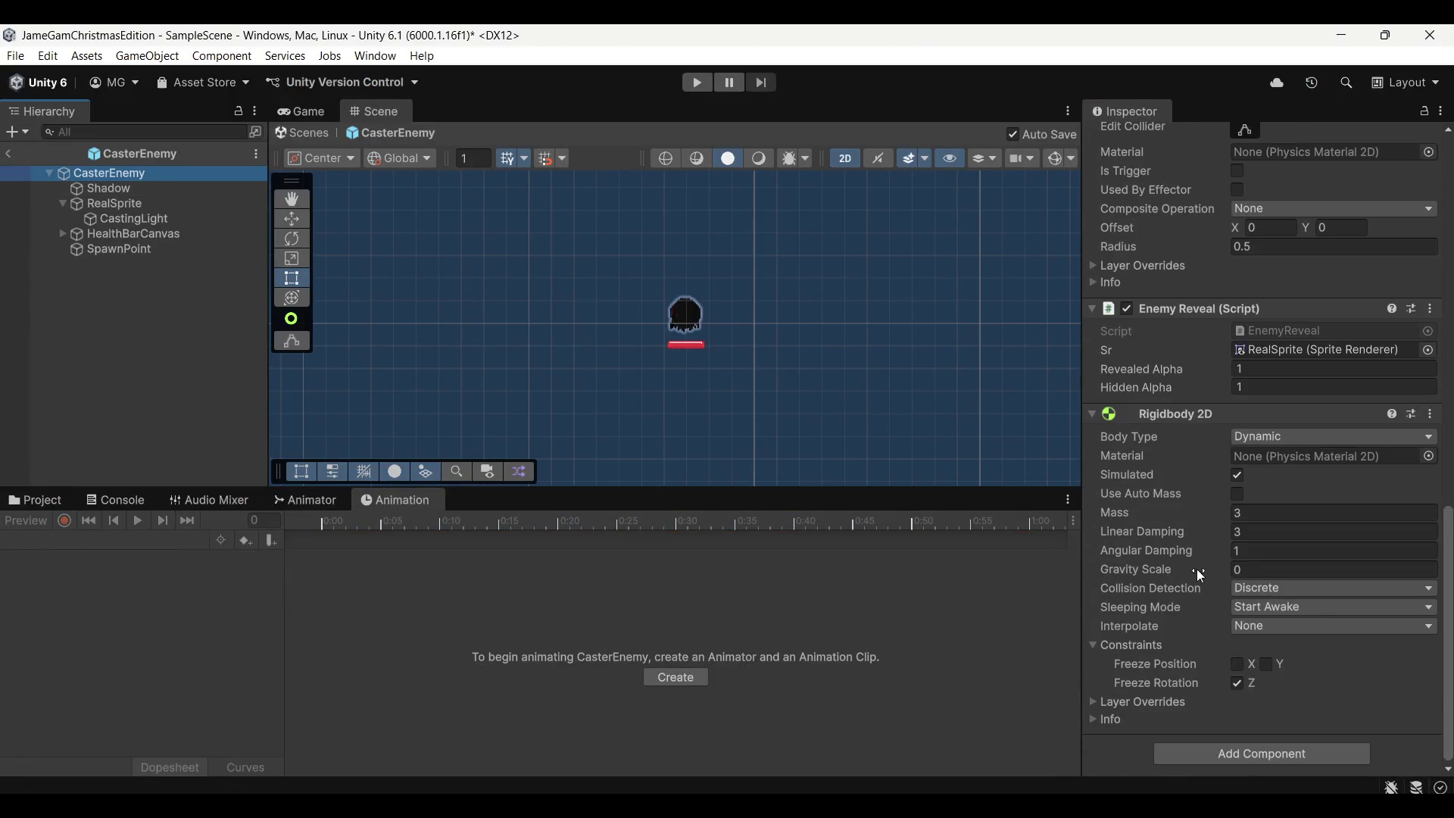
{"action": "left_click", "coordinate": [1270, 753]}
{"action": "type", "text": "animato"}
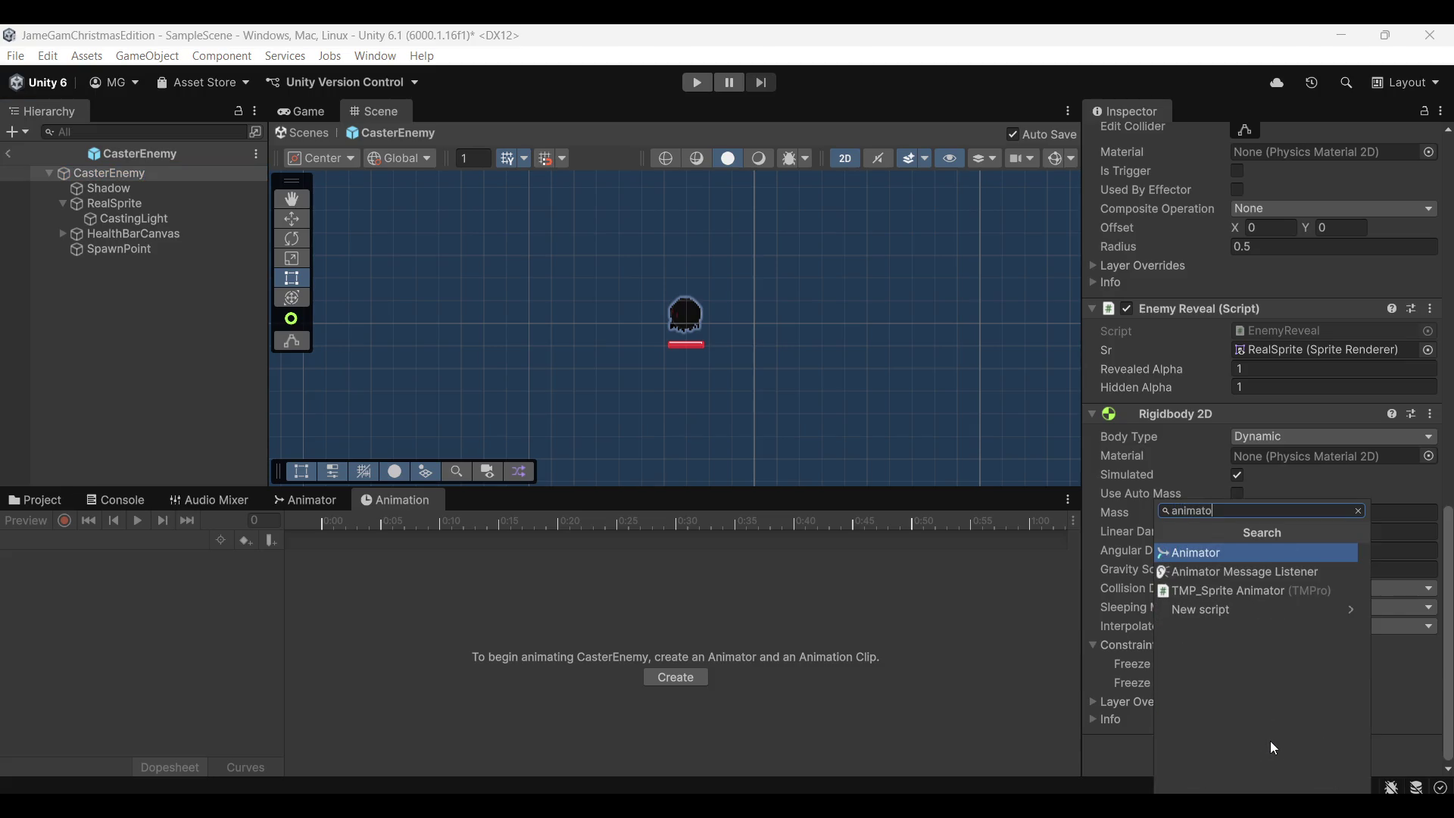
{"action": "scroll", "coordinate": [1239, 334], "scroll_direction": "up", "scroll_amount": 2}
{"action": "scroll", "coordinate": [1237, 336], "scroll_direction": "up", "scroll_amount": 3}
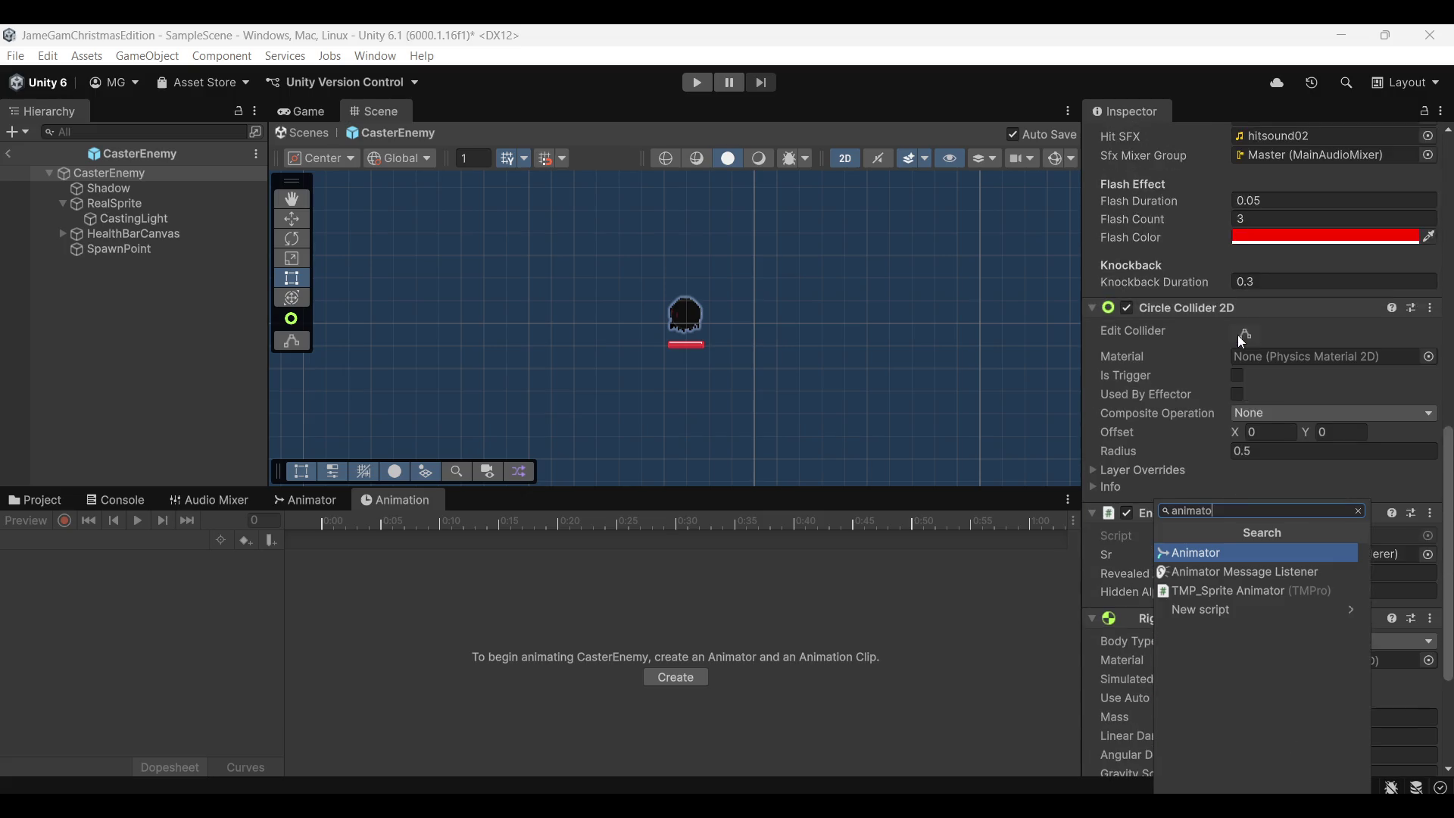
{"action": "scroll", "coordinate": [1238, 335], "scroll_direction": "up", "scroll_amount": 3}
{"action": "scroll", "coordinate": [1236, 335], "scroll_direction": "up", "scroll_amount": 2}
{"action": "scroll", "coordinate": [1237, 335], "scroll_direction": "up", "scroll_amount": 2}
{"action": "scroll", "coordinate": [1238, 335], "scroll_direction": "down", "scroll_amount": 1}
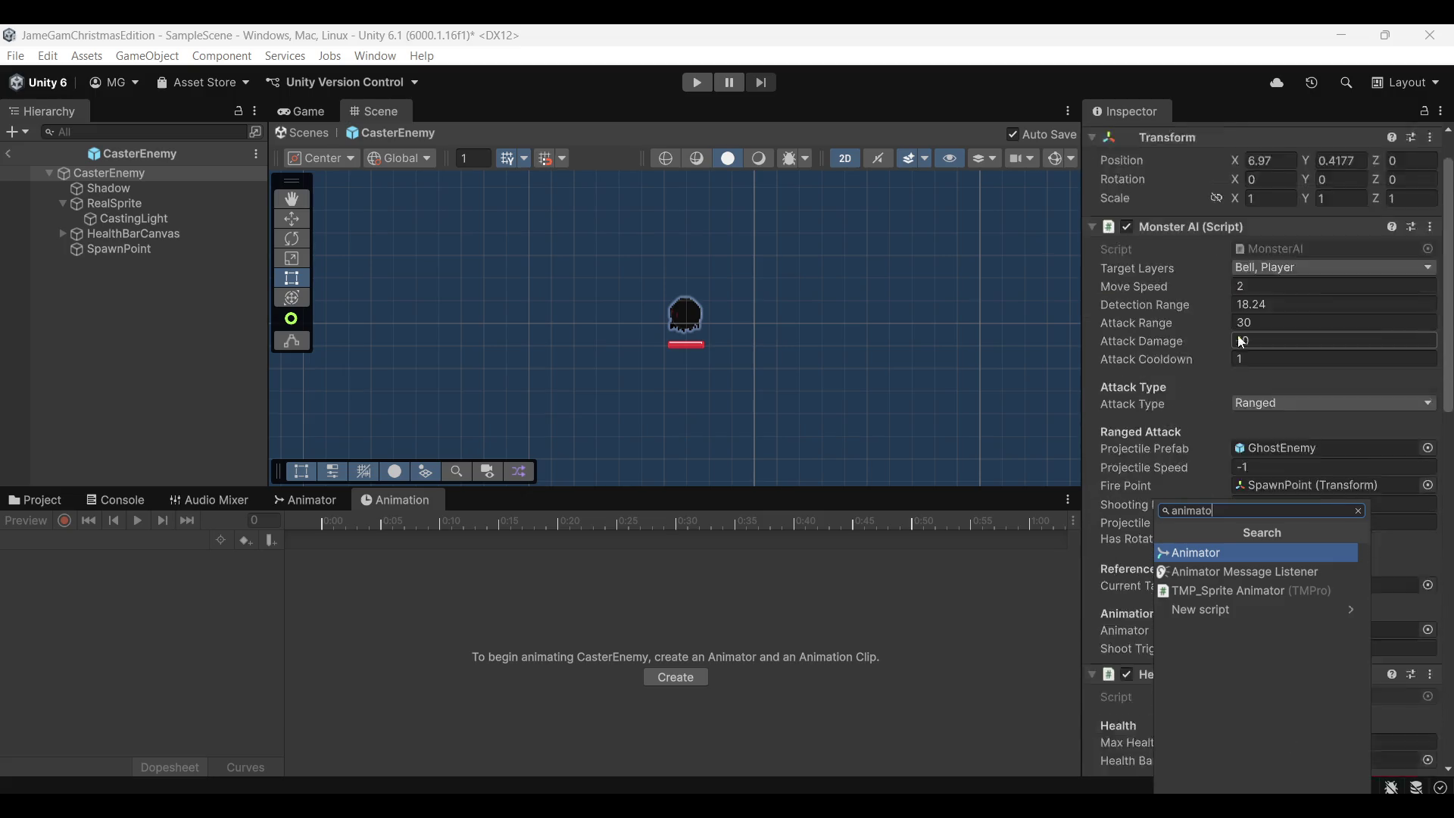
{"action": "scroll", "coordinate": [1232, 358], "scroll_direction": "down", "scroll_amount": 8}
{"action": "scroll", "coordinate": [1228, 381], "scroll_direction": "down", "scroll_amount": 2}
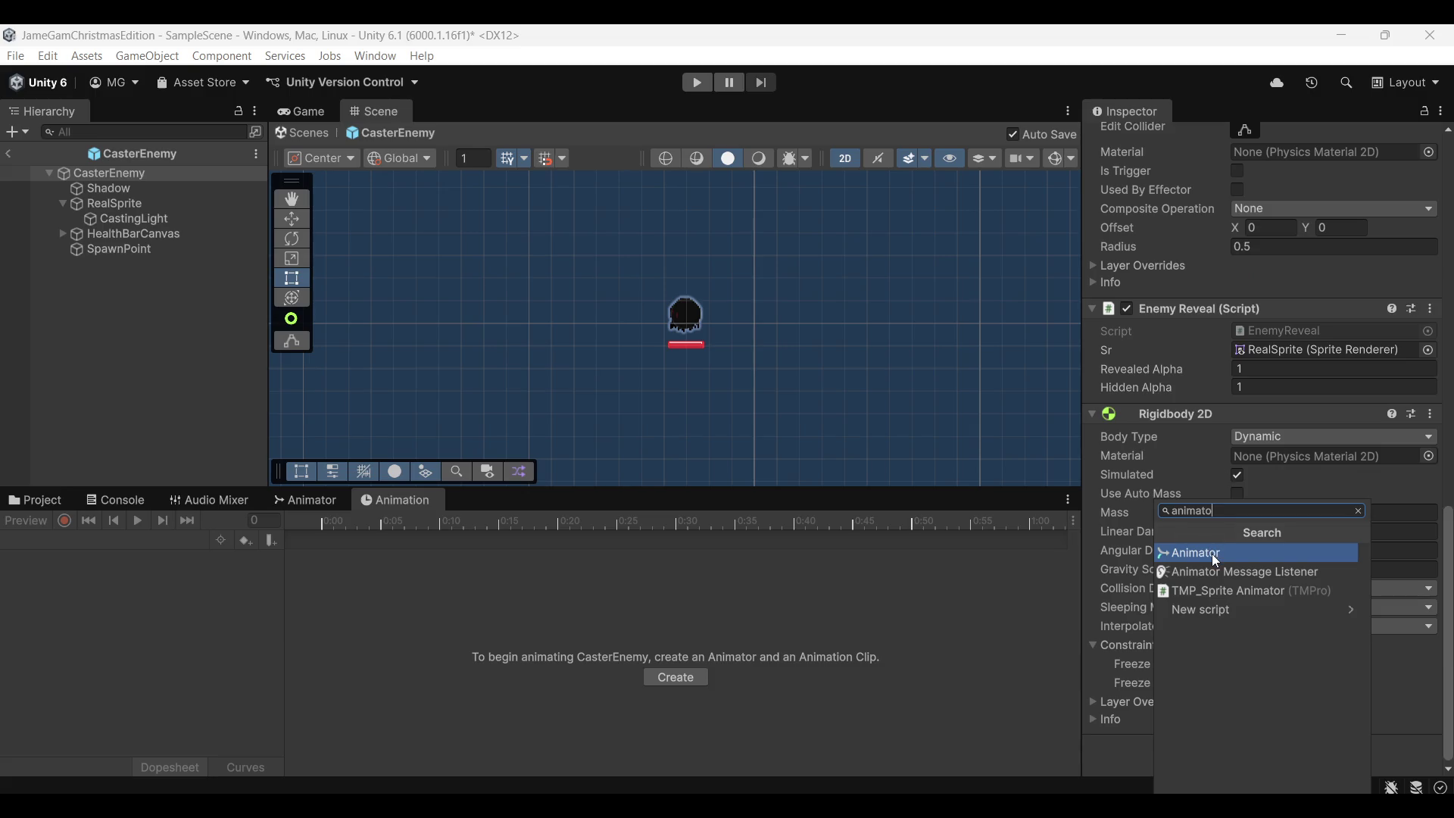
{"action": "left_click", "coordinate": [1212, 553]}
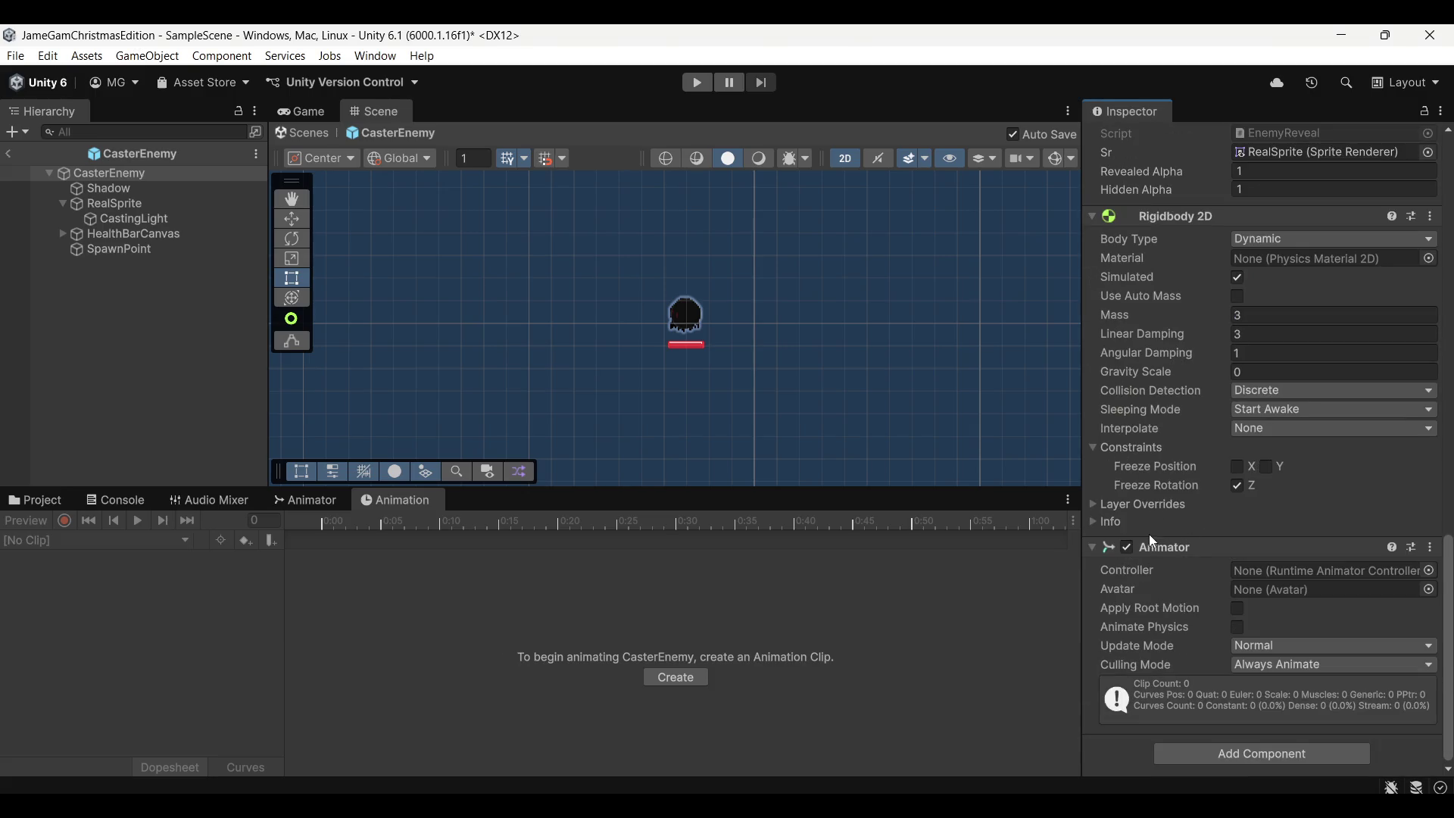
{"action": "left_click", "coordinate": [114, 203]}
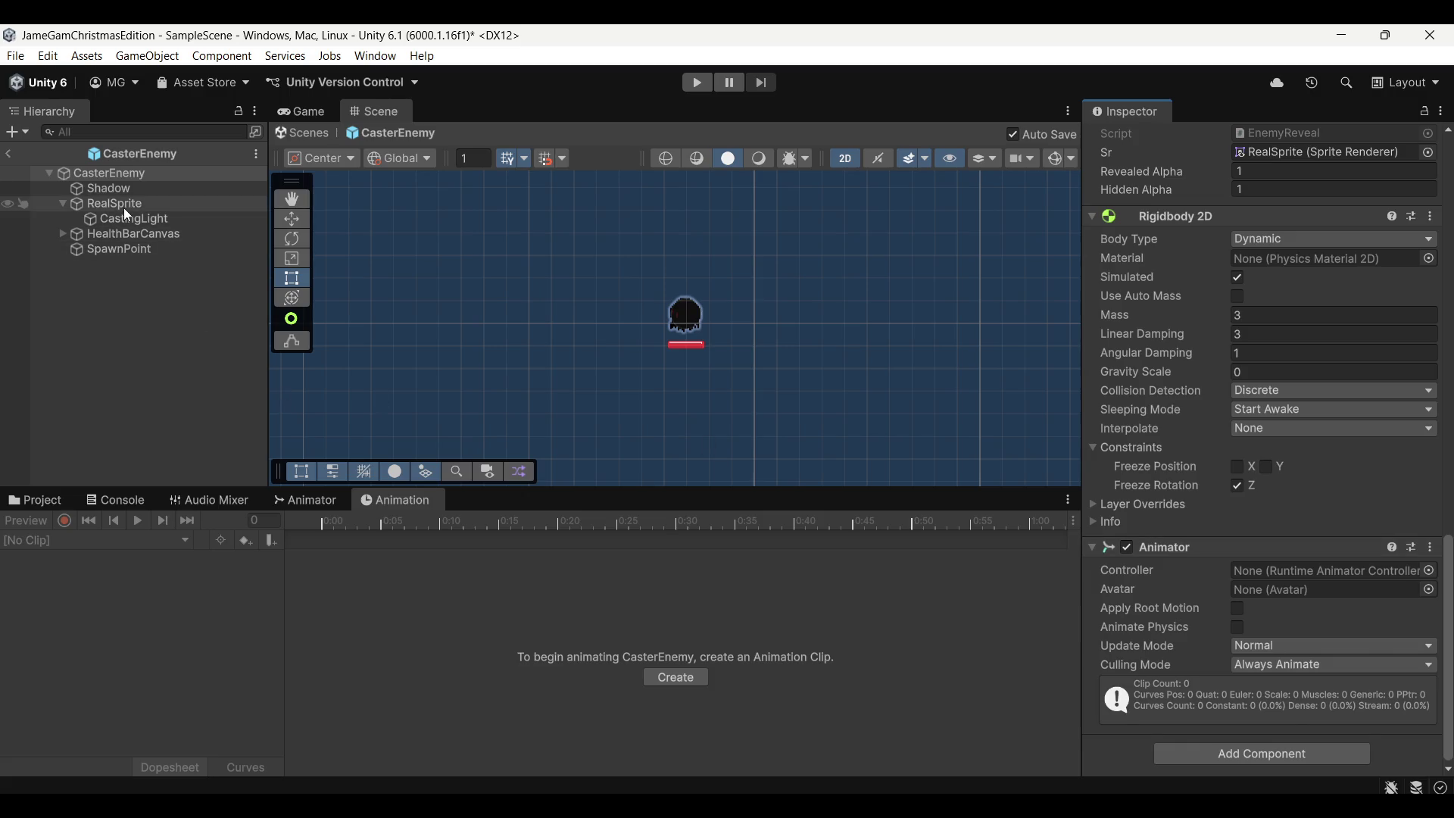
{"action": "scroll", "coordinate": [1223, 597], "scroll_direction": "up", "scroll_amount": 1}
{"action": "scroll", "coordinate": [1223, 597], "scroll_direction": "down", "scroll_amount": 1}
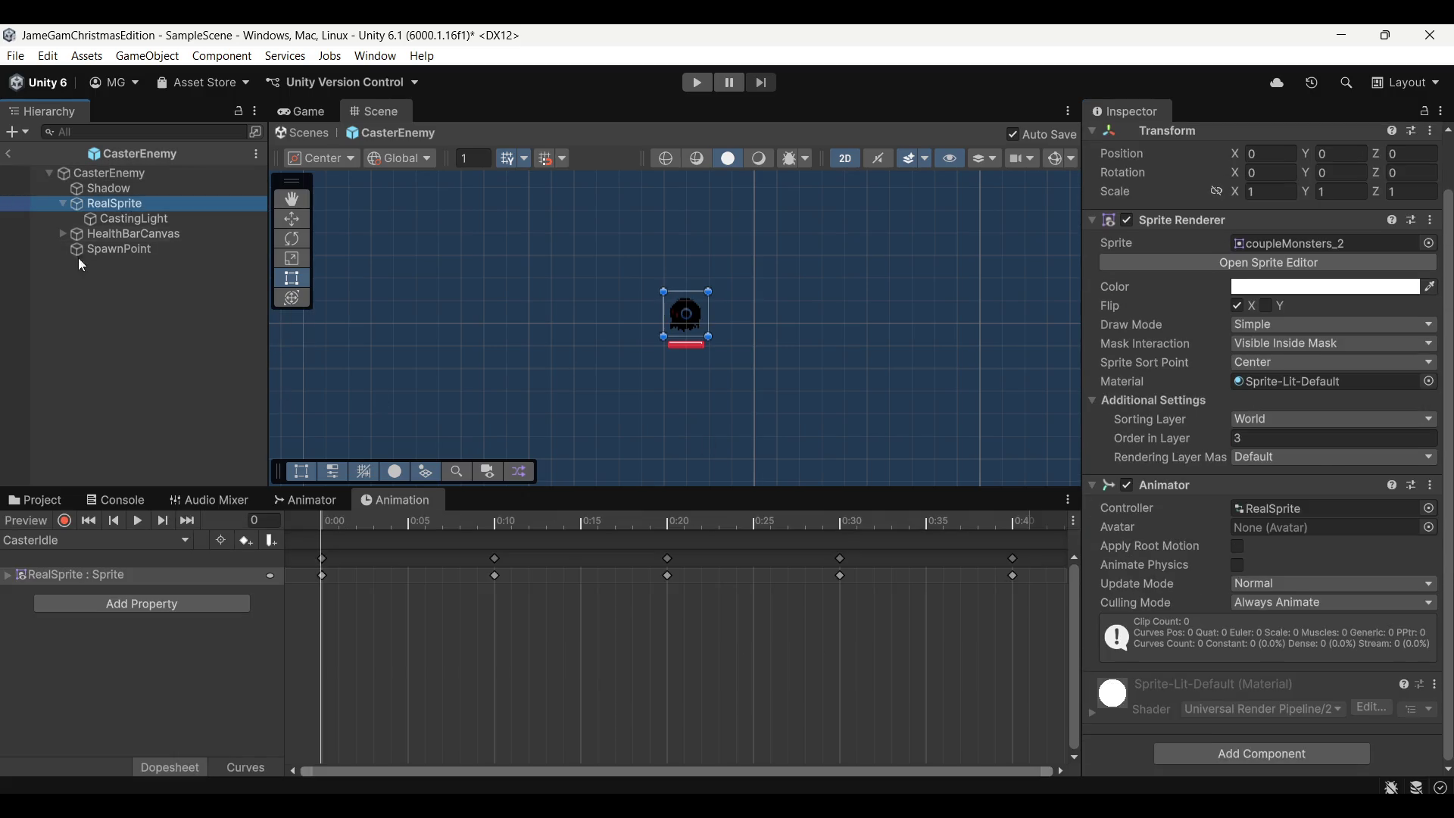
{"action": "left_click", "coordinate": [114, 174]}
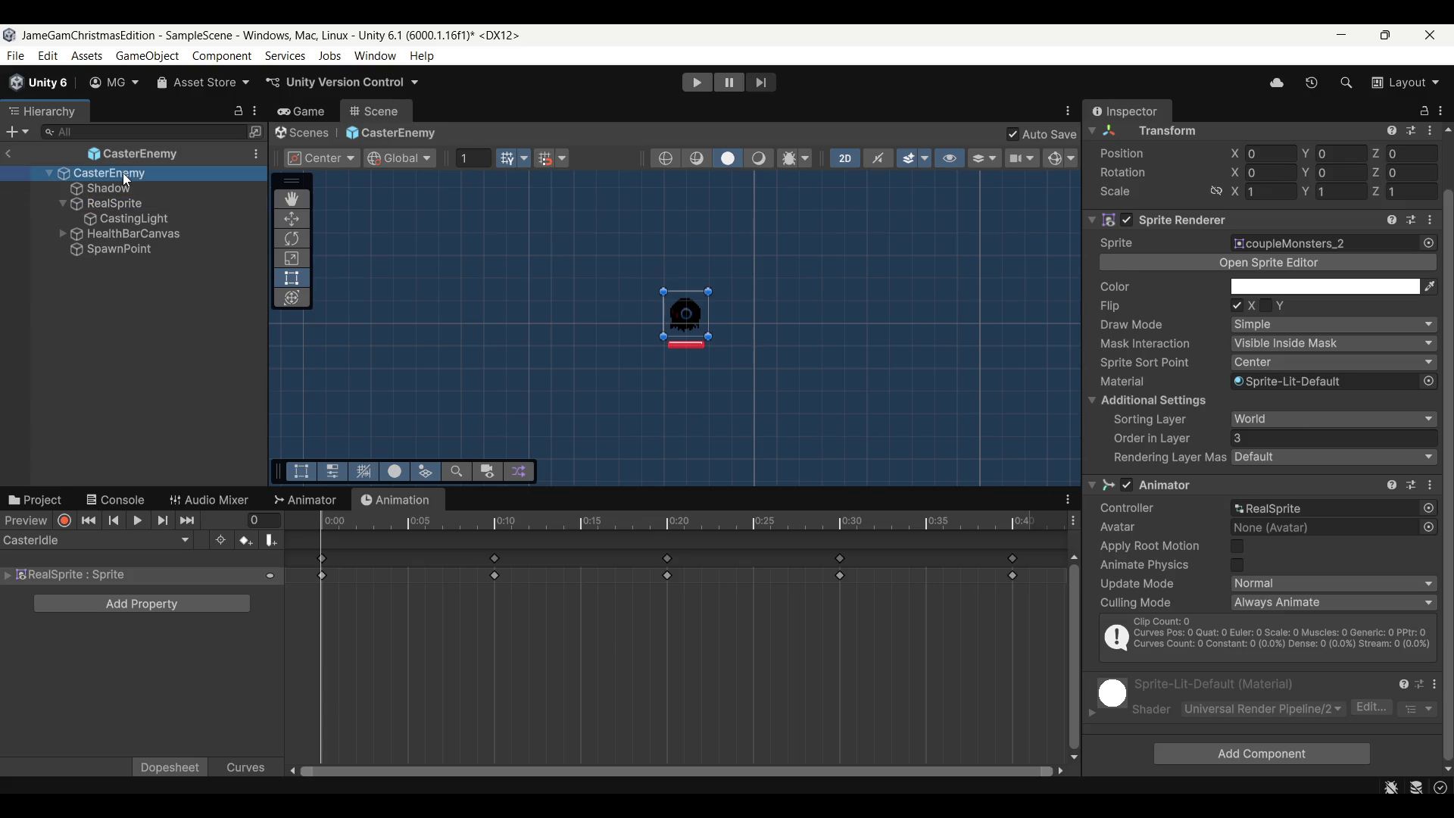
{"action": "scroll", "coordinate": [1123, 599], "scroll_direction": "down", "scroll_amount": 5}
{"action": "scroll", "coordinate": [1124, 599], "scroll_direction": "down", "scroll_amount": 5}
{"action": "scroll", "coordinate": [1124, 606], "scroll_direction": "down", "scroll_amount": 5}
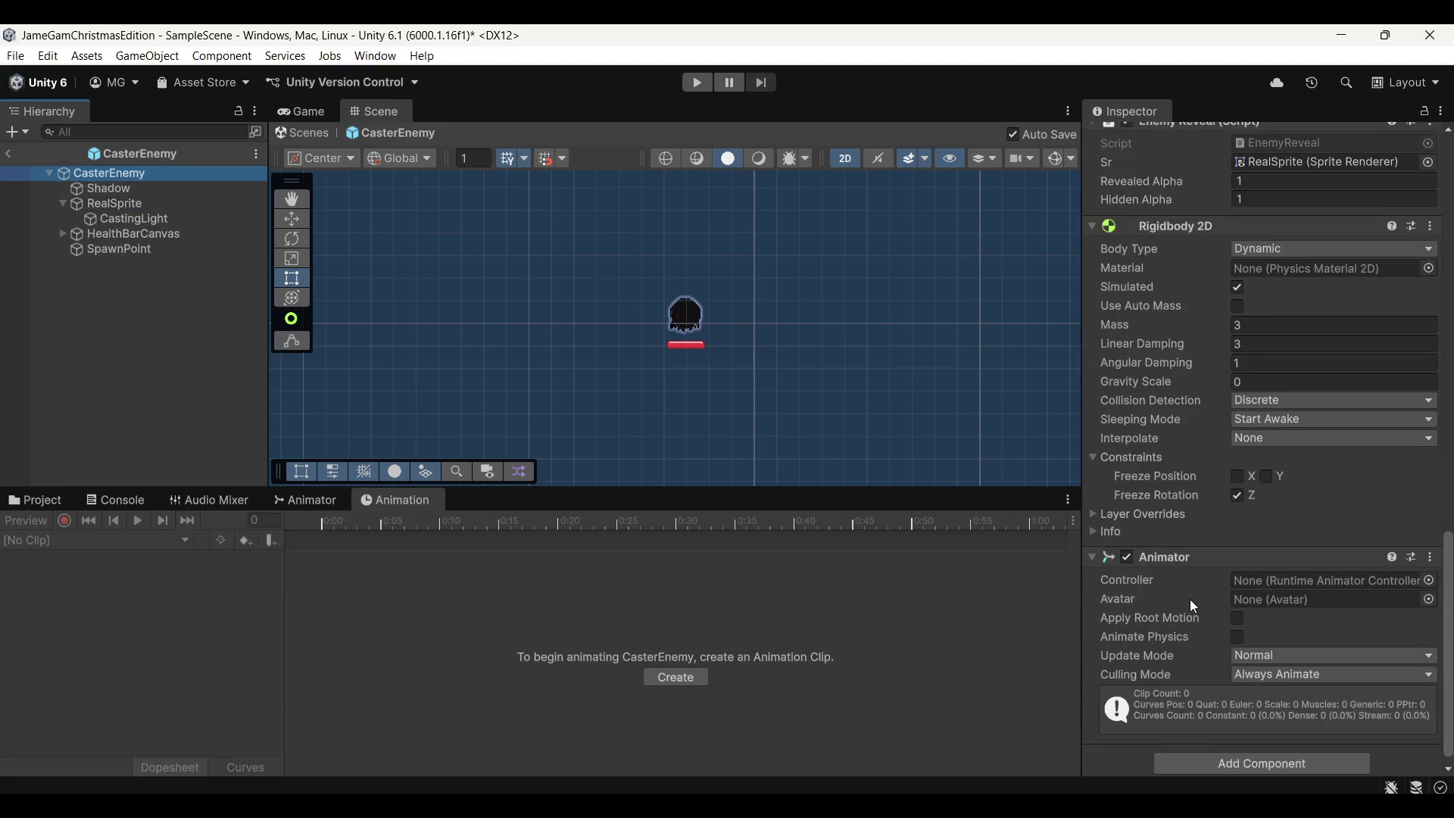
{"action": "left_click", "coordinate": [1433, 573]}
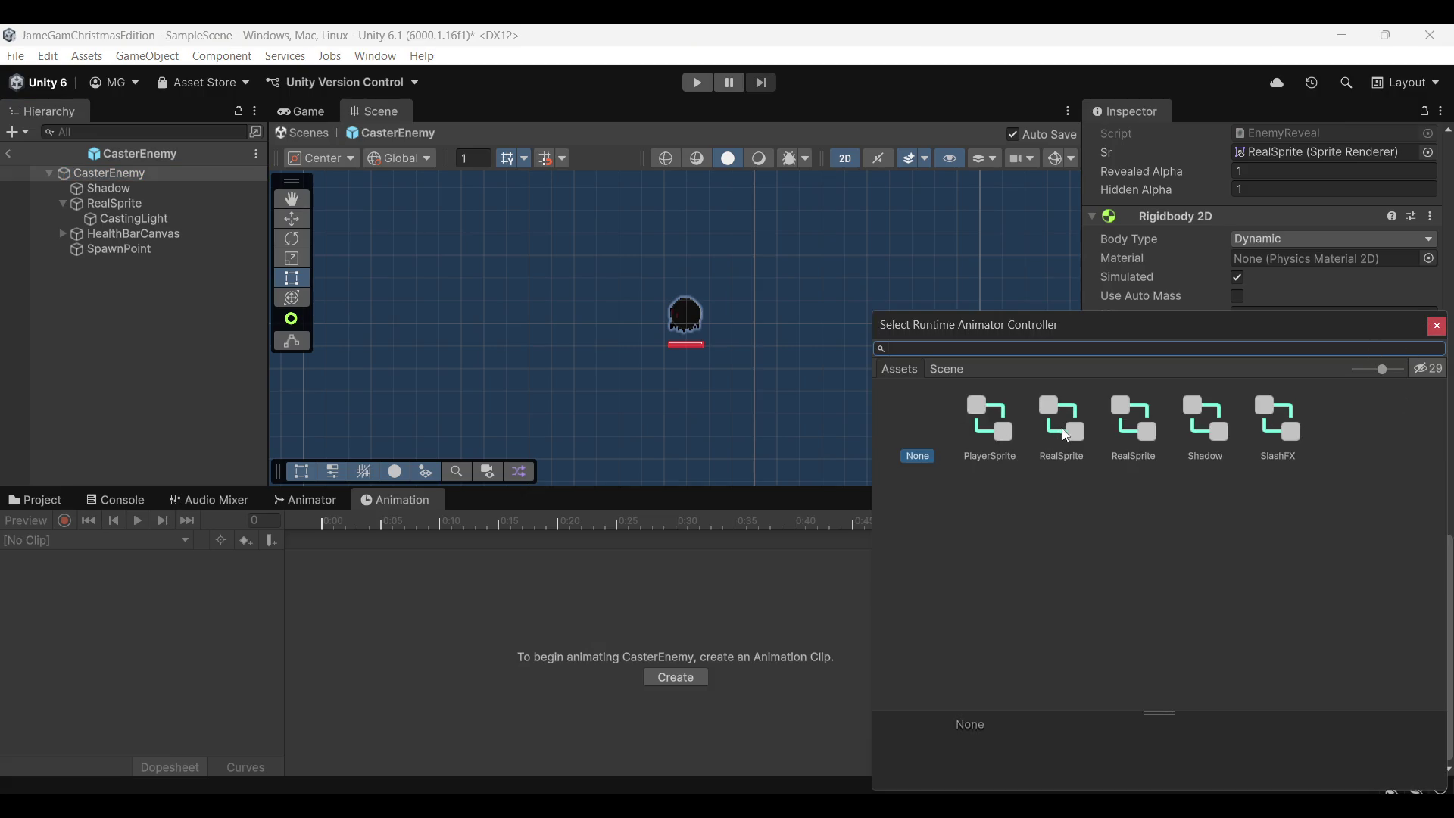
Copy RealSprite's animator controller and paste it into CasterEnemy's Animator
{"action": "left_click", "coordinate": [1436, 326]}
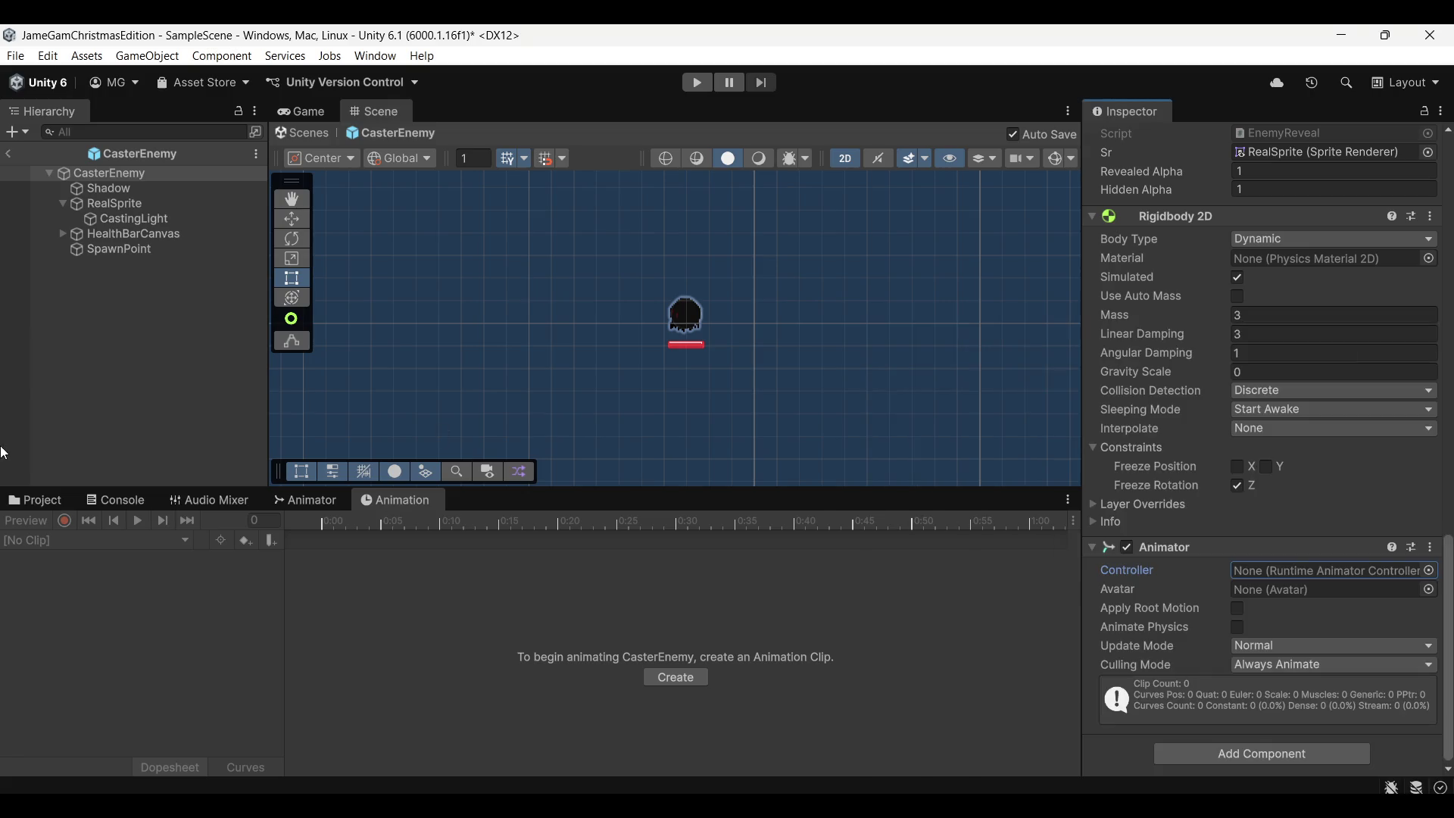
{"action": "left_click", "coordinate": [159, 203]}
{"action": "right_click", "coordinate": [1268, 517]}
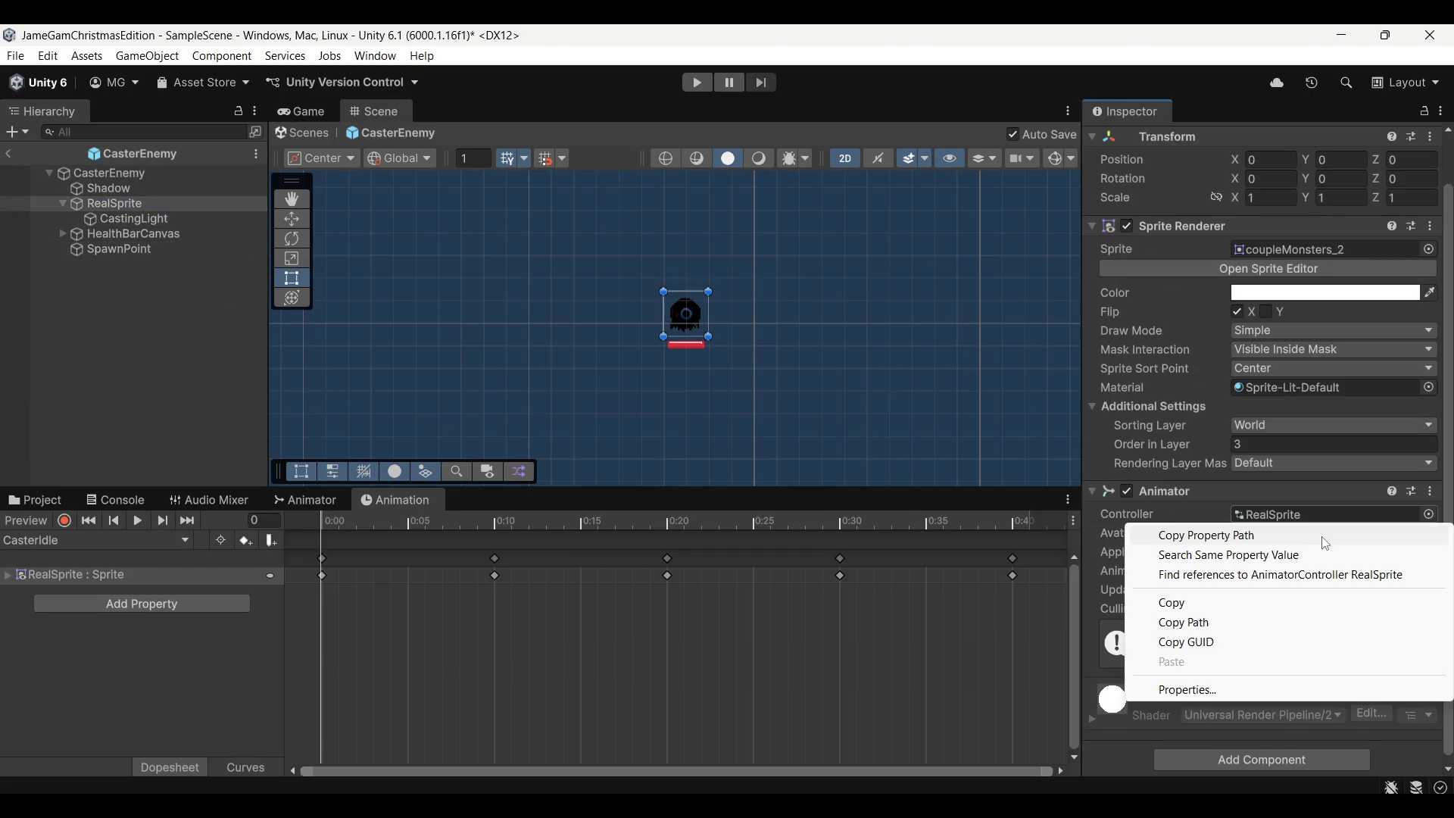
{"action": "key", "text": "Escape"}
{"action": "key", "text": "Up"}
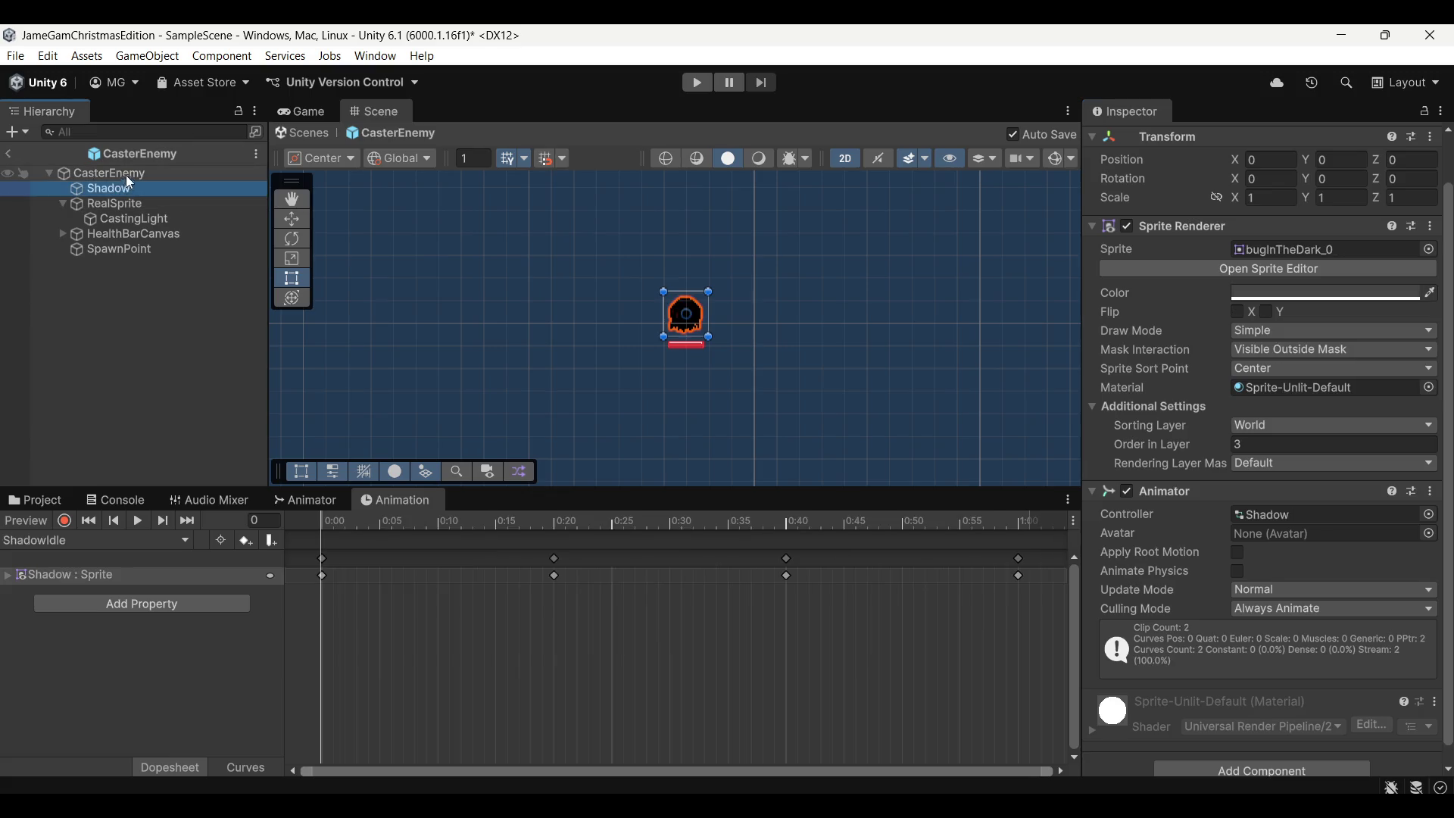
{"action": "key", "text": "Up"}
{"action": "scroll", "coordinate": [1248, 624], "scroll_direction": "down", "scroll_amount": 5}
{"action": "scroll", "coordinate": [1249, 624], "scroll_direction": "down", "scroll_amount": 5}
{"action": "scroll", "coordinate": [1245, 613], "scroll_direction": "down", "scroll_amount": 4}
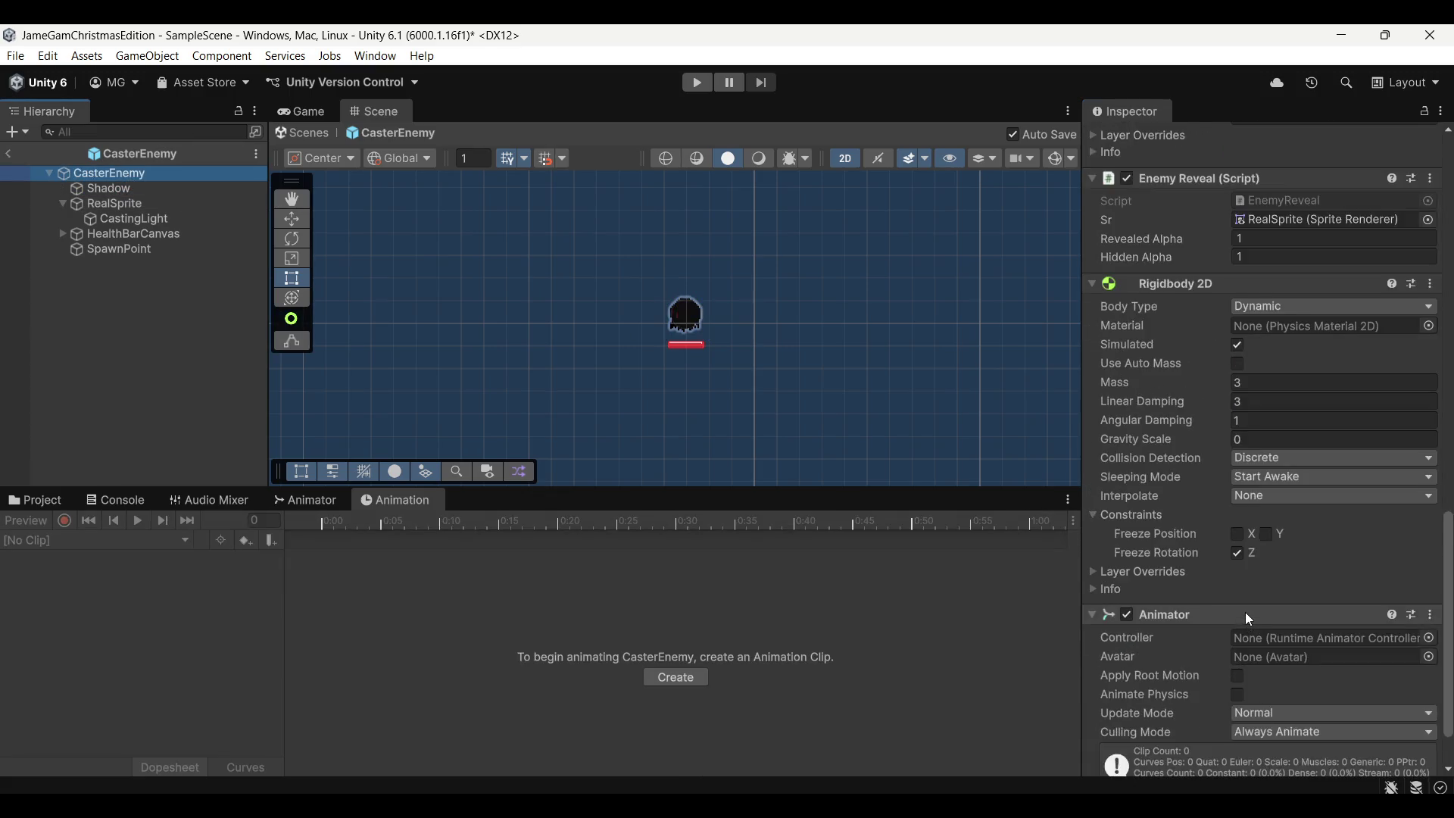
{"action": "scroll", "coordinate": [1245, 612], "scroll_direction": "down", "scroll_amount": 1}
{"action": "right_click", "coordinate": [1263, 575]}
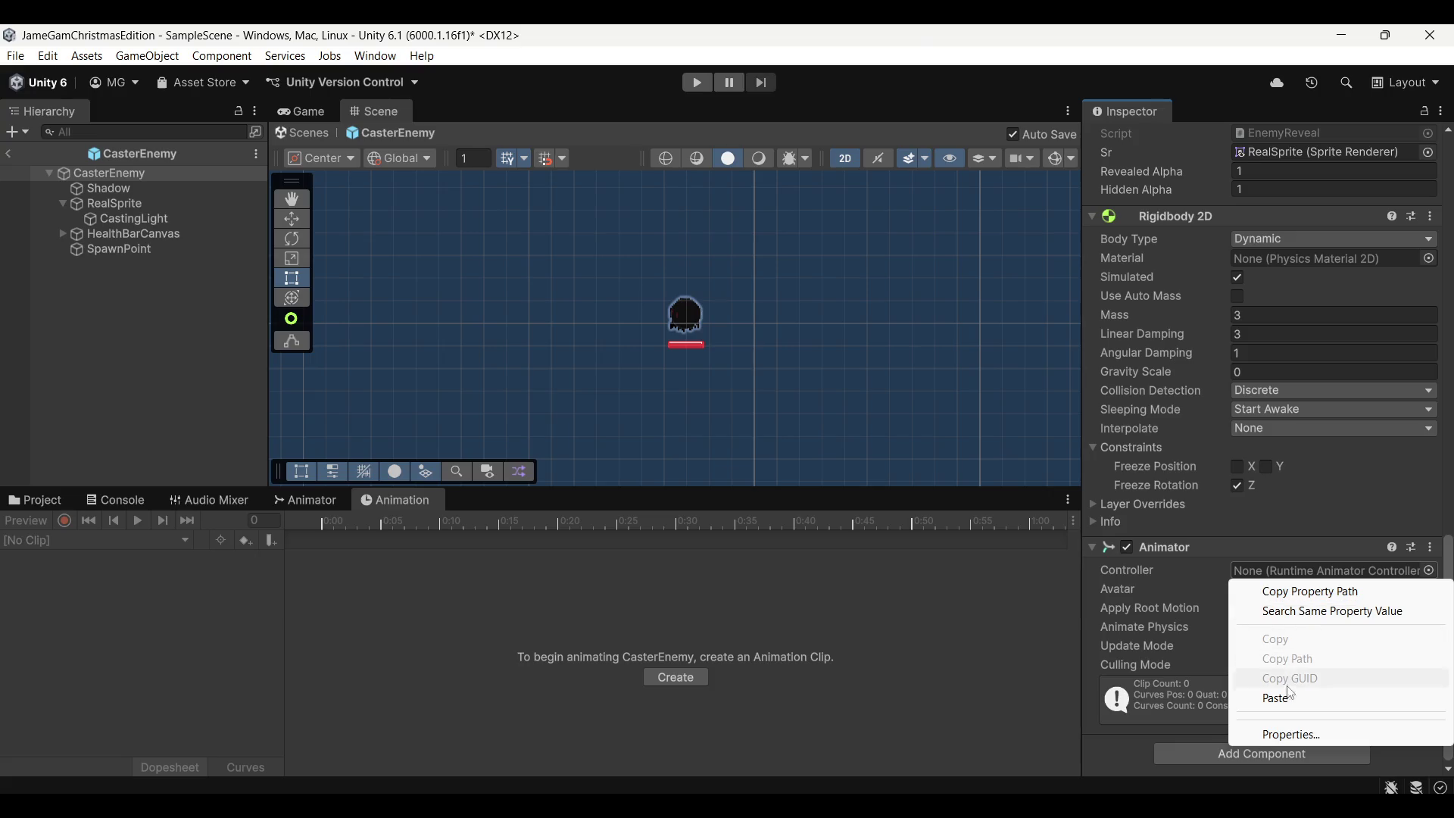
{"action": "left_click", "coordinate": [1283, 678]}
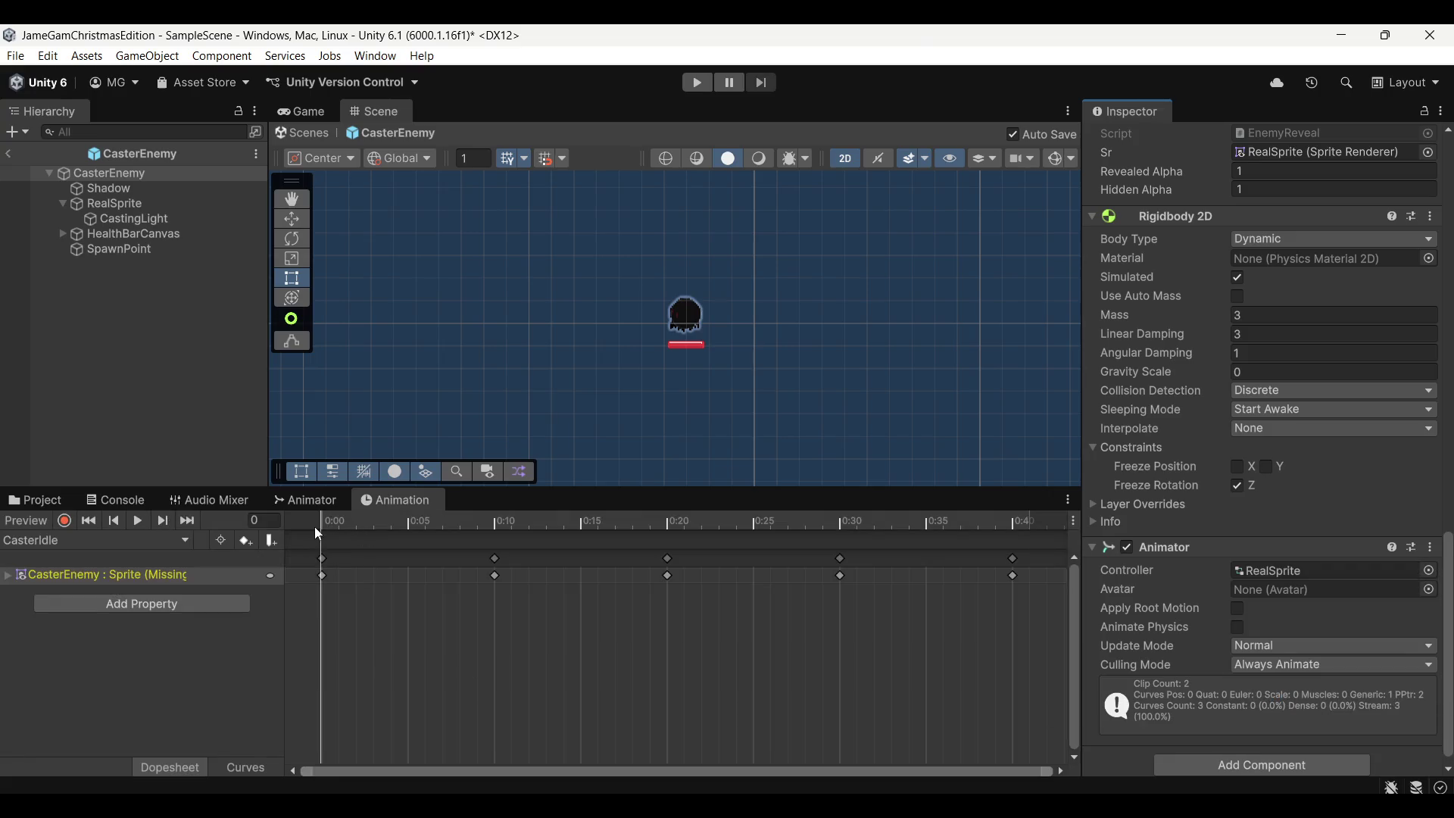
Remove RealSprite's own Animator and set its Mask Interaction to None
{"action": "left_click", "coordinate": [156, 217]}
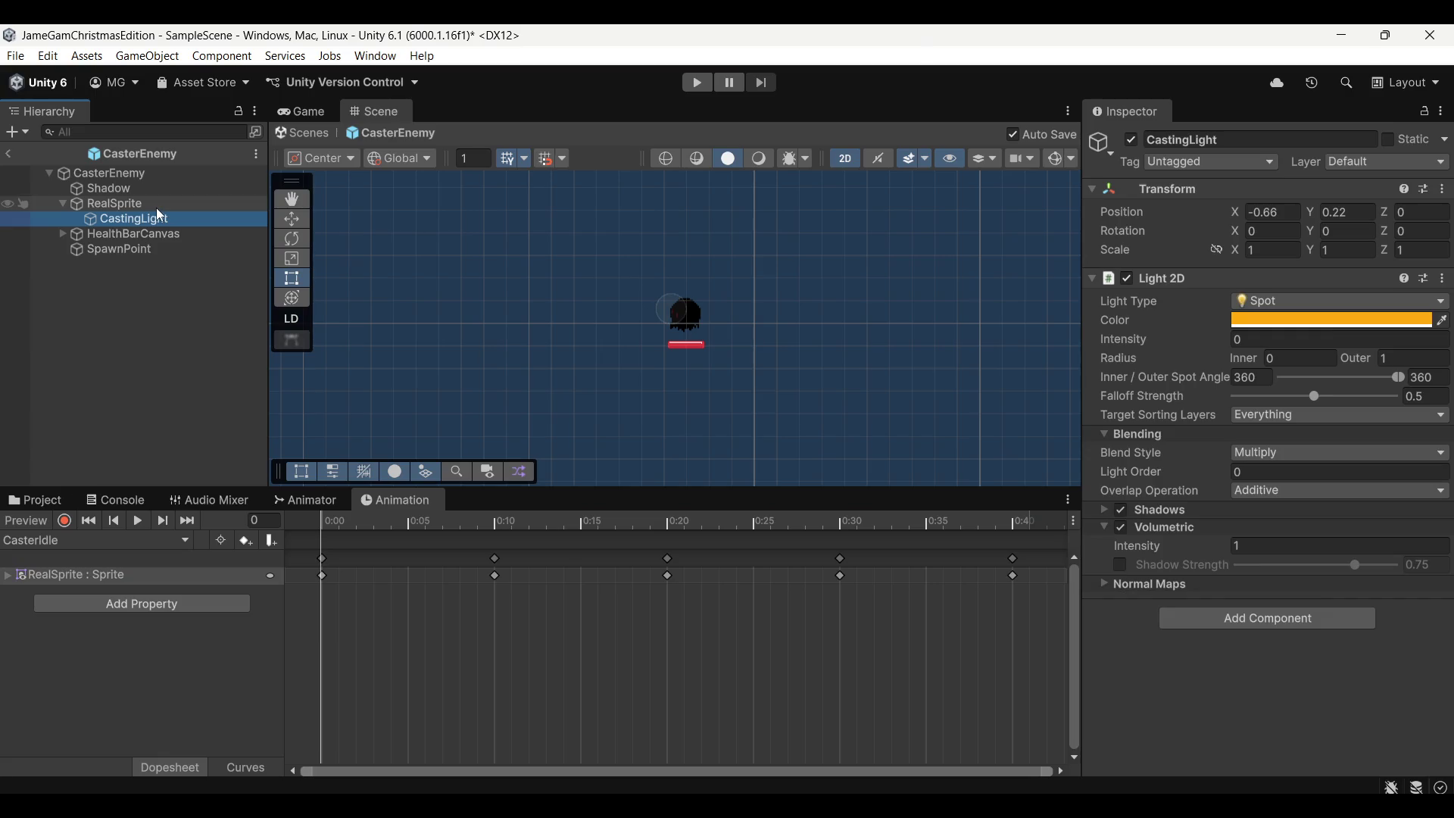
{"action": "left_click", "coordinate": [157, 207]}
{"action": "scroll", "coordinate": [1230, 580], "scroll_direction": "down", "scroll_amount": 2}
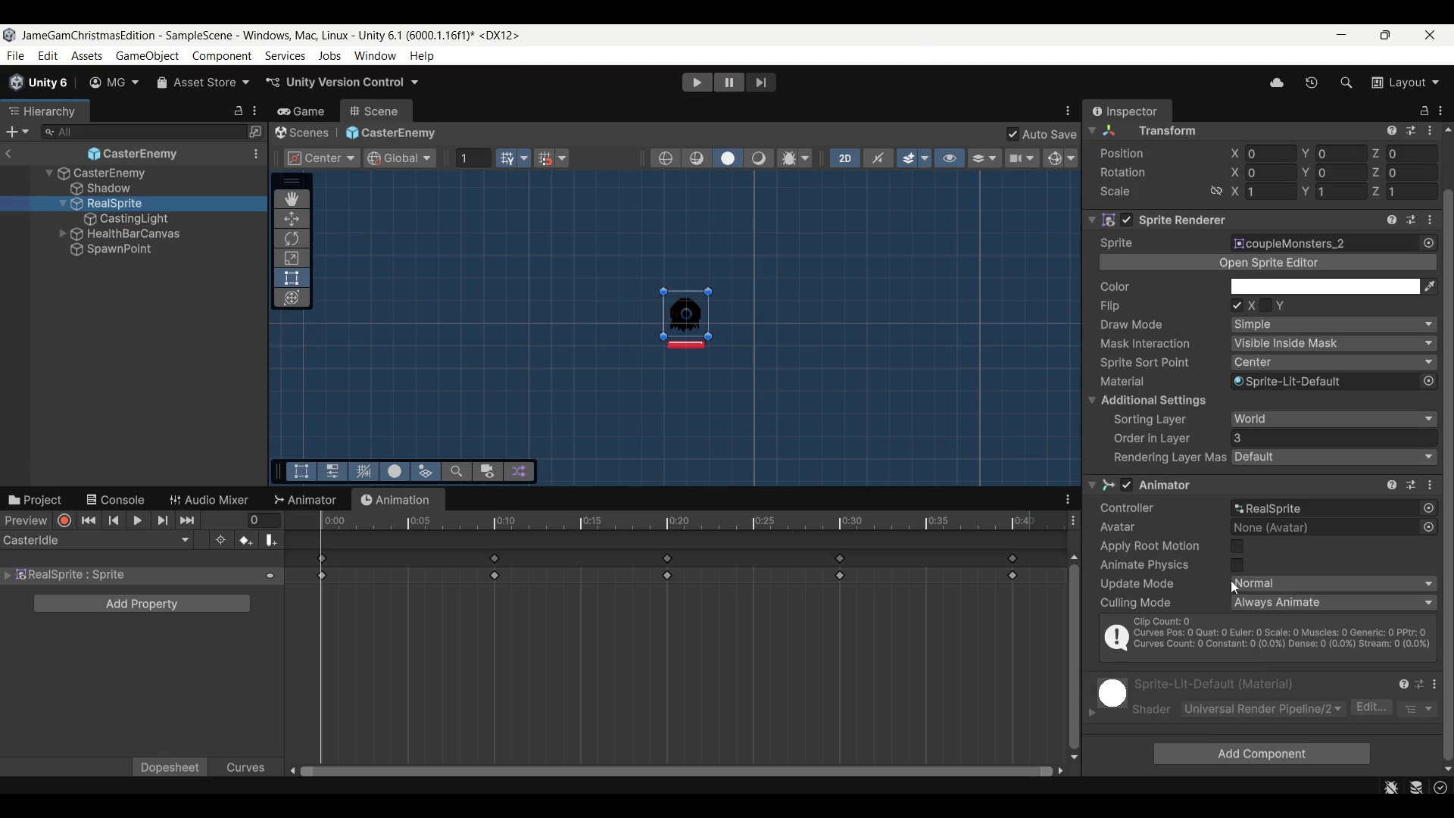
{"action": "right_click", "coordinate": [1221, 486]}
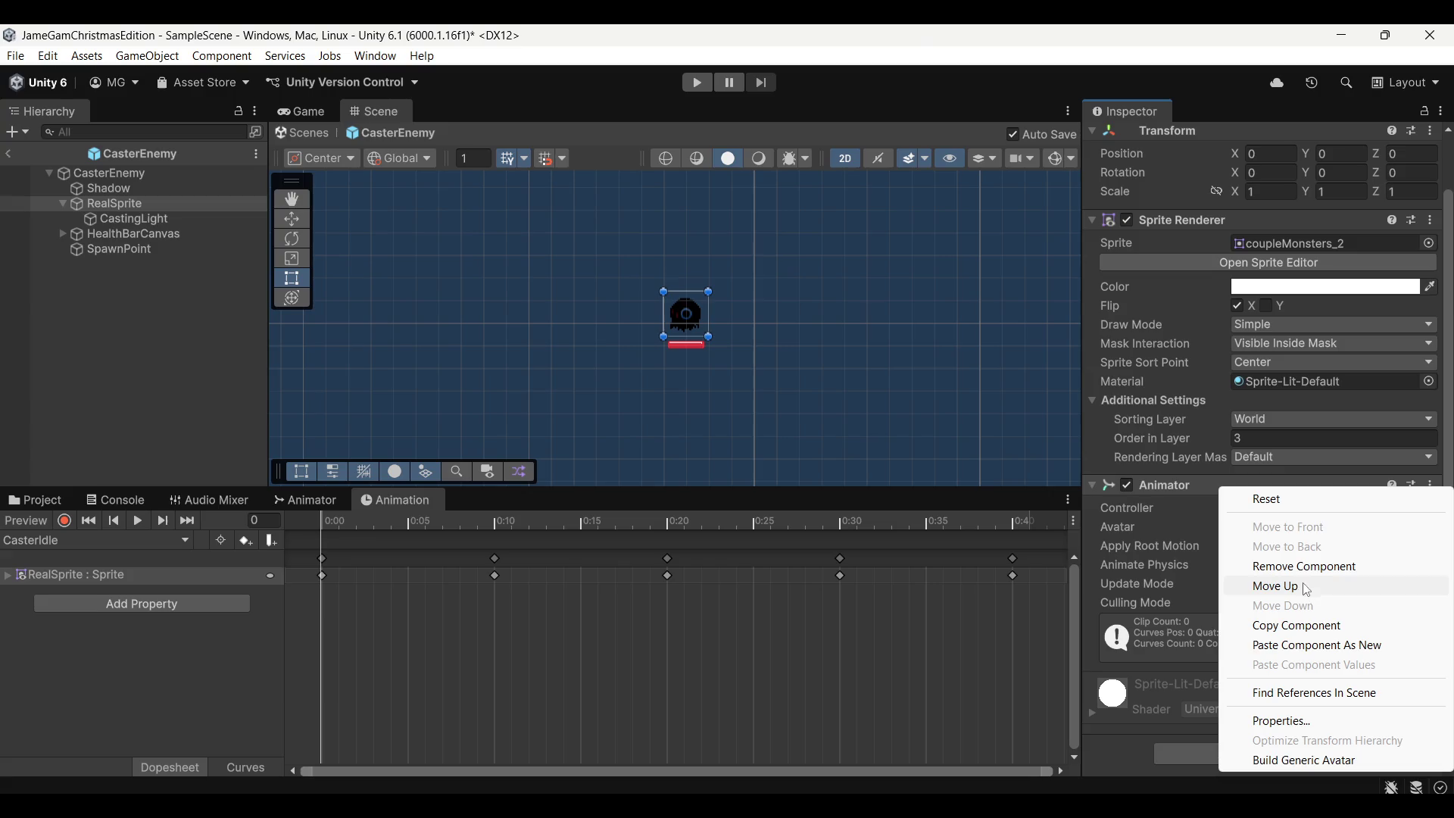
{"action": "left_click", "coordinate": [1311, 568]}
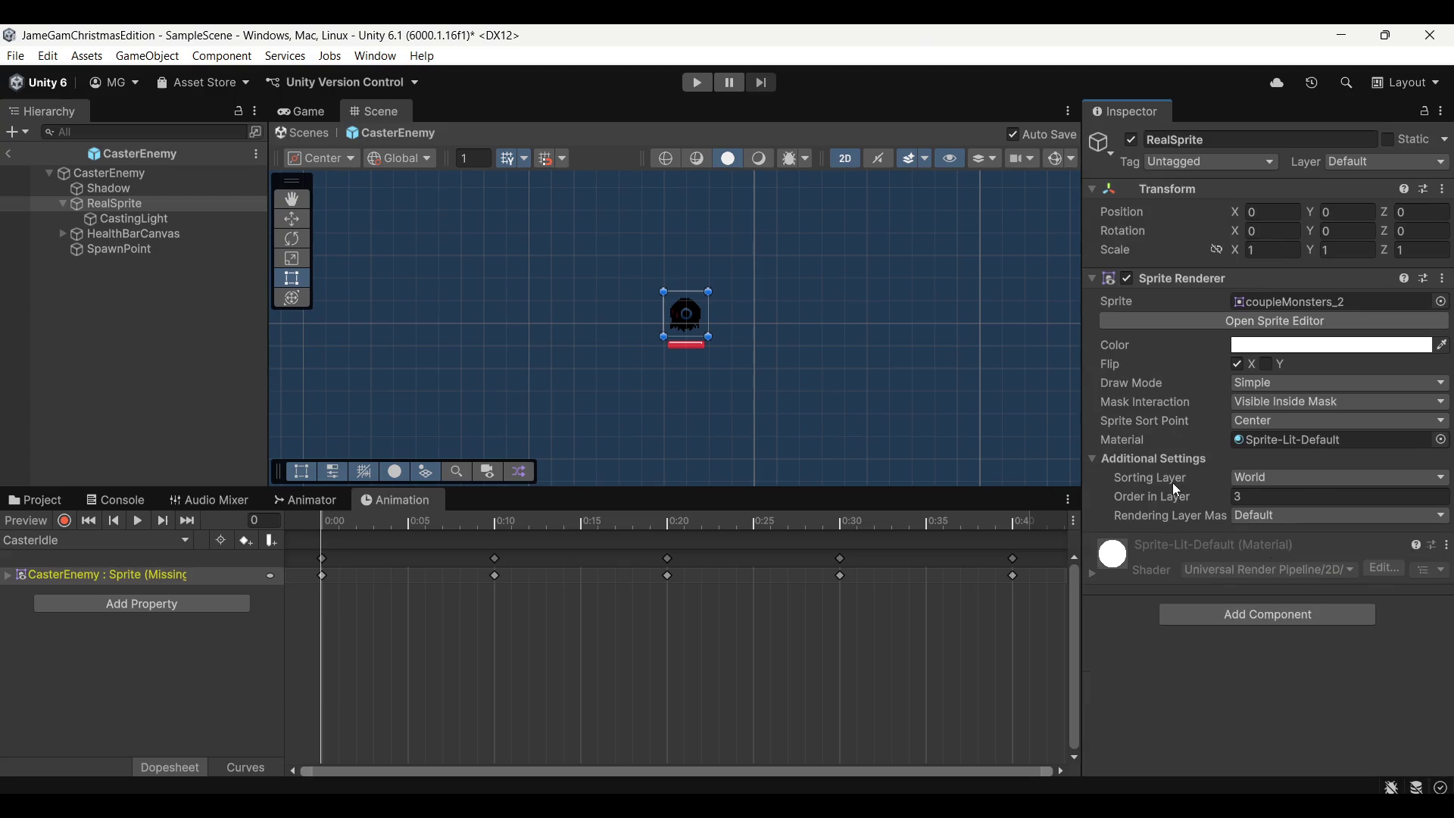
{"action": "left_click", "coordinate": [1272, 403]}
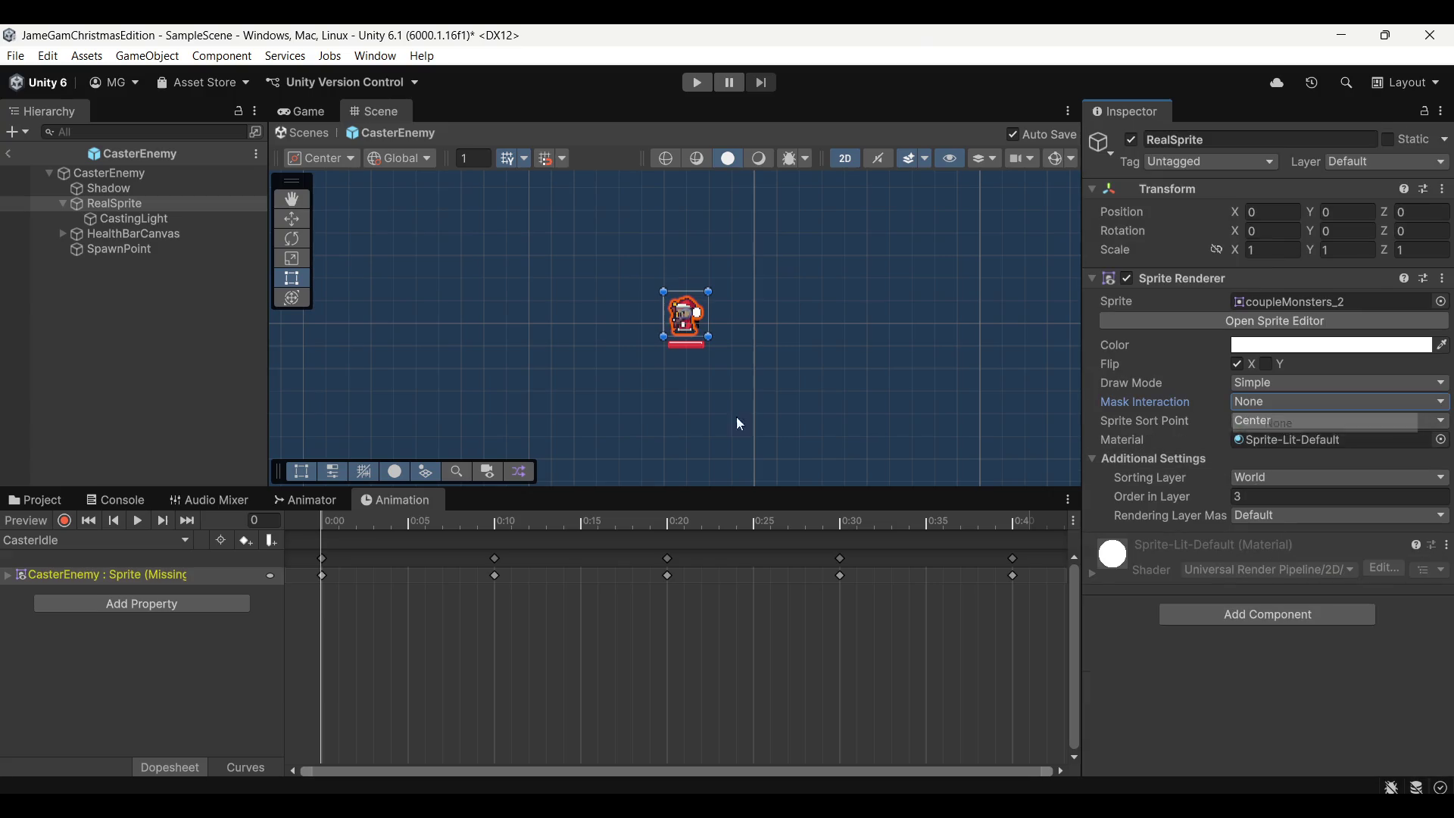
{"action": "left_click", "coordinate": [126, 174]}
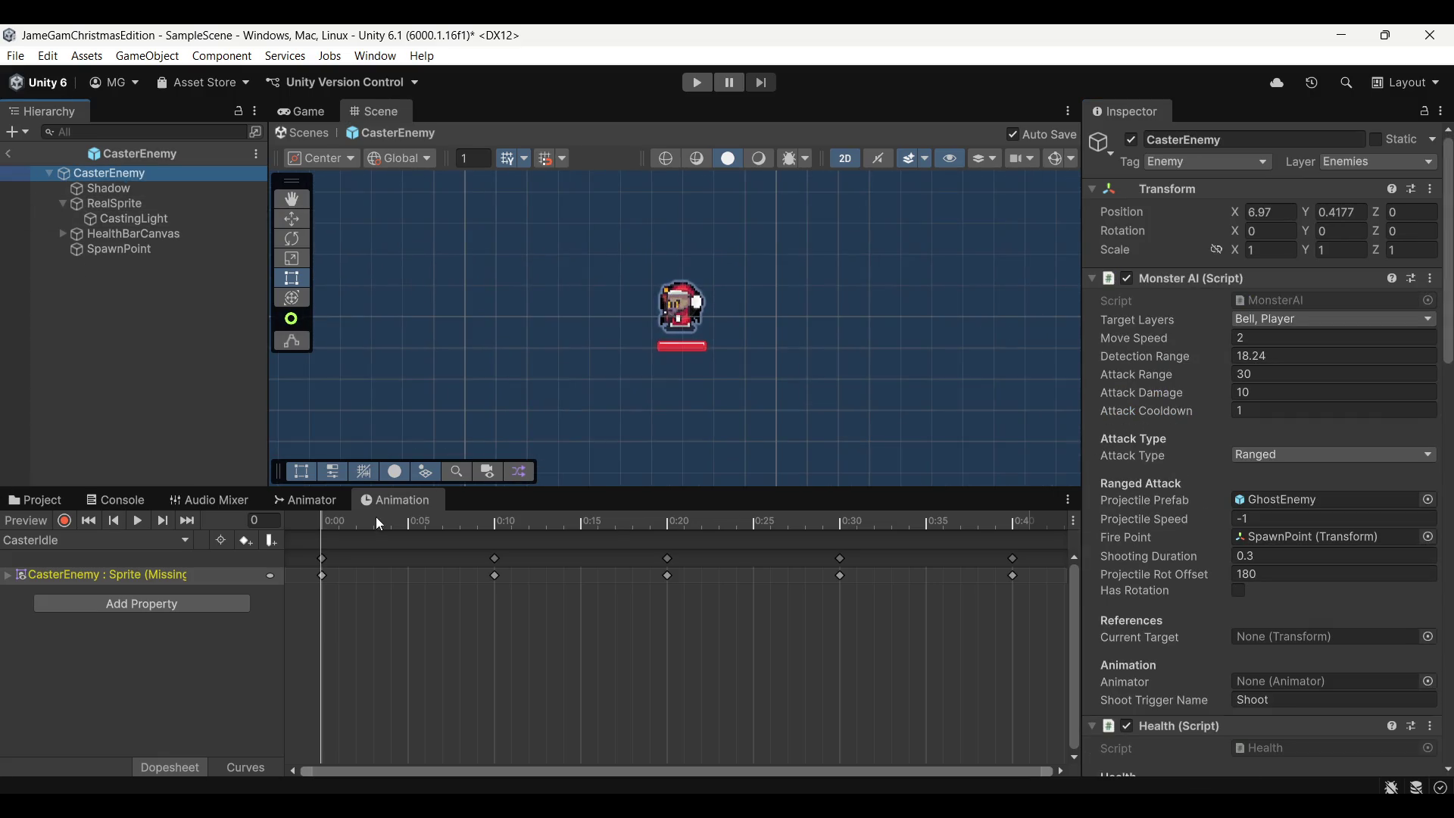
Preview CasterIdle, dock the Animation window under the Scene view and show the Assets/Sprites folder
{"action": "left_click_drag", "start_coordinate": [379, 523], "coordinate": [4, 529]}
{"action": "left_click", "coordinate": [101, 540]}
{"action": "left_click", "coordinate": [57, 558]}
{"action": "left_click_drag", "start_coordinate": [355, 498], "coordinate": [338, 465]}
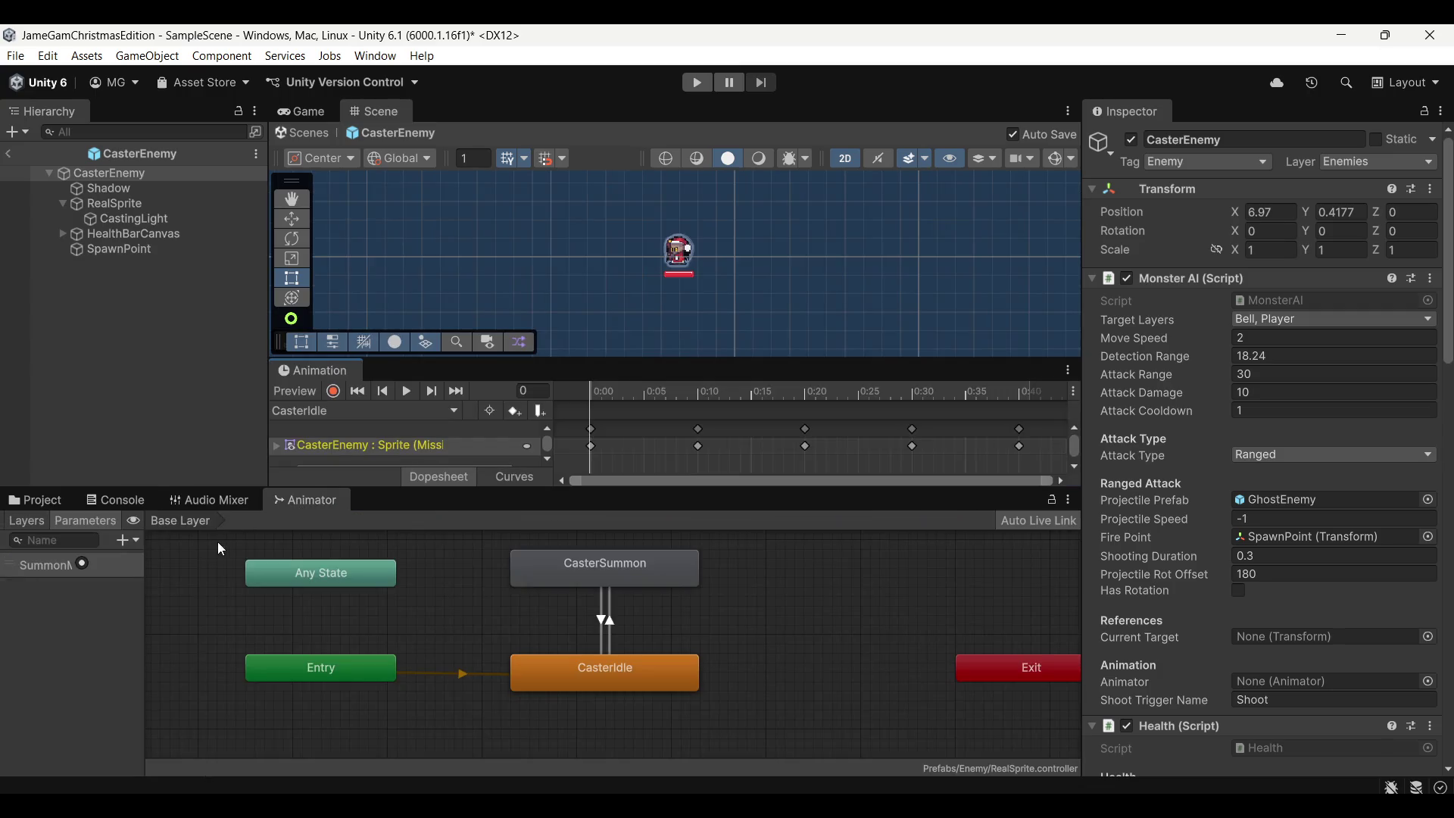
{"action": "left_click", "coordinate": [45, 501]}
{"action": "scroll", "coordinate": [99, 652], "scroll_direction": "down", "scroll_amount": 2}
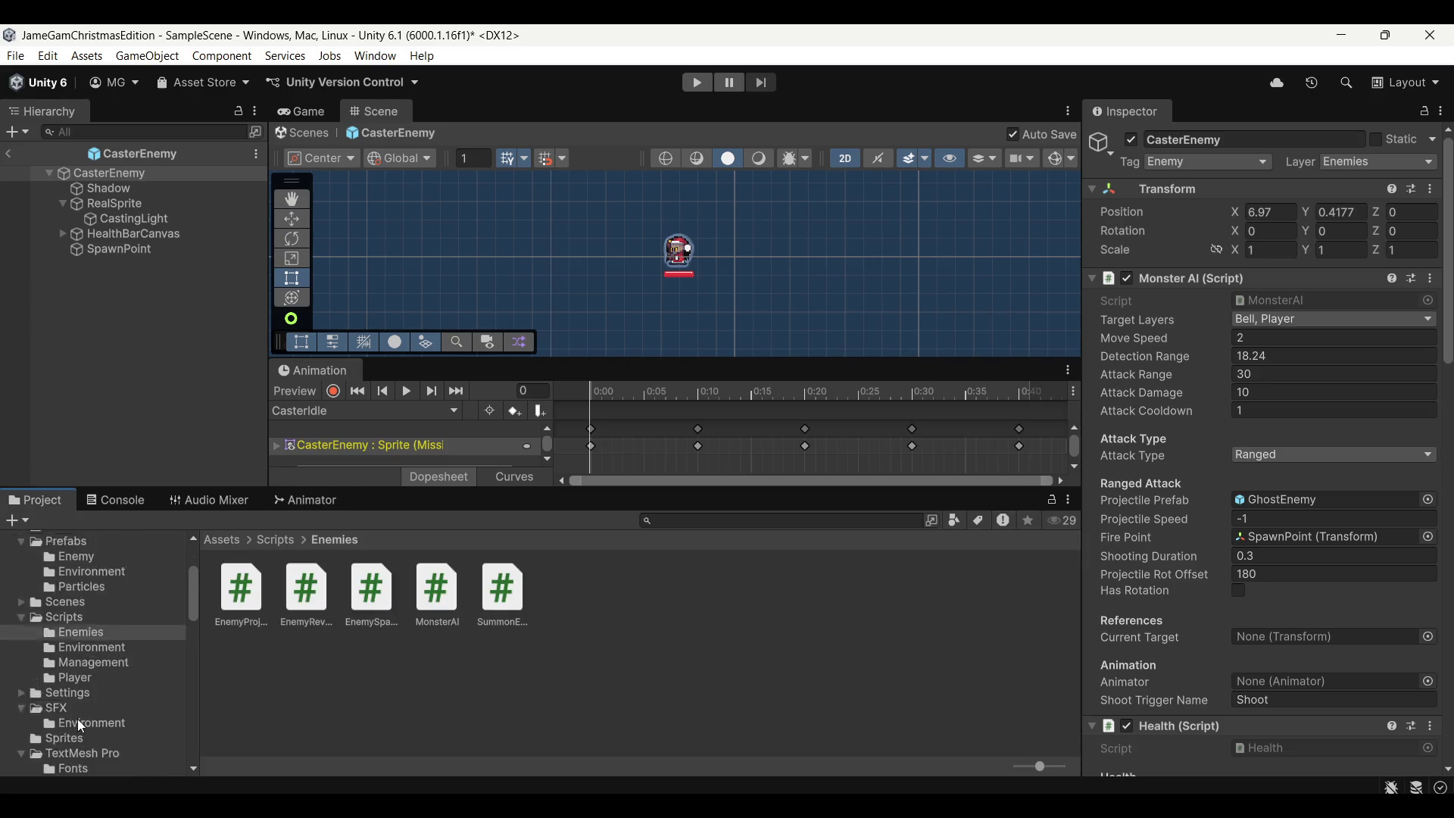
{"action": "scroll", "coordinate": [78, 719], "scroll_direction": "down", "scroll_amount": 2}
{"action": "left_click", "coordinate": [65, 625]}
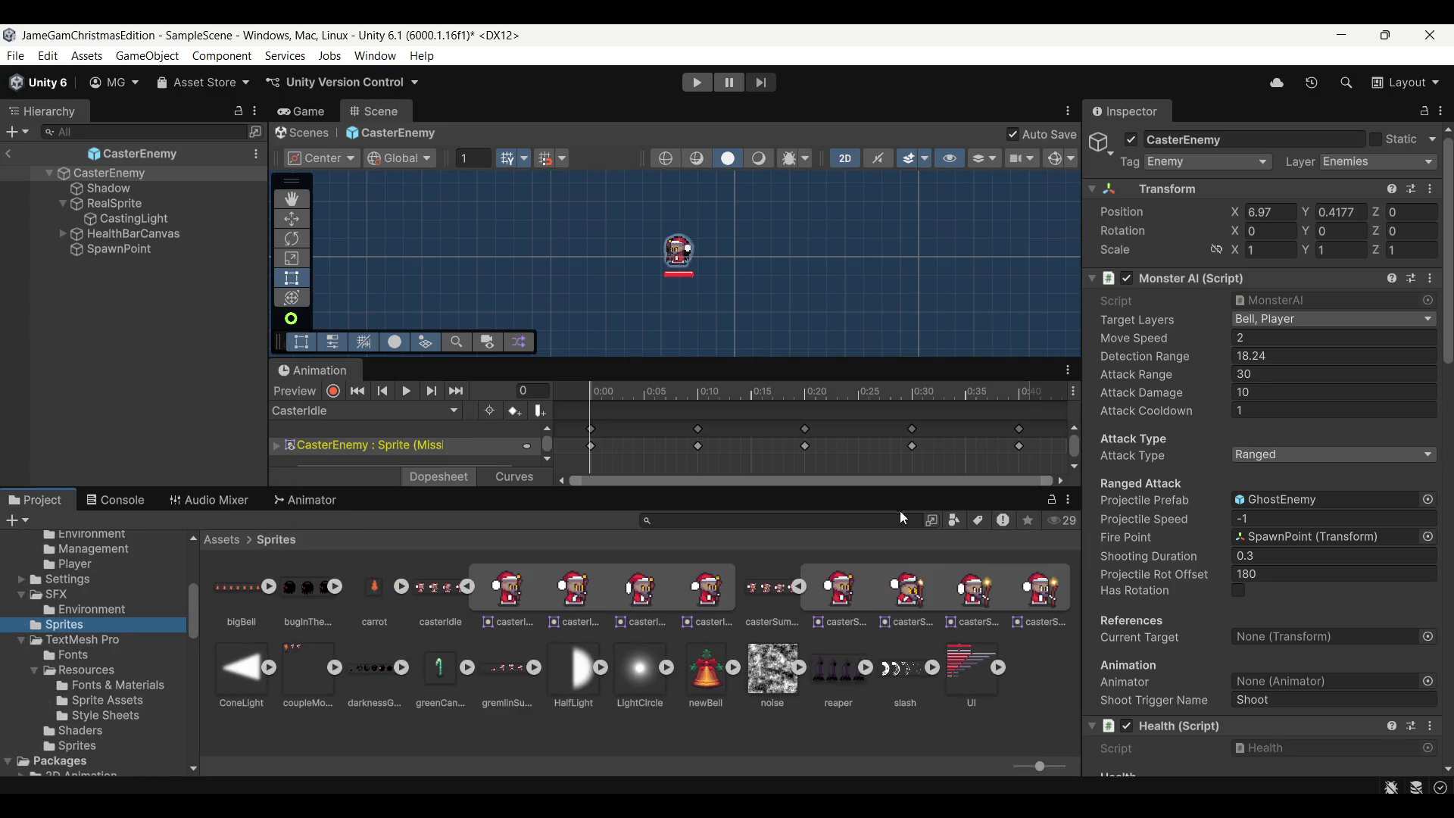
{"action": "scroll", "coordinate": [744, 311], "scroll_direction": "up", "scroll_amount": 2}
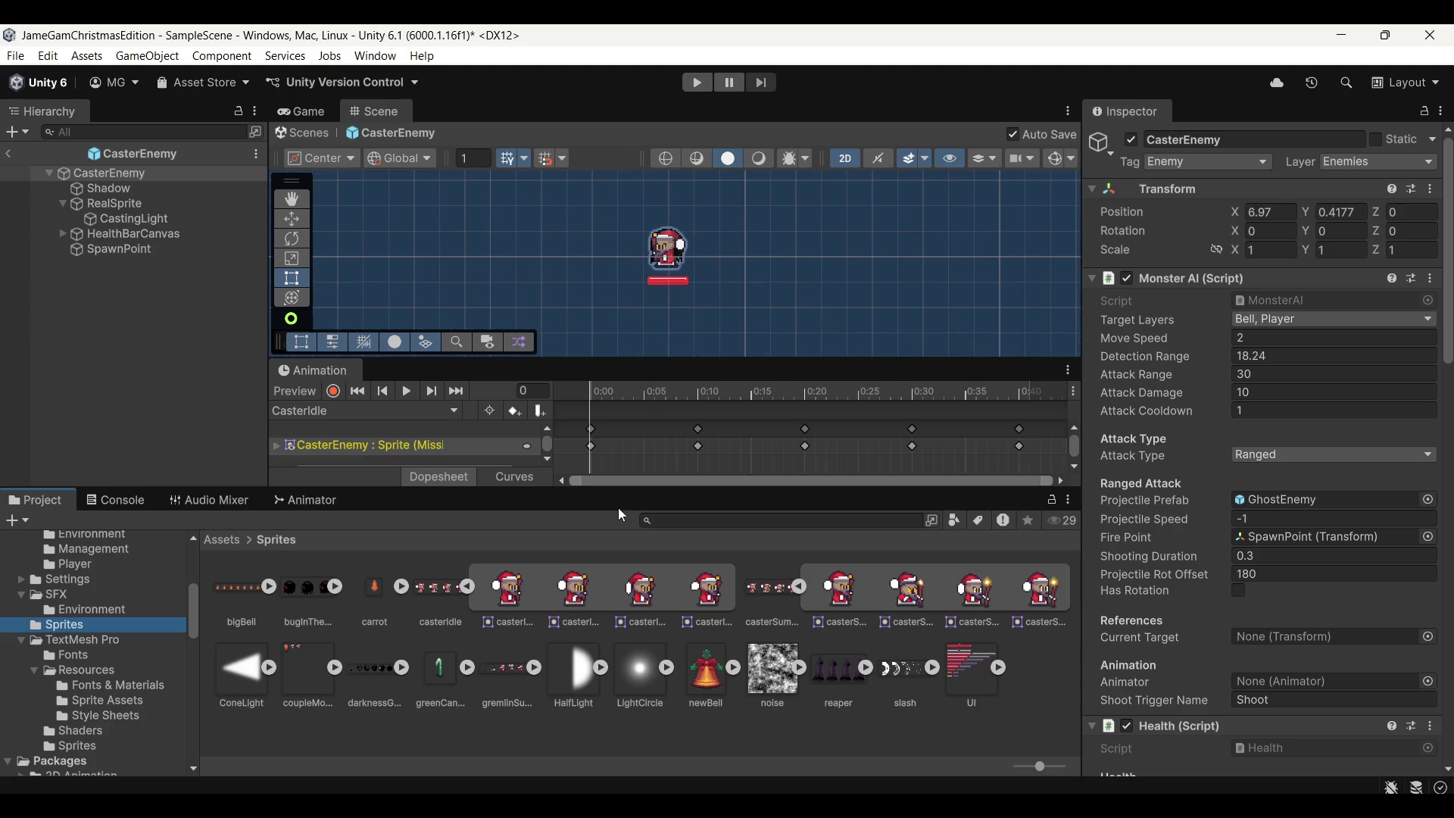
{"action": "left_click_drag", "start_coordinate": [621, 491], "coordinate": [621, 591]}
{"action": "left_click_drag", "start_coordinate": [667, 430], "coordinate": [694, 373]}
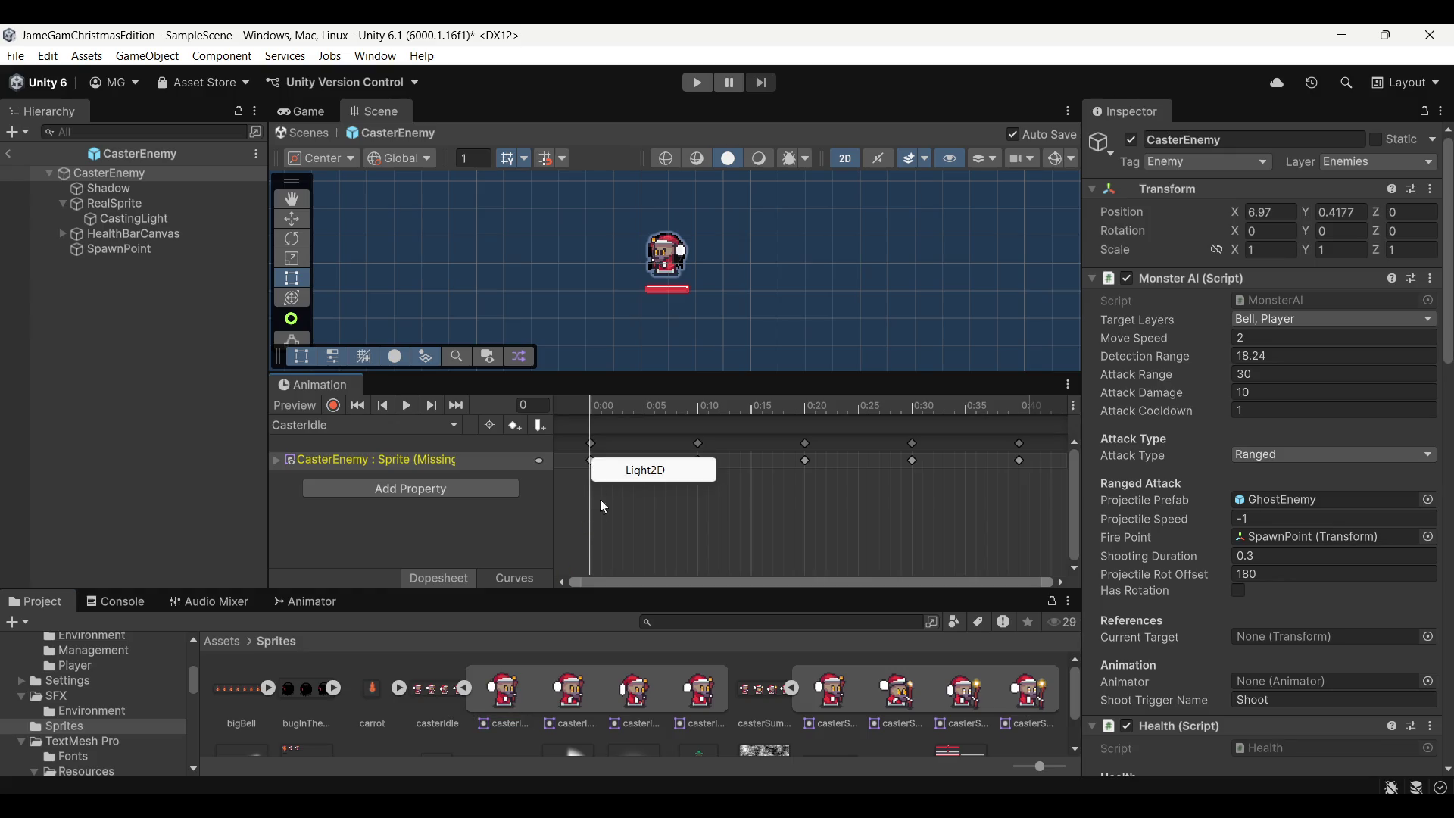
Enable recording and set RealSprite's sprite to casterIdle_0 as the first keyframe
{"action": "left_click_drag", "start_coordinate": [545, 707], "coordinate": [574, 463]}
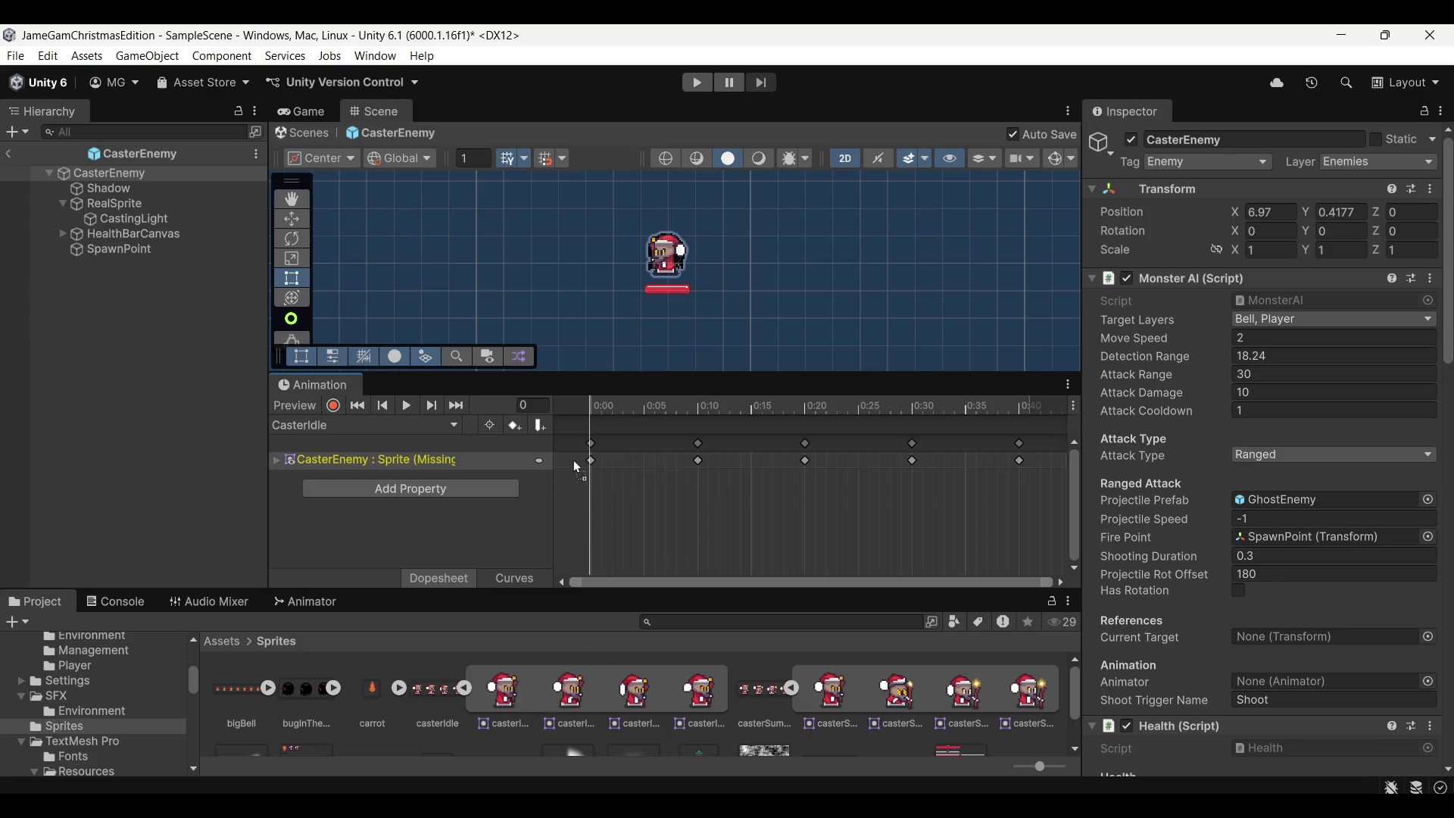
{"action": "left_click", "coordinate": [277, 460]}
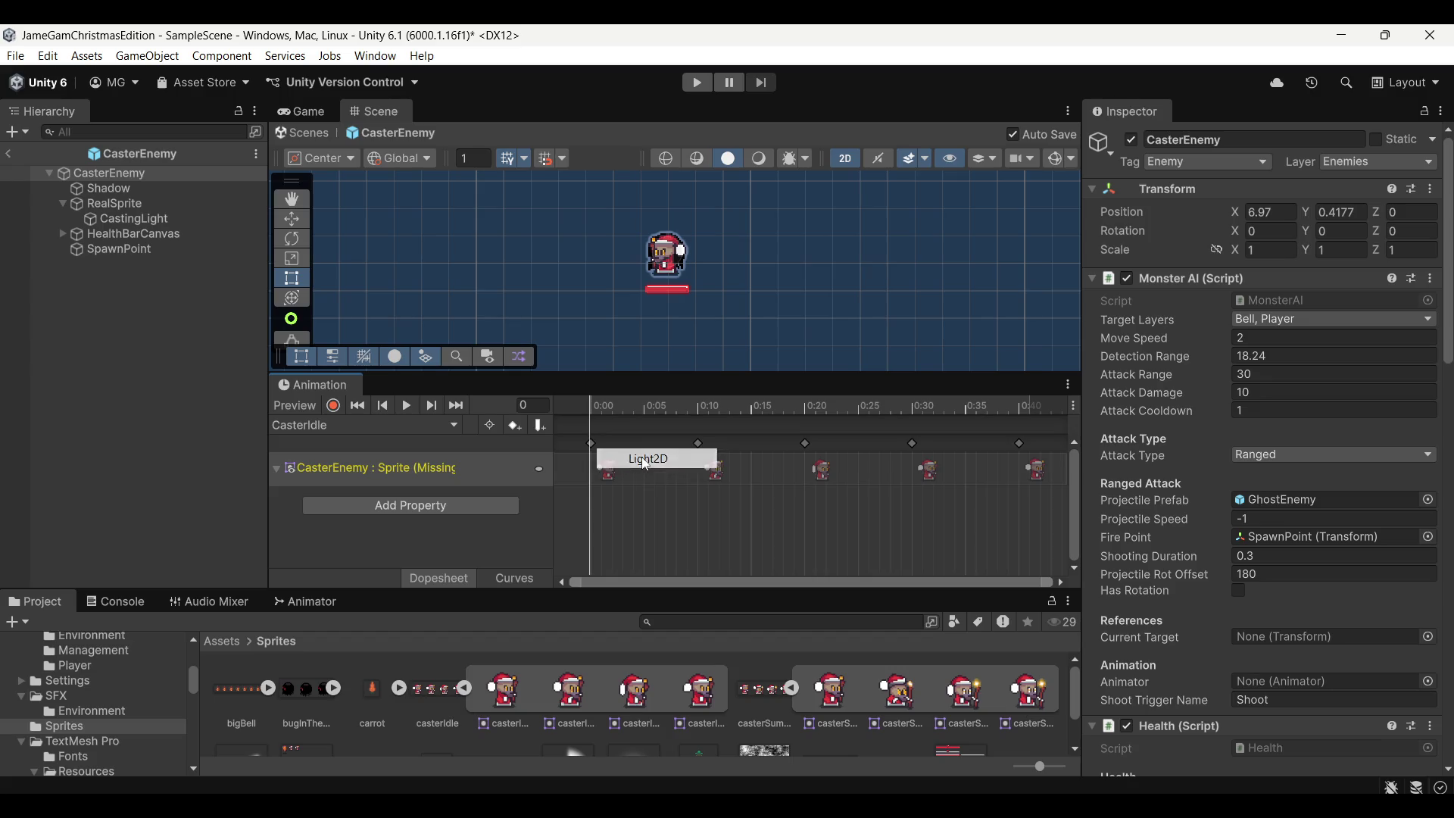
{"action": "mouse_move", "coordinate": [577, 374]}
{"action": "left_mouse_down"}
{"action": "mouse_move", "coordinate": [555, 609]}
{"action": "mouse_move", "coordinate": [555, 342]}
{"action": "left_mouse_up"}
{"action": "mouse_move", "coordinate": [306, 361]}
{"action": "left_mouse_down"}
{"action": "mouse_move", "coordinate": [389, 607]}
{"action": "mouse_move", "coordinate": [363, 557]}
{"action": "left_mouse_up"}
{"action": "left_click", "coordinate": [322, 659]}
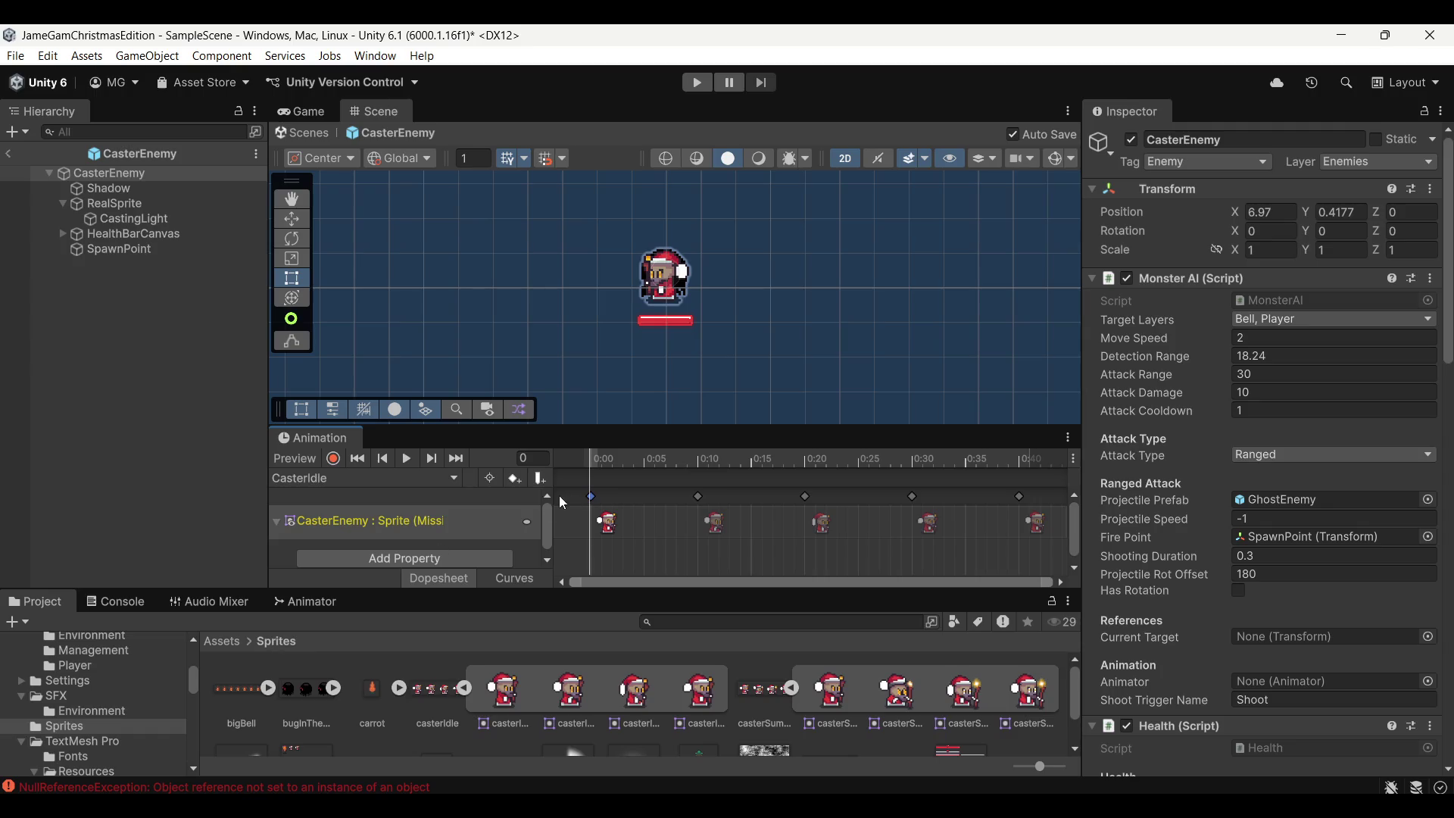
{"action": "left_click", "coordinate": [332, 457]}
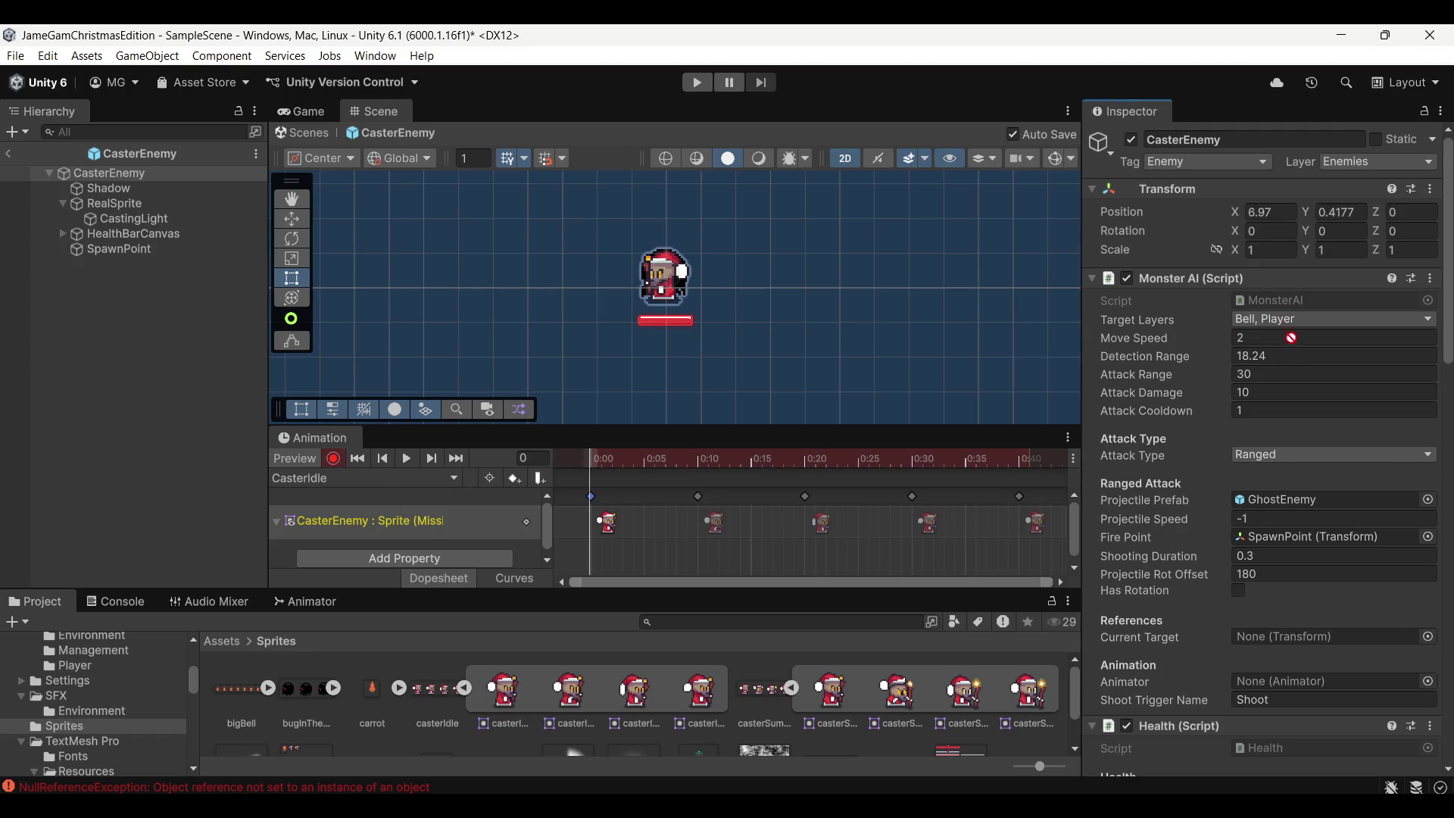
{"action": "left_click", "coordinate": [141, 204]}
{"action": "left_click_drag", "start_coordinate": [512, 698], "coordinate": [1352, 298]}
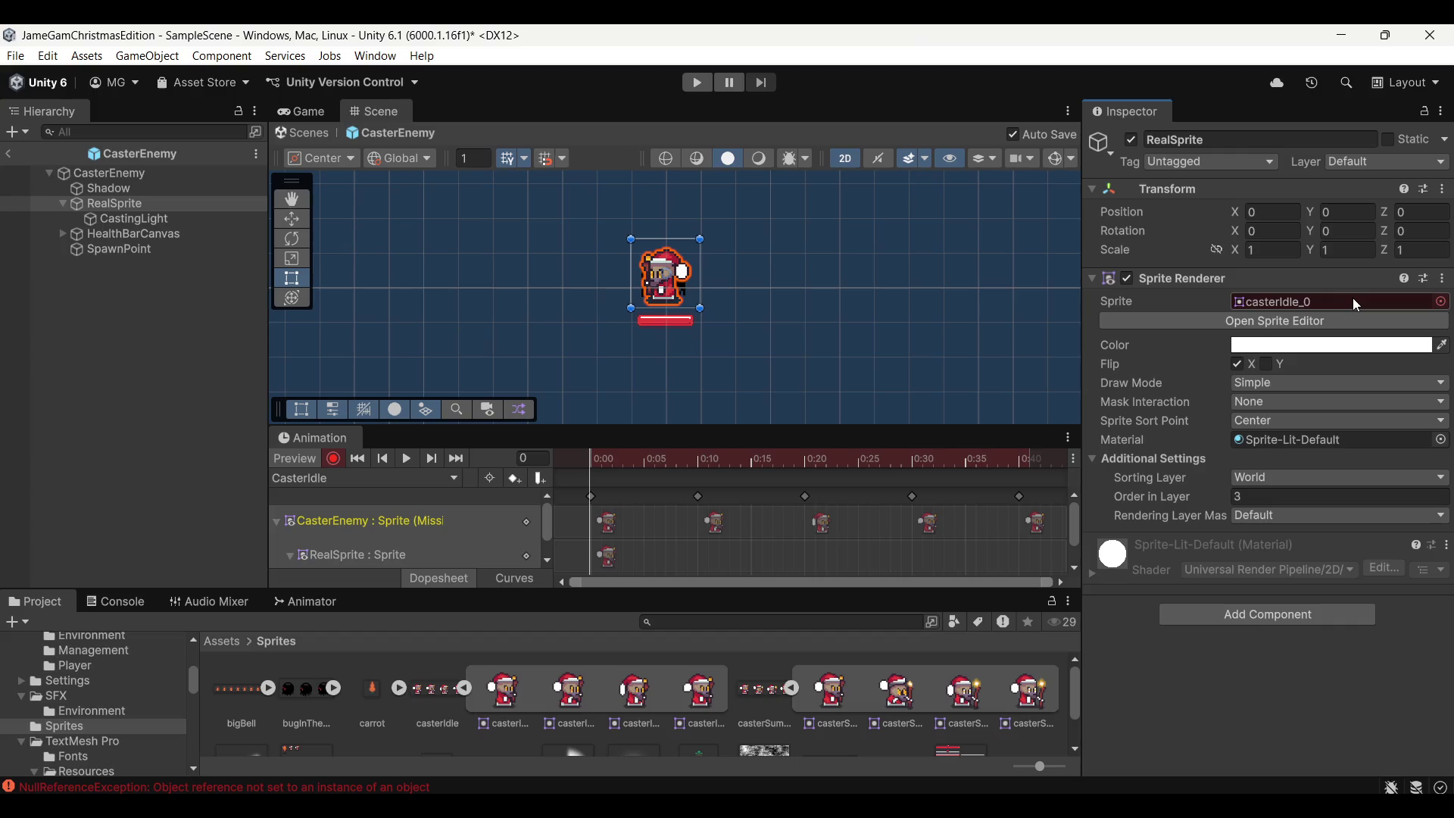
Delete the CasterIdle clip's old and missing sprite tracks
{"action": "left_click", "coordinate": [441, 520]}
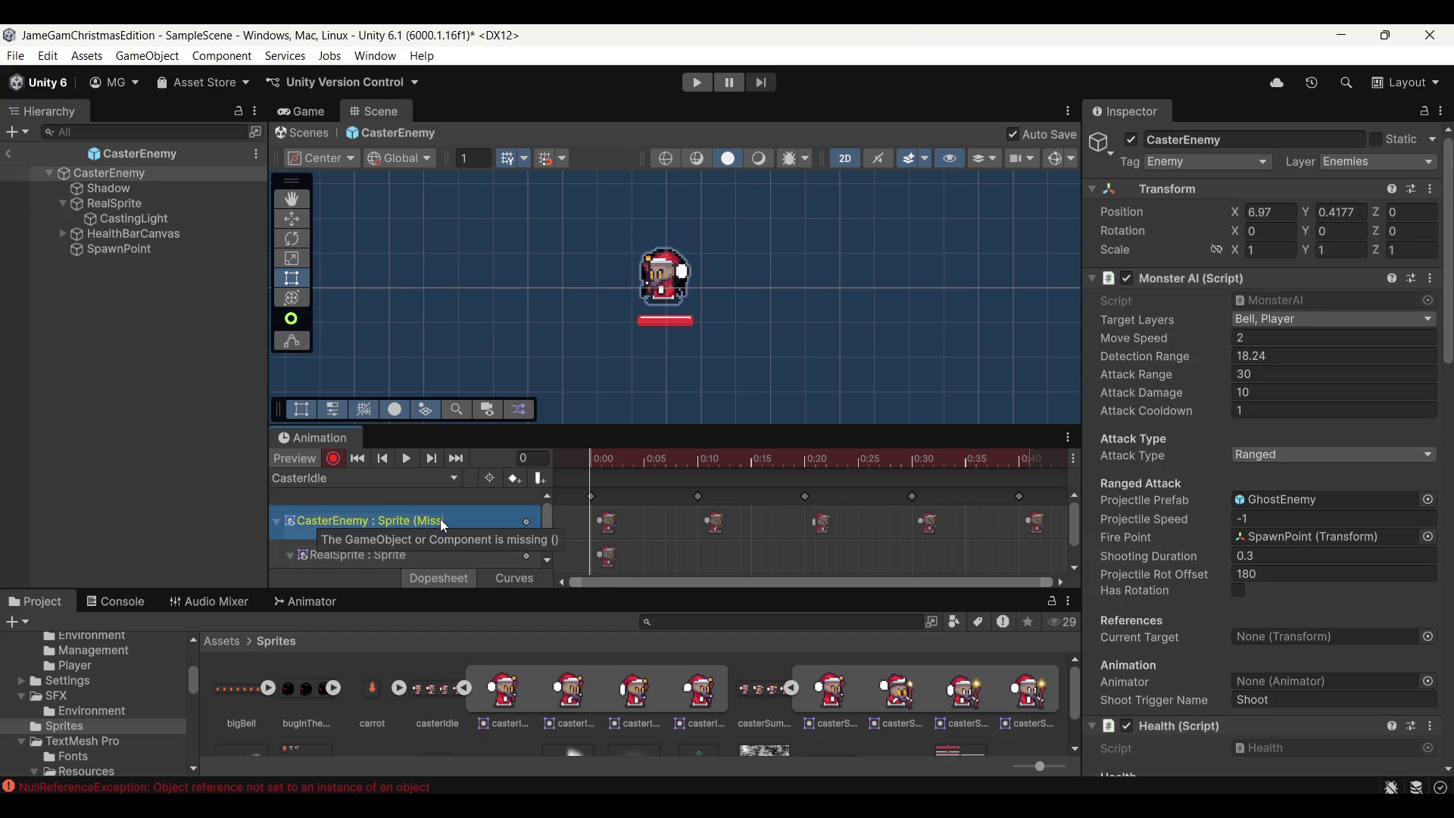
{"action": "key", "text": "Delete"}
{"action": "left_click", "coordinate": [429, 518]}
{"action": "key", "text": "Delete"}
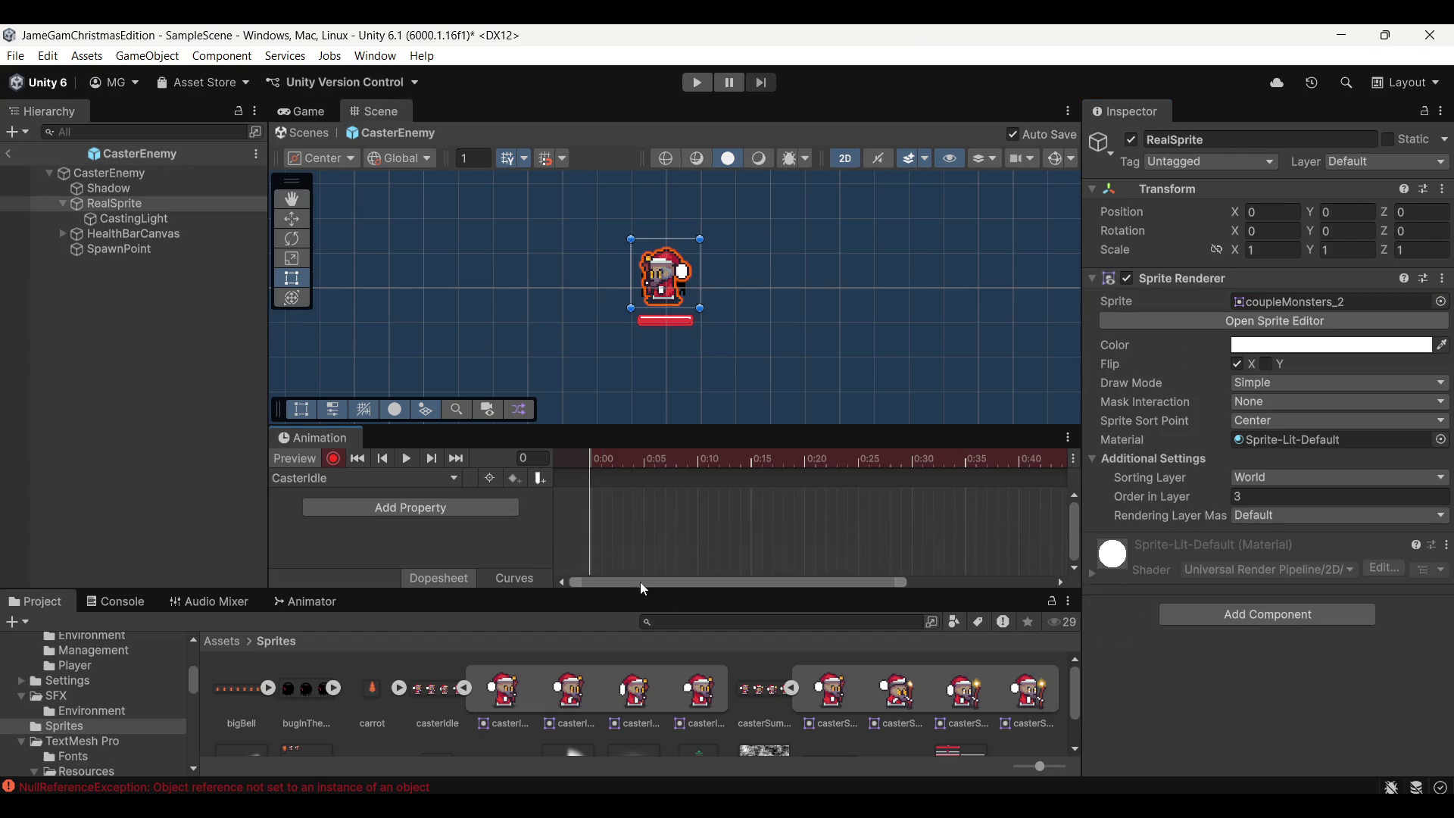
Key the casterIdle sprites on RealSprite at frames 0, 10, 20, 30 and 40
{"action": "left_click_drag", "start_coordinate": [504, 702], "coordinate": [1341, 302]}
{"action": "left_click", "coordinate": [647, 461]}
{"action": "left_click", "coordinate": [696, 460]}
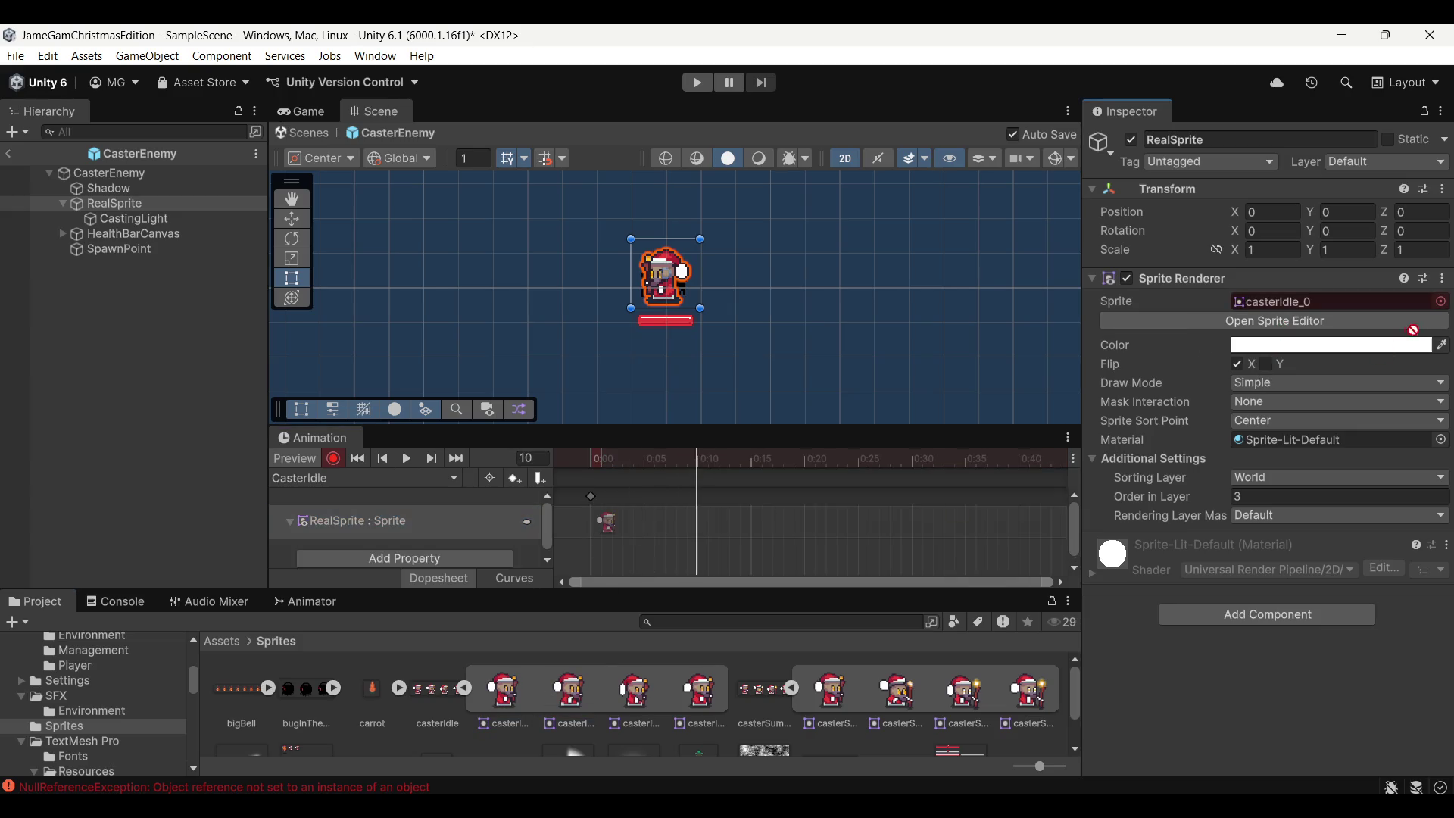
{"action": "left_click_drag", "start_coordinate": [568, 689], "coordinate": [1340, 301]}
{"action": "left_click", "coordinate": [806, 462]}
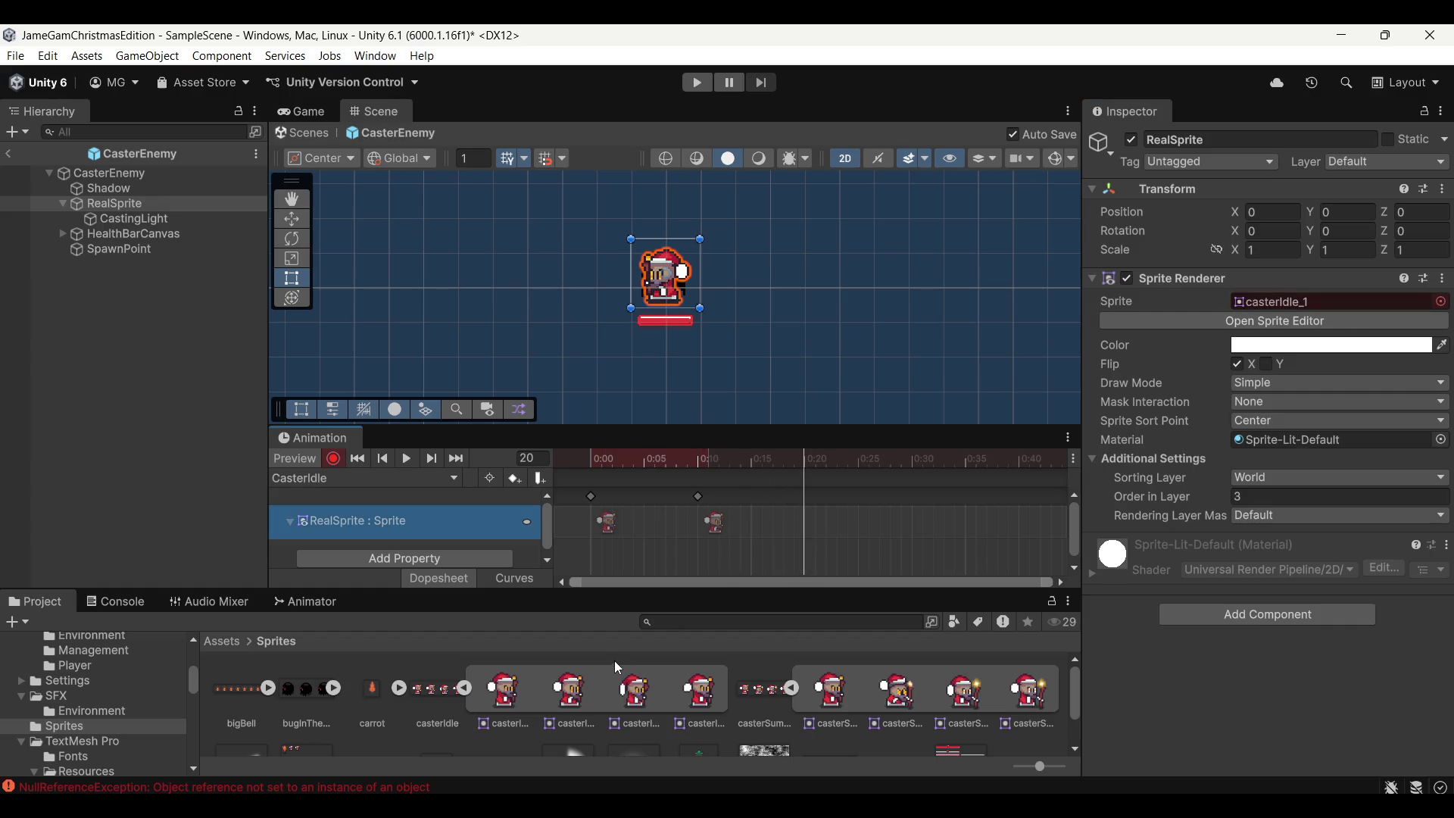
{"action": "left_click_drag", "start_coordinate": [633, 689], "coordinate": [1341, 302]}
{"action": "left_click_drag", "start_coordinate": [882, 459], "coordinate": [911, 464]}
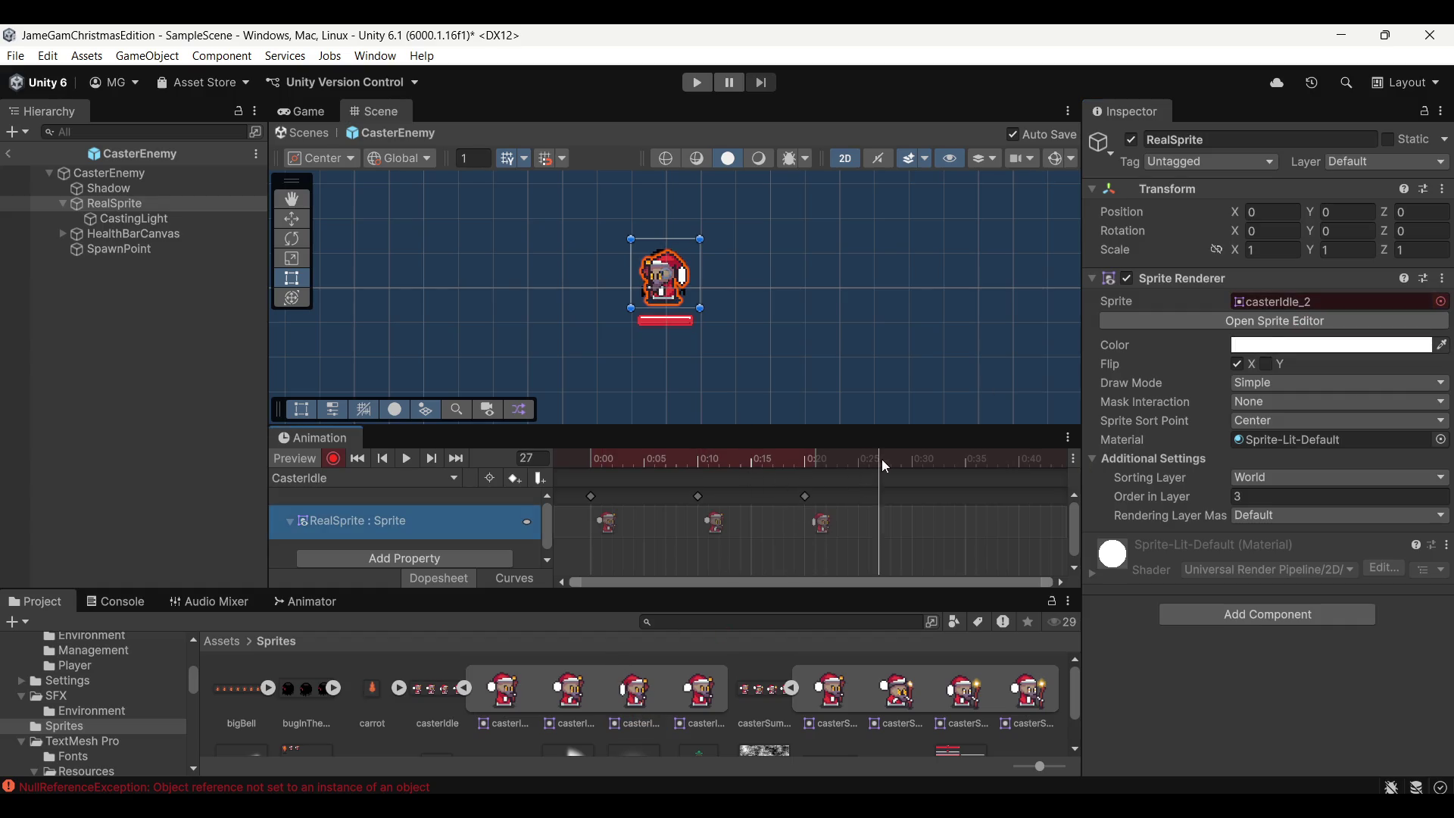
{"action": "left_click_drag", "start_coordinate": [697, 689], "coordinate": [1341, 302]}
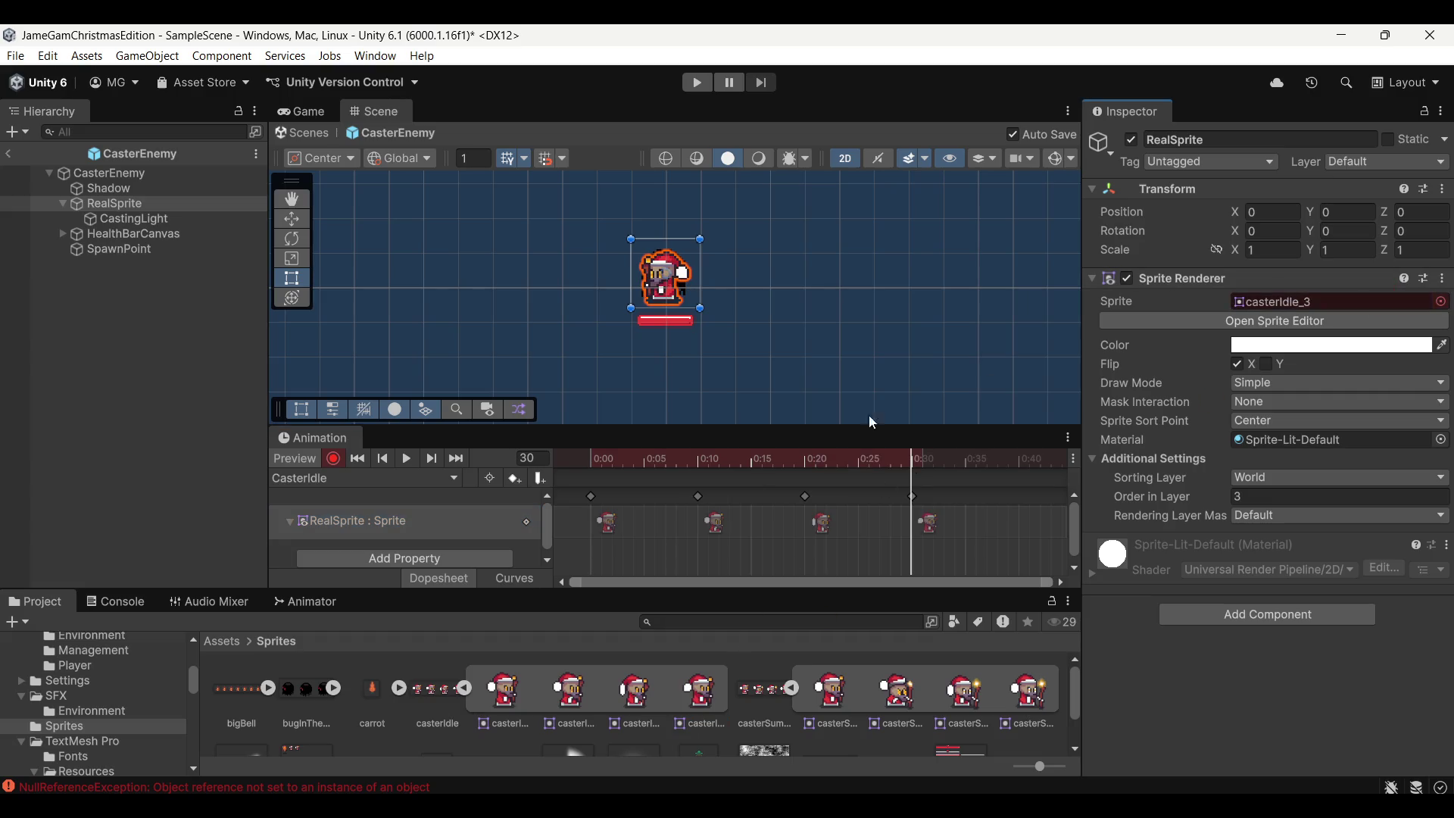
{"action": "left_click_drag", "start_coordinate": [503, 688], "coordinate": [1020, 497]}
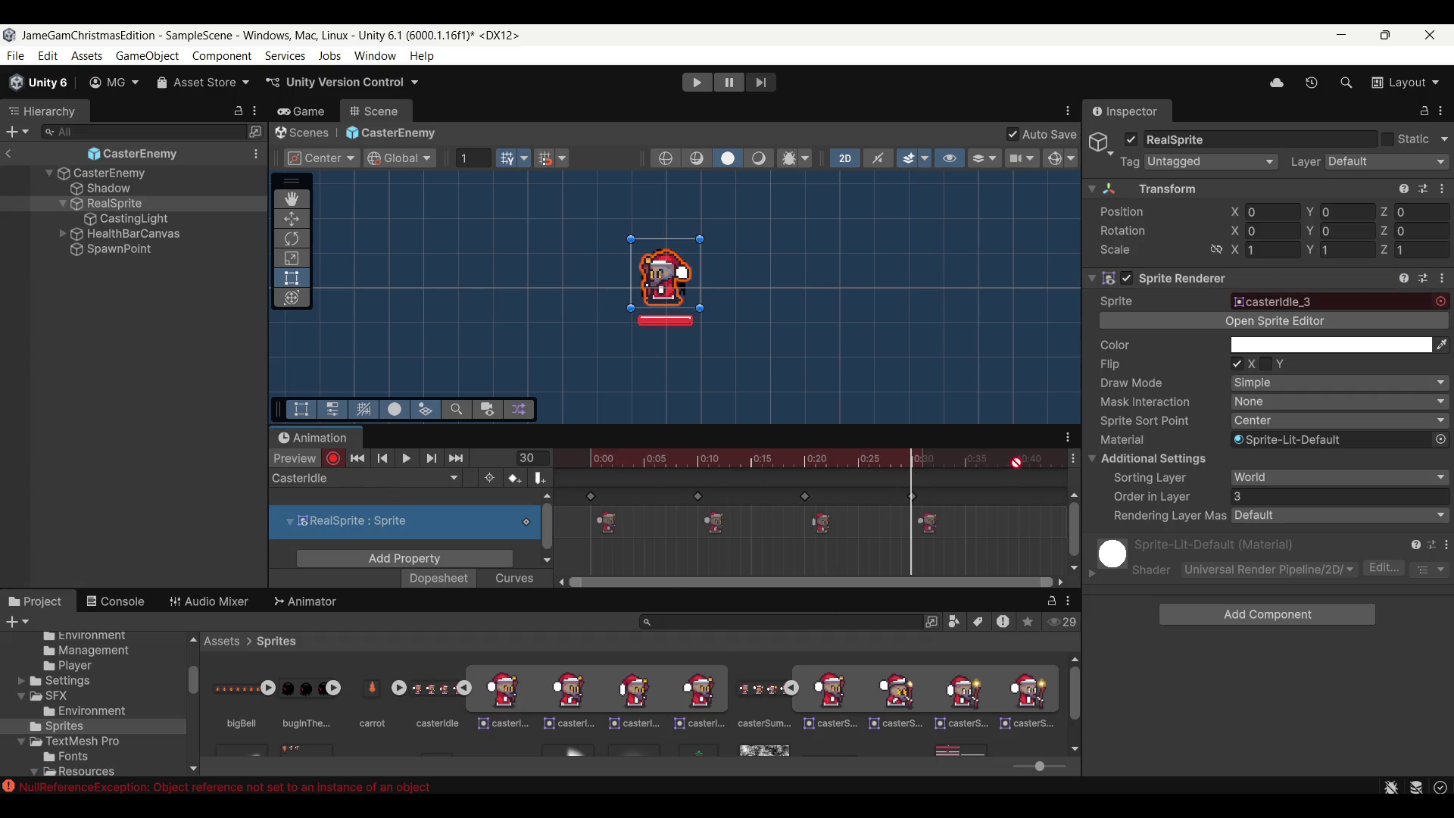
Stop recording, play back the idle animation and switch to the CasterSummon clip
{"action": "left_click", "coordinate": [333, 457]}
{"action": "left_click", "coordinate": [405, 458]}
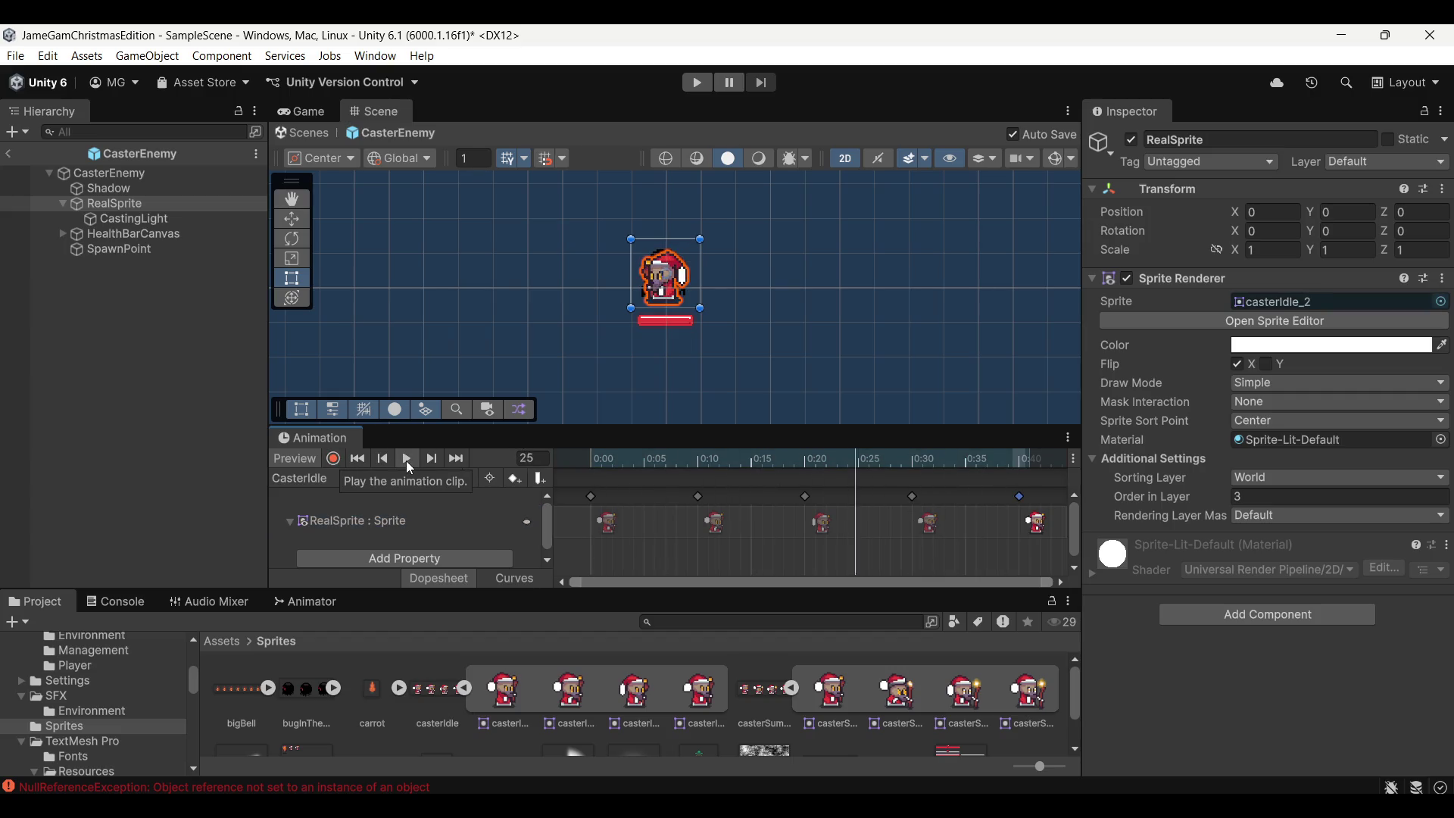
{"action": "left_click", "coordinate": [406, 462]}
{"action": "left_click", "coordinate": [340, 512]}
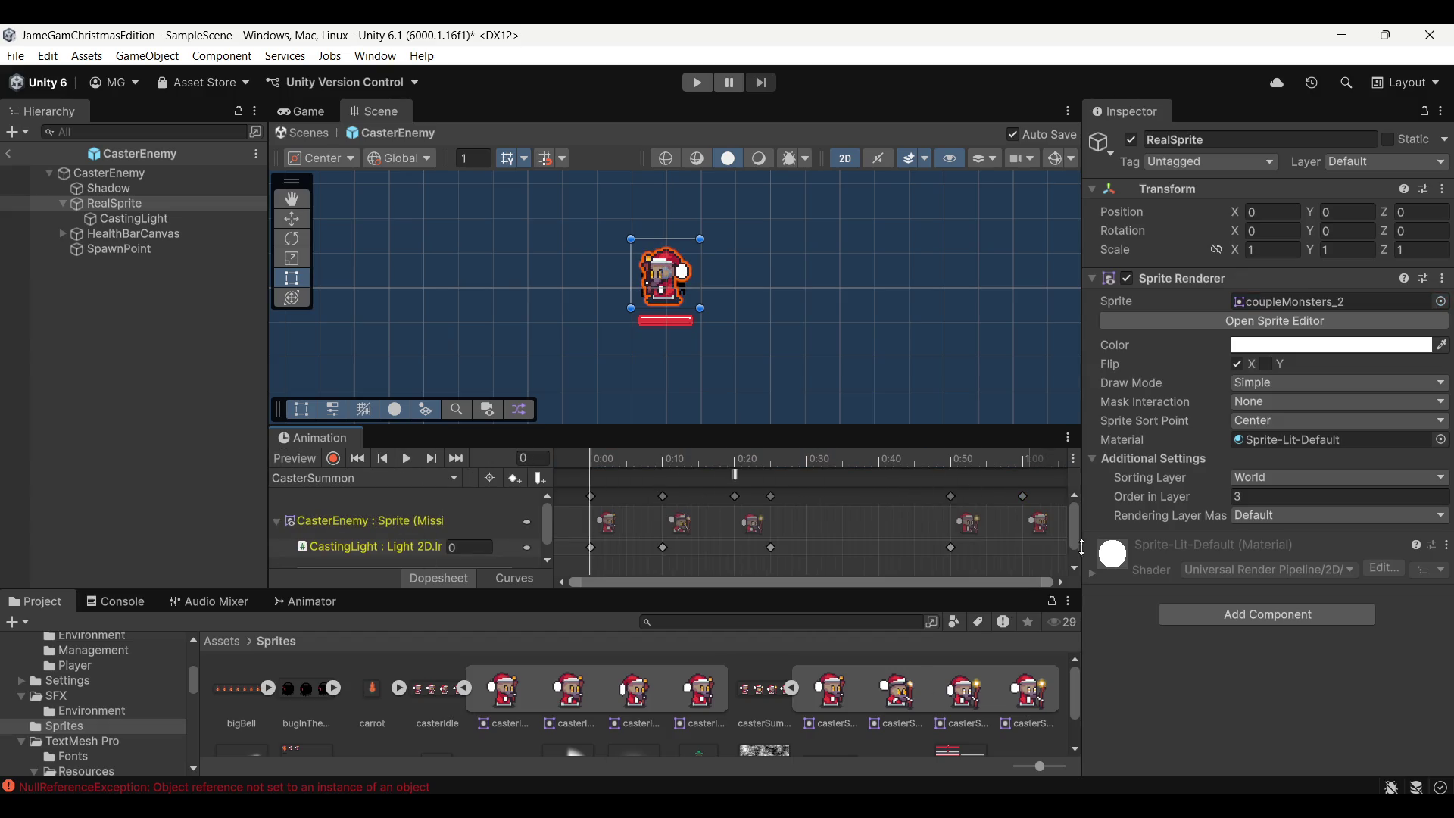
{"action": "scroll", "coordinate": [894, 542], "scroll_direction": "down", "scroll_amount": 3}
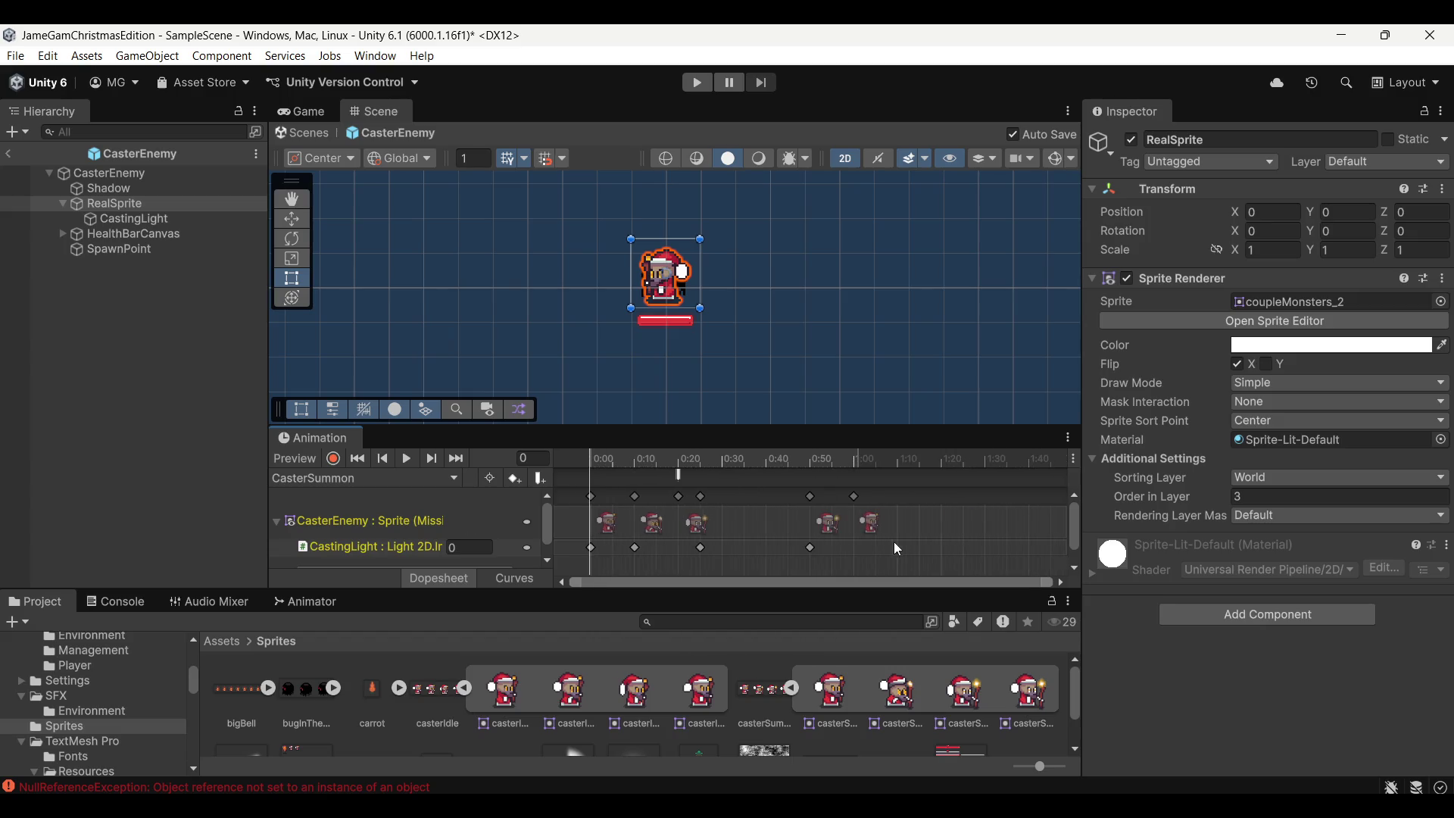
Clear CasterSummon's old tracks and key the first three summon sprites at frames 0, 10 and 20
{"action": "left_click", "coordinate": [525, 459]}
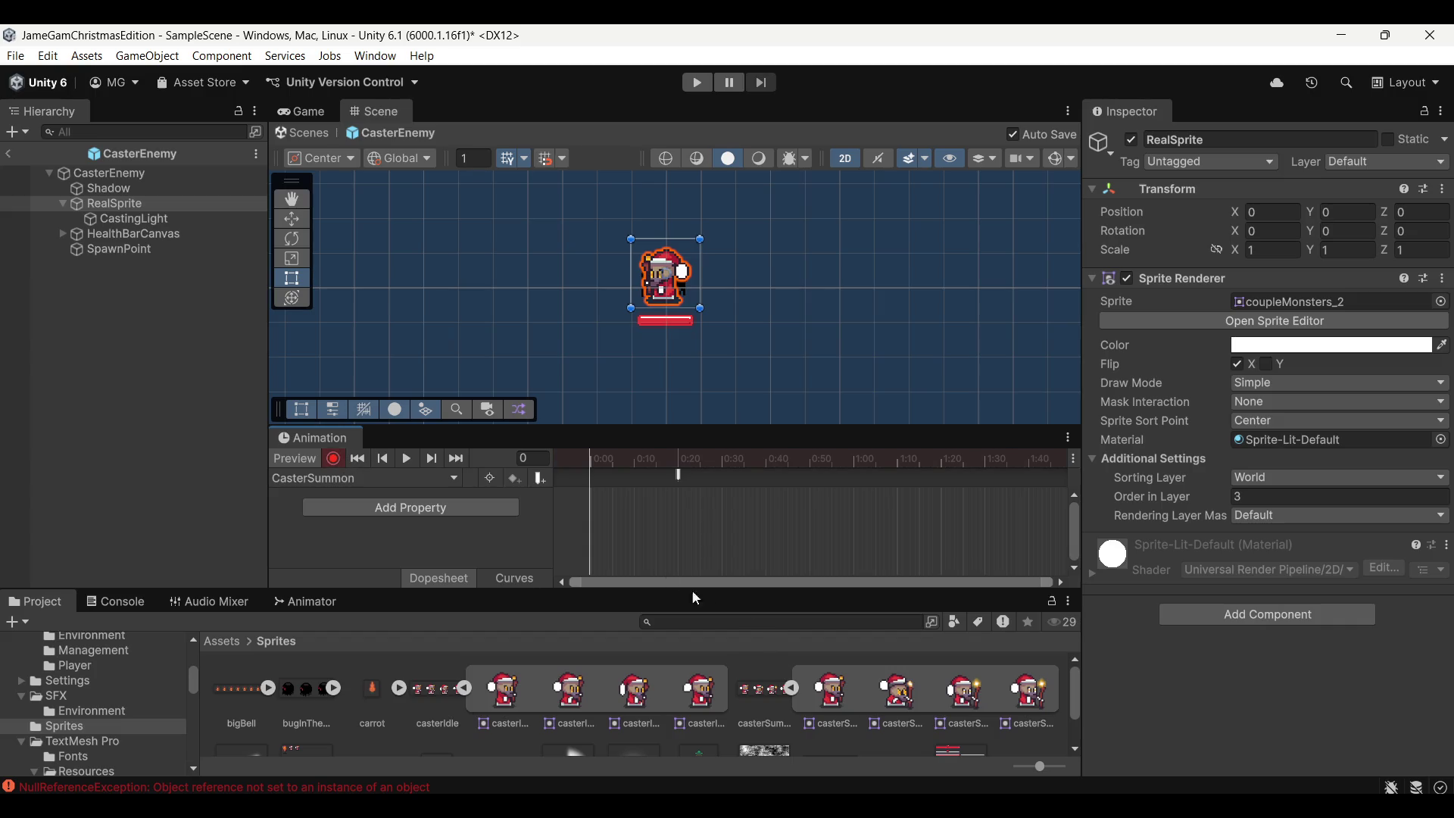
{"action": "left_click_drag", "start_coordinate": [837, 699], "coordinate": [1284, 301]}
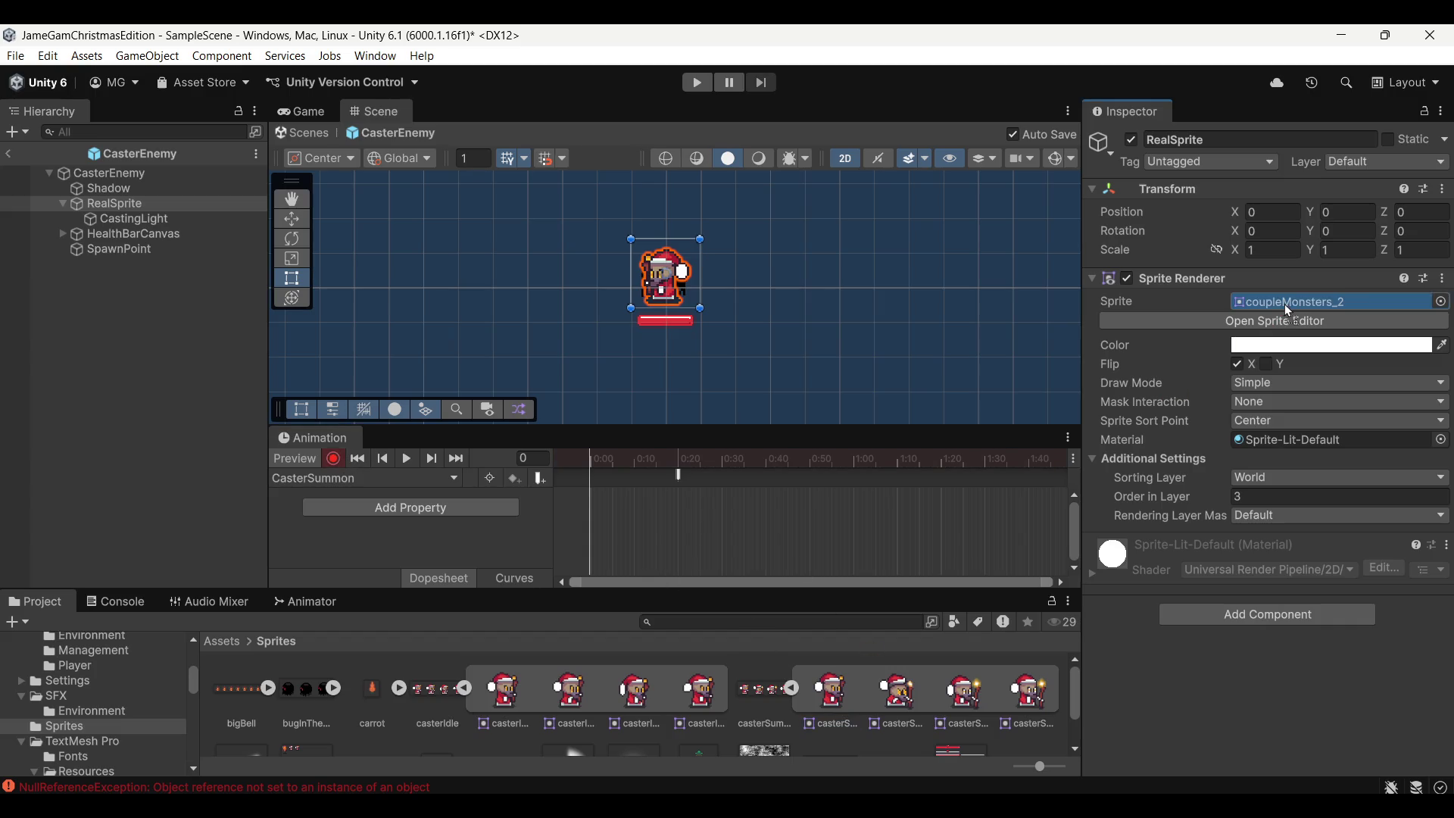
{"action": "left_click_drag", "start_coordinate": [615, 459], "coordinate": [633, 459]}
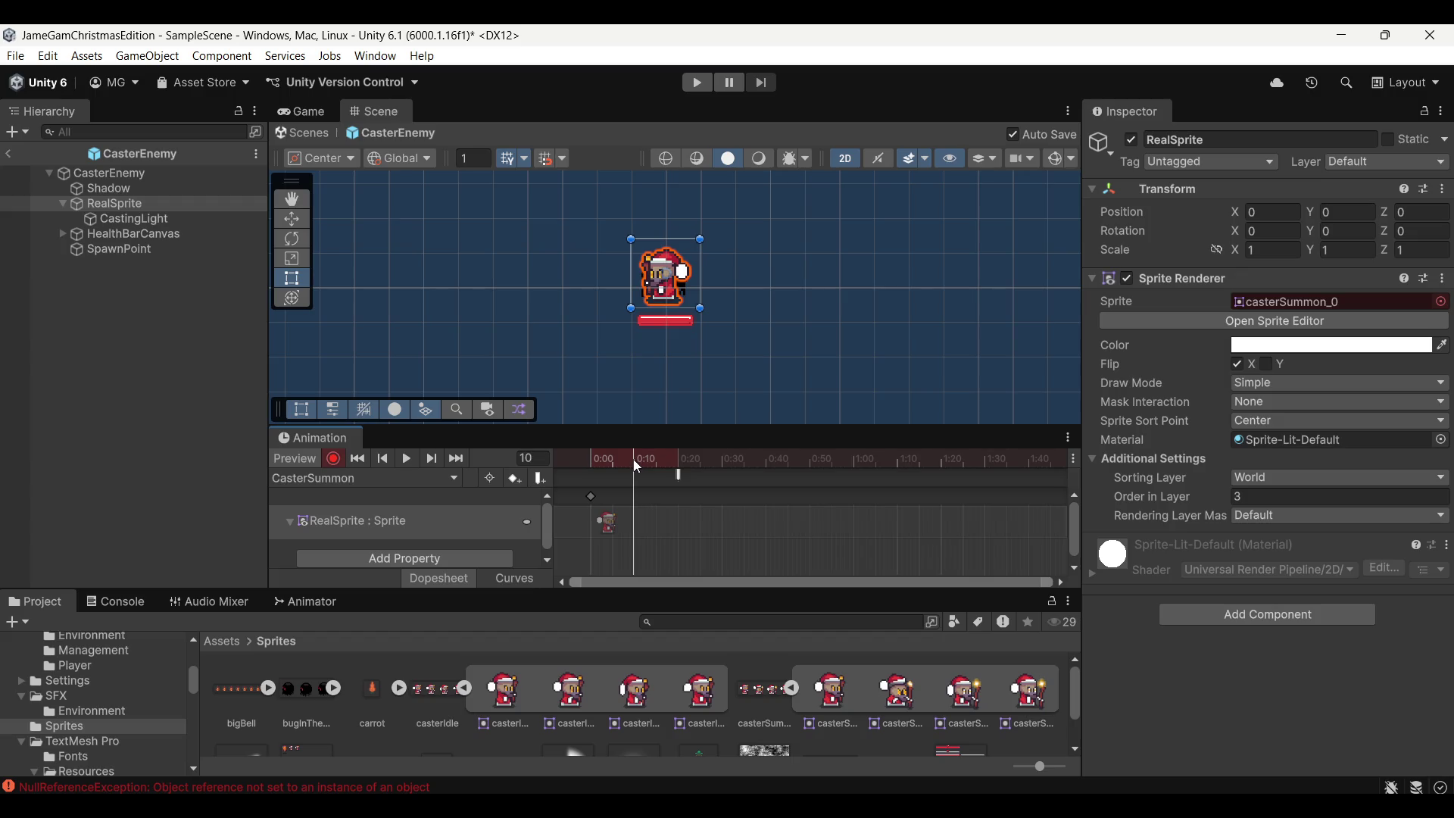
{"action": "left_click_drag", "start_coordinate": [915, 678], "coordinate": [1277, 302]}
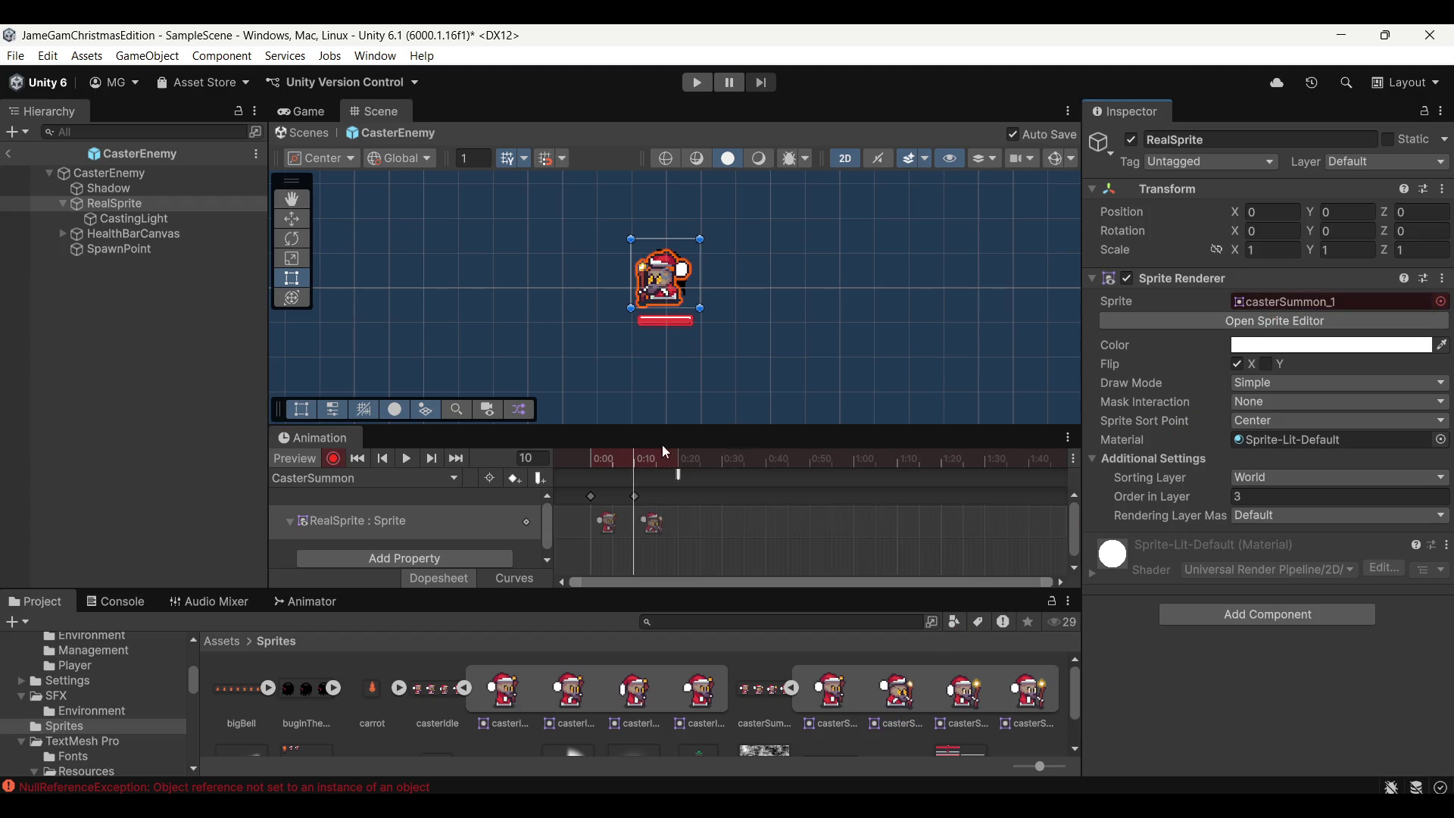
{"action": "left_click", "coordinate": [679, 460]}
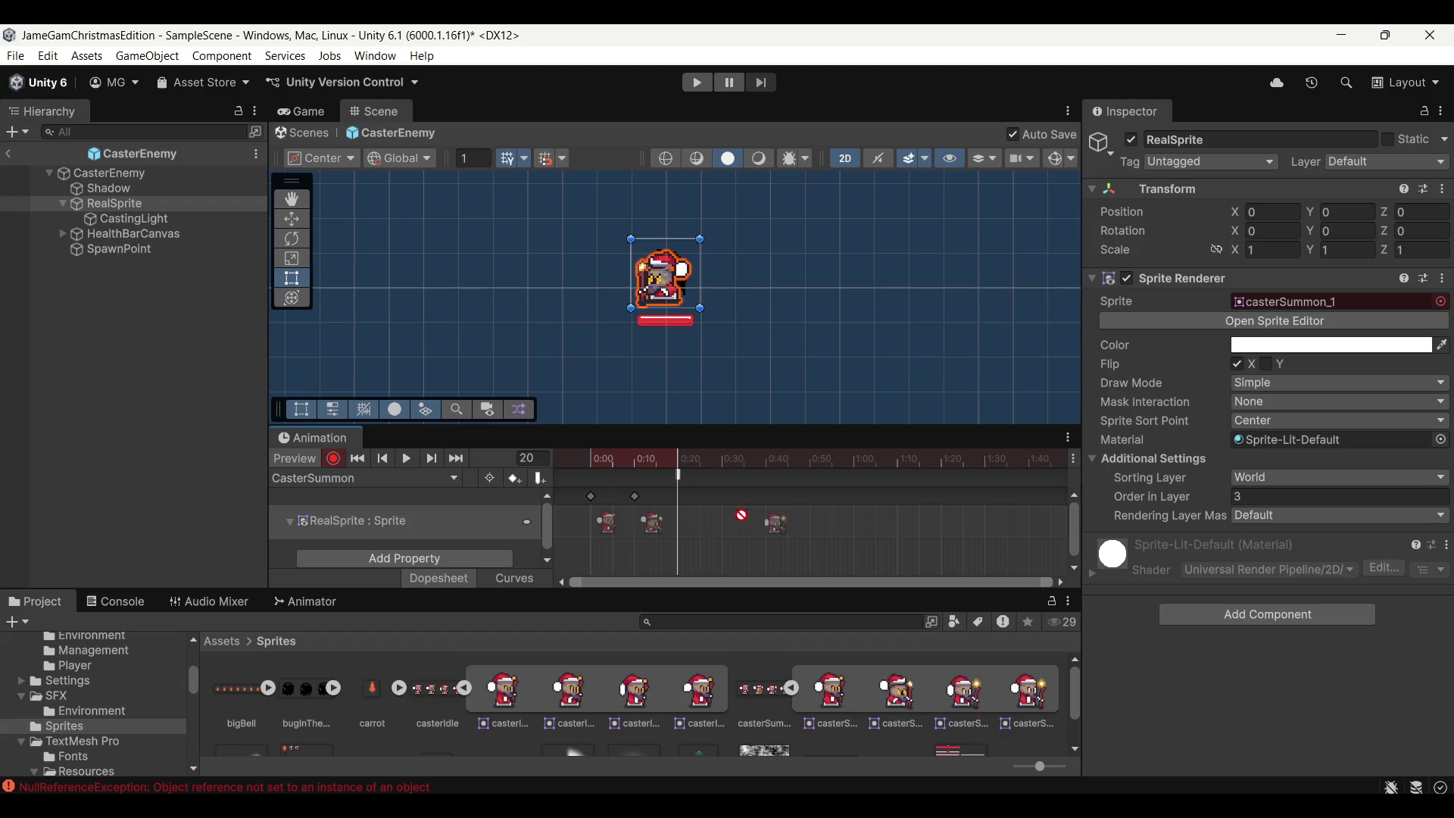
{"action": "mouse_move", "coordinate": [986, 696]}
{"action": "left_mouse_down"}
{"action": "mouse_move", "coordinate": [682, 501]}
{"action": "mouse_move", "coordinate": [574, 468]}
{"action": "mouse_move", "coordinate": [767, 475]}
{"action": "left_mouse_up"}
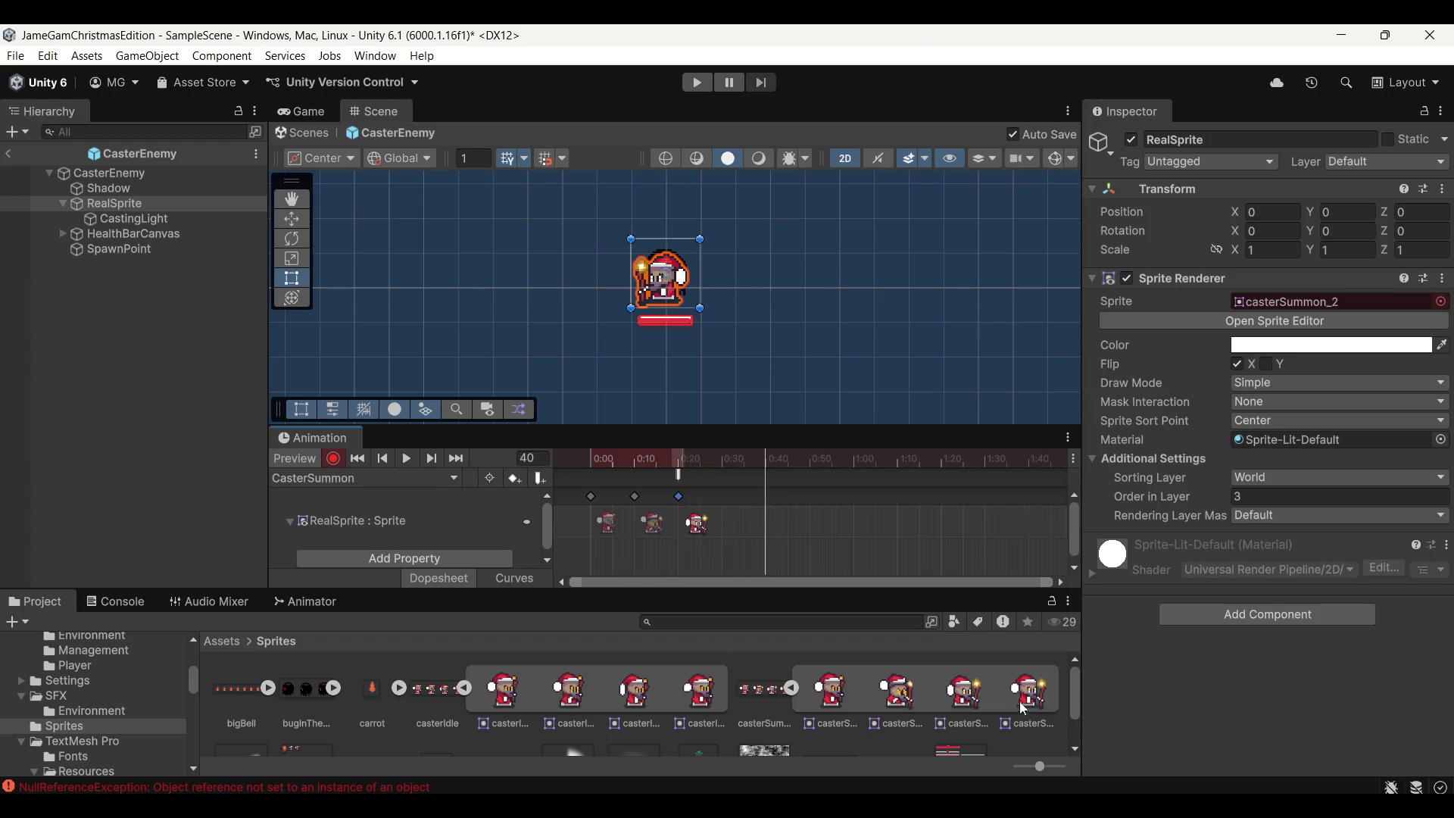
Add the last two summon sprite keyframes near frame 40, preview the clip and select CastingLight
{"action": "left_click_drag", "start_coordinate": [808, 522], "coordinate": [773, 512]}
{"action": "mouse_move", "coordinate": [722, 458]}
{"action": "left_mouse_down"}
{"action": "mouse_move", "coordinate": [590, 458]}
{"action": "mouse_move", "coordinate": [781, 479]}
{"action": "left_mouse_up"}
{"action": "left_click_drag", "start_coordinate": [829, 691], "coordinate": [808, 494]}
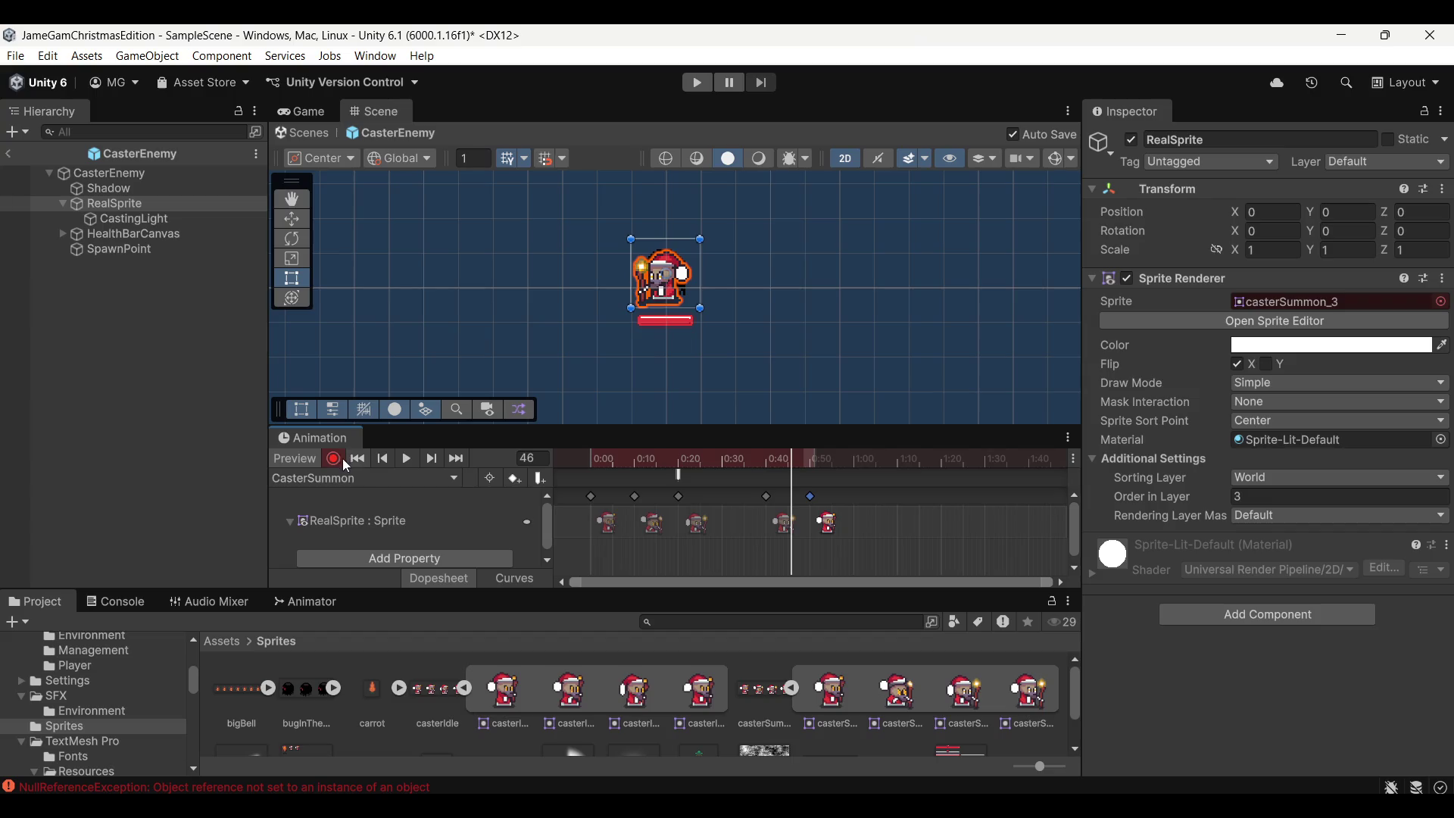
{"action": "left_click", "coordinate": [405, 457]}
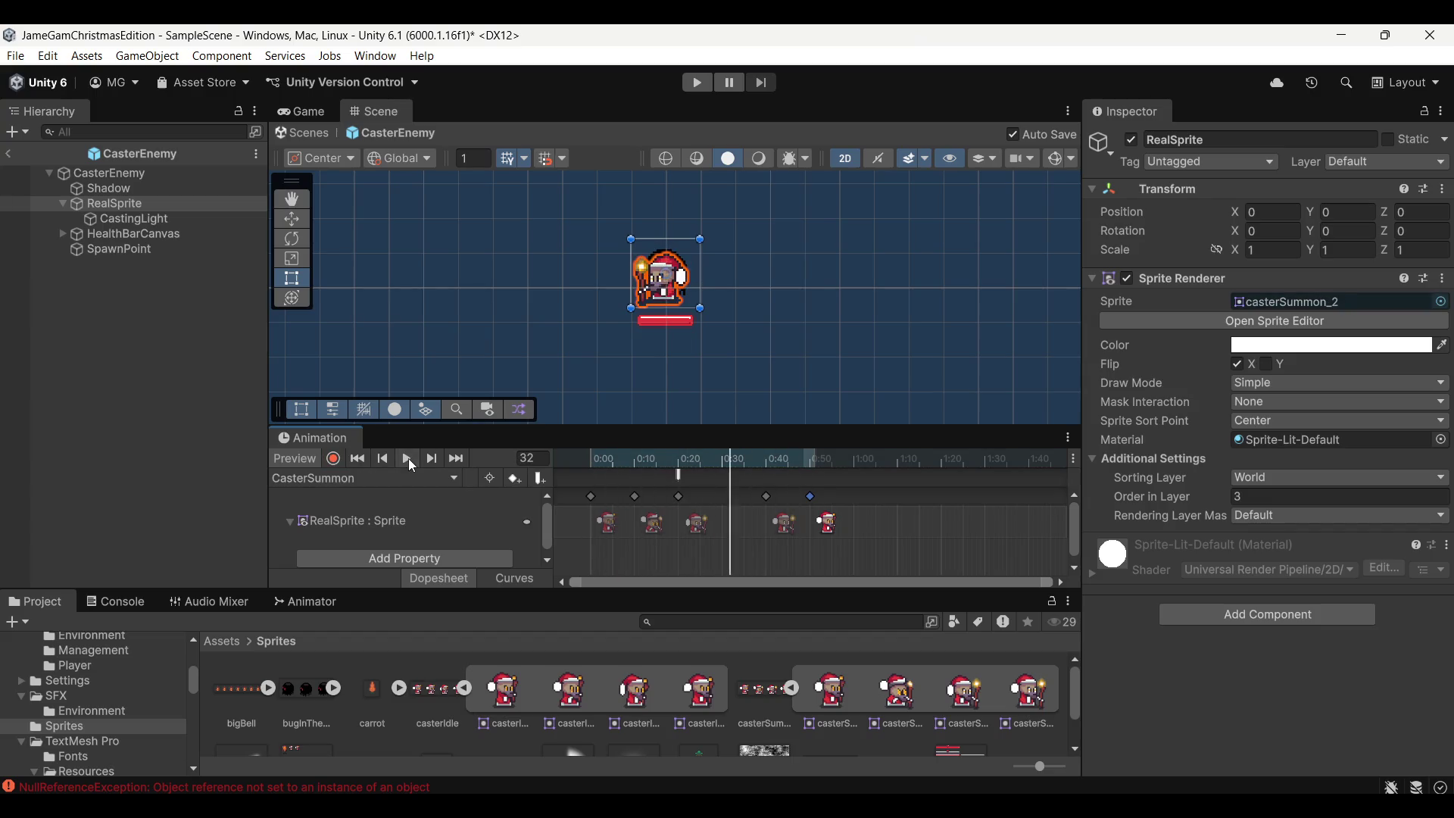
{"action": "left_click_drag", "start_coordinate": [675, 460], "coordinate": [678, 461]}
{"action": "left_click", "coordinate": [120, 219]}
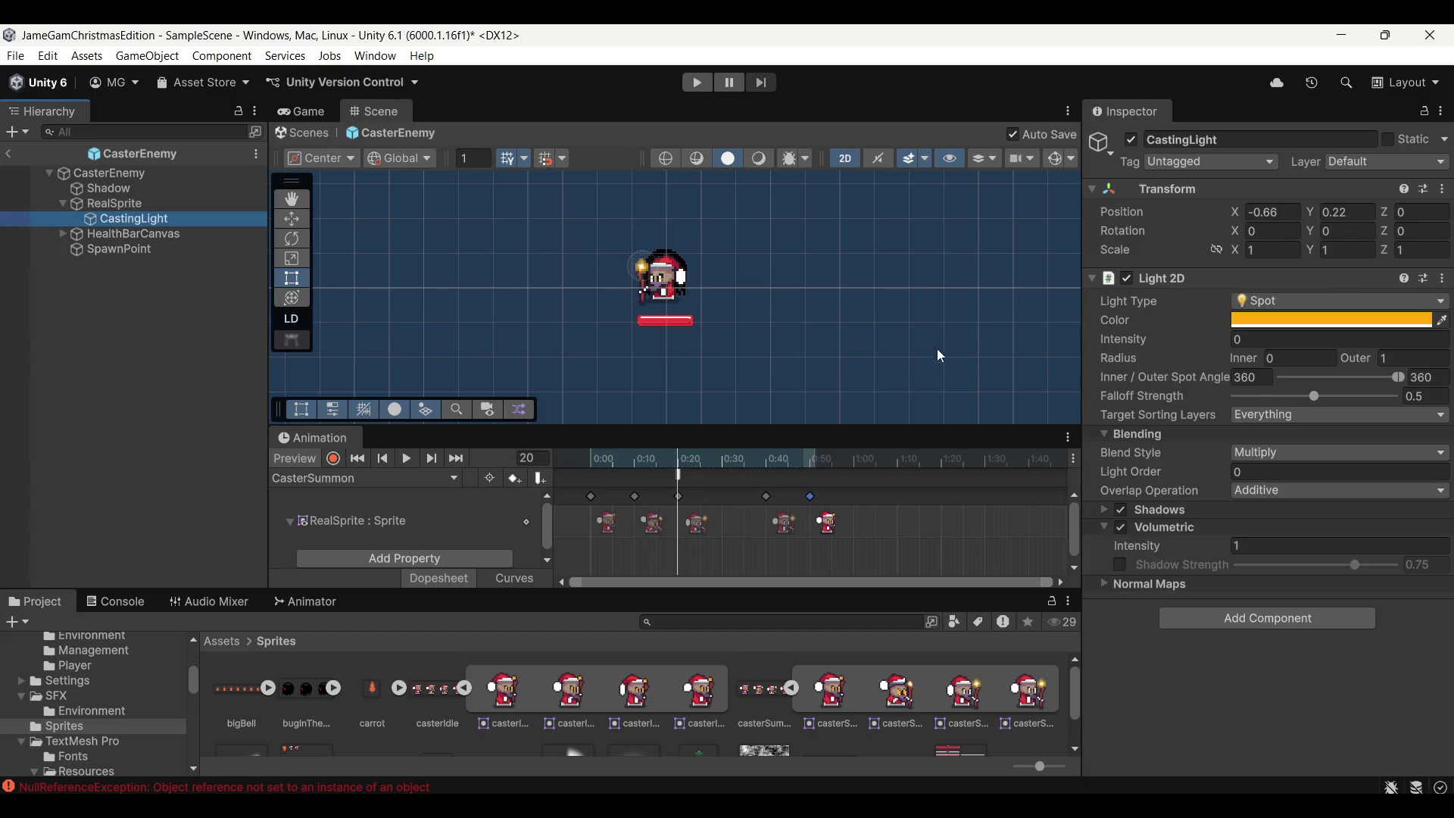
Record the casting light's intensity at 0 on a keyframe moved to frame 10
{"action": "left_click", "coordinate": [331, 460]}
{"action": "left_click_drag", "start_coordinate": [1146, 345], "coordinate": [1163, 348]}
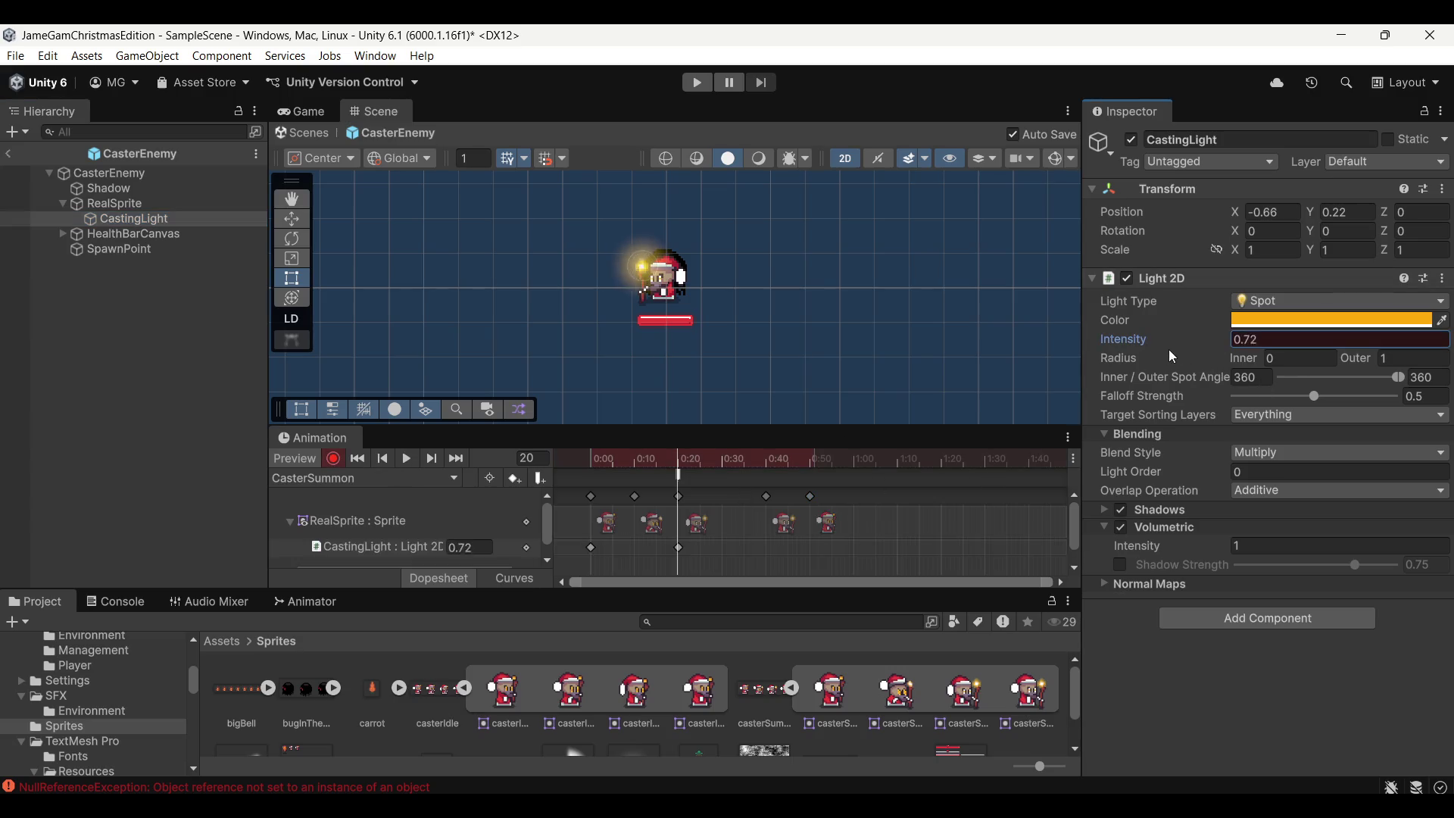
{"action": "left_click", "coordinate": [1250, 339]}
{"action": "type", "text": "0"}
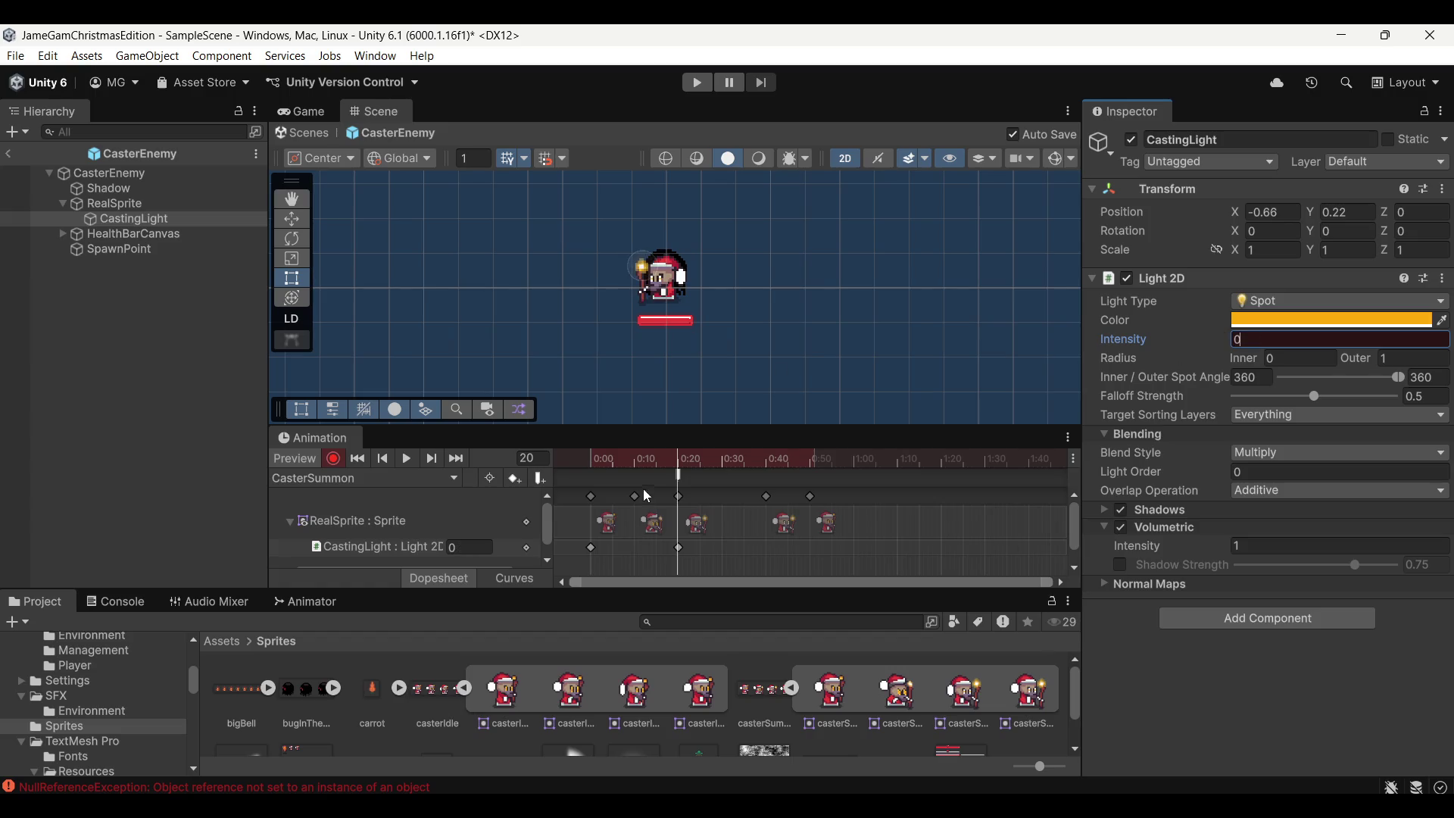
{"action": "mouse_move", "coordinate": [677, 464]}
{"action": "left_mouse_down"}
{"action": "mouse_move", "coordinate": [639, 458]}
{"action": "mouse_move", "coordinate": [690, 458]}
{"action": "mouse_move", "coordinate": [647, 457]}
{"action": "left_mouse_up"}
{"action": "left_click_drag", "start_coordinate": [678, 547], "coordinate": [634, 544]}
{"action": "mouse_move", "coordinate": [598, 462]}
{"action": "left_mouse_down"}
{"action": "mouse_move", "coordinate": [587, 465]}
{"action": "mouse_move", "coordinate": [776, 489]}
{"action": "mouse_move", "coordinate": [701, 497]}
{"action": "left_mouse_up"}
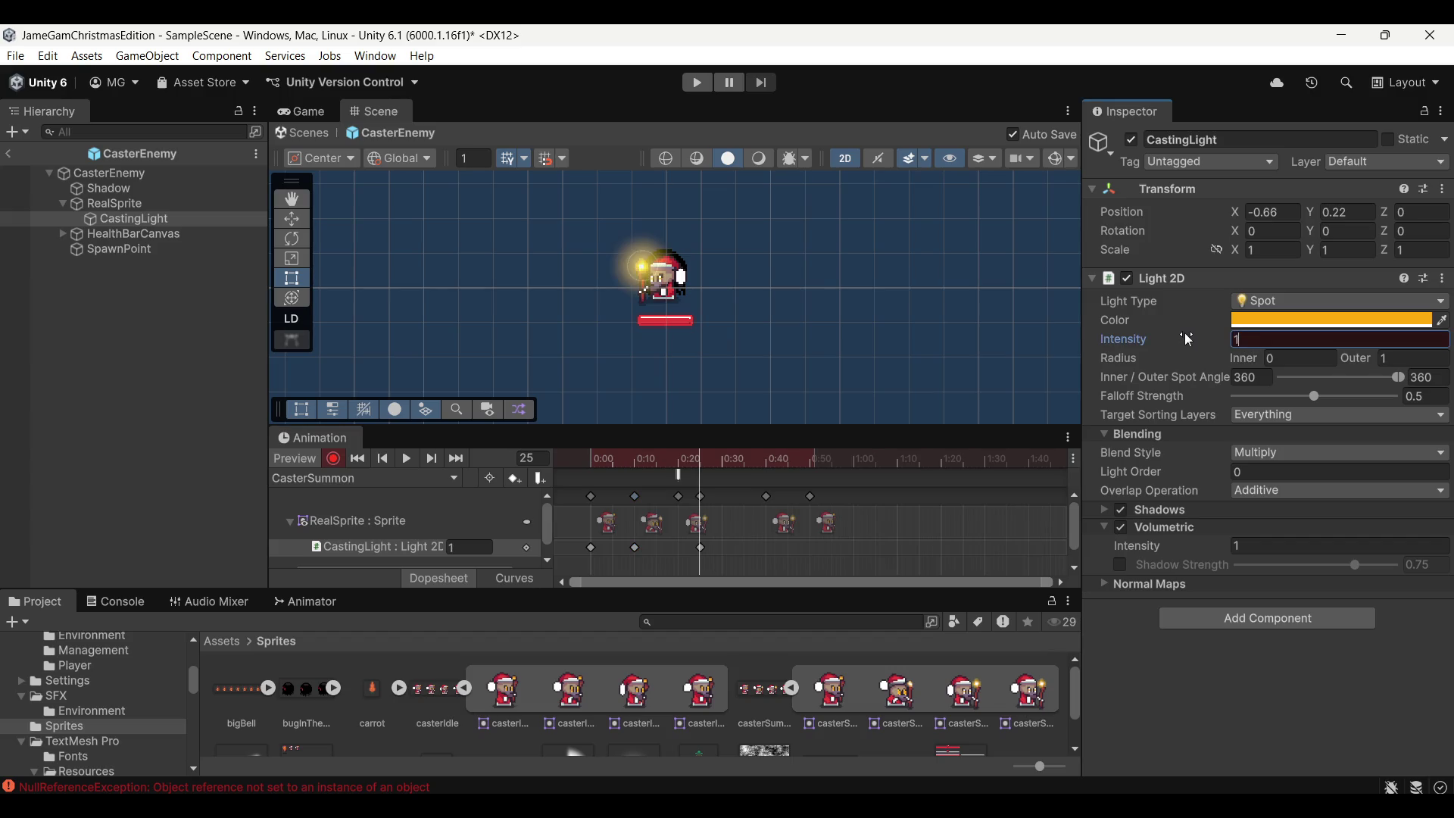
{"action": "type", "text": ".5"}
Key intensity 1.5 at frame 25 and 0 at frame 40, then preview the clip
{"action": "left_click", "coordinate": [595, 456]}
{"action": "left_click", "coordinate": [699, 456]}
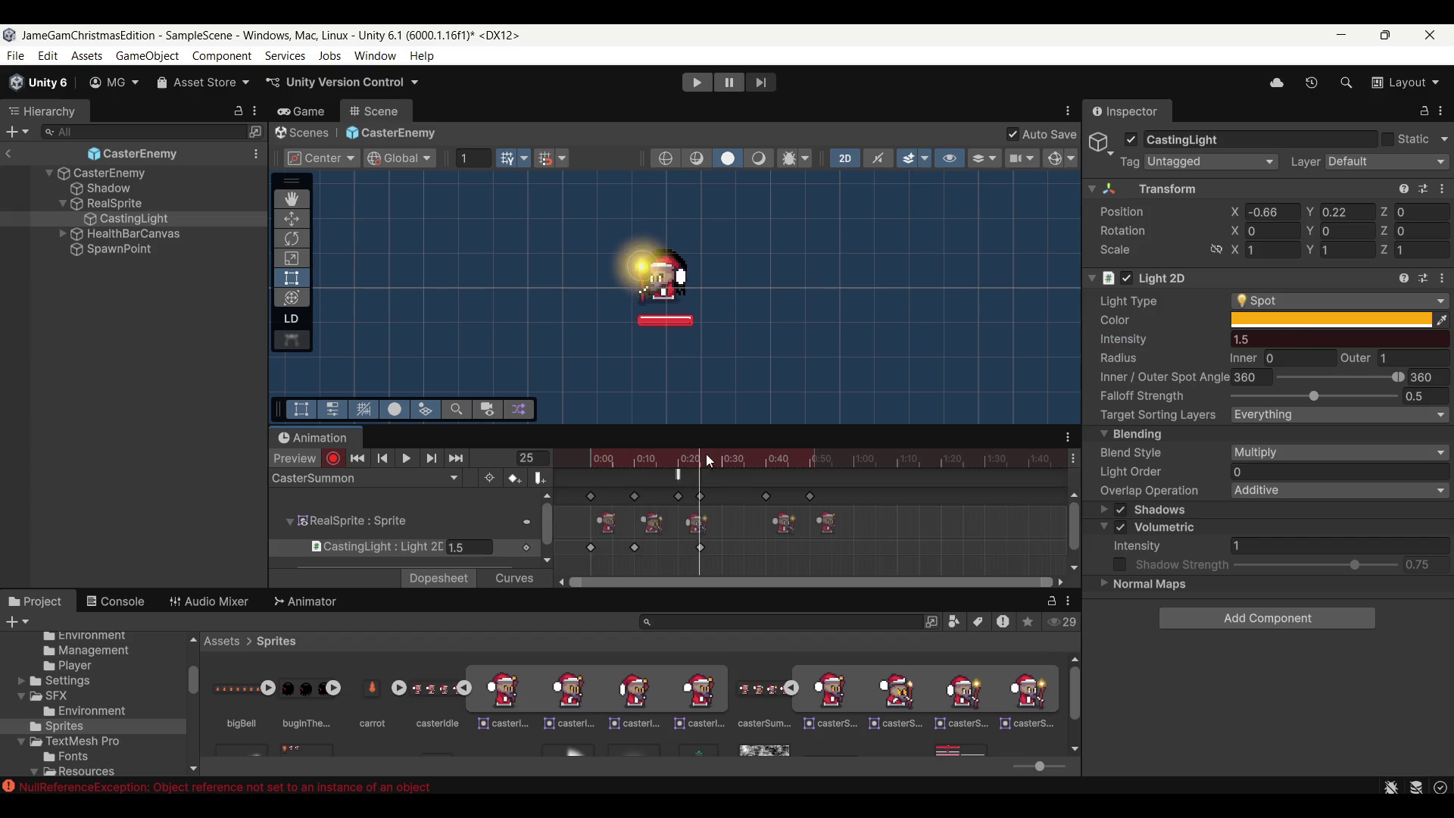
{"action": "left_click_drag", "start_coordinate": [756, 456], "coordinate": [766, 466]}
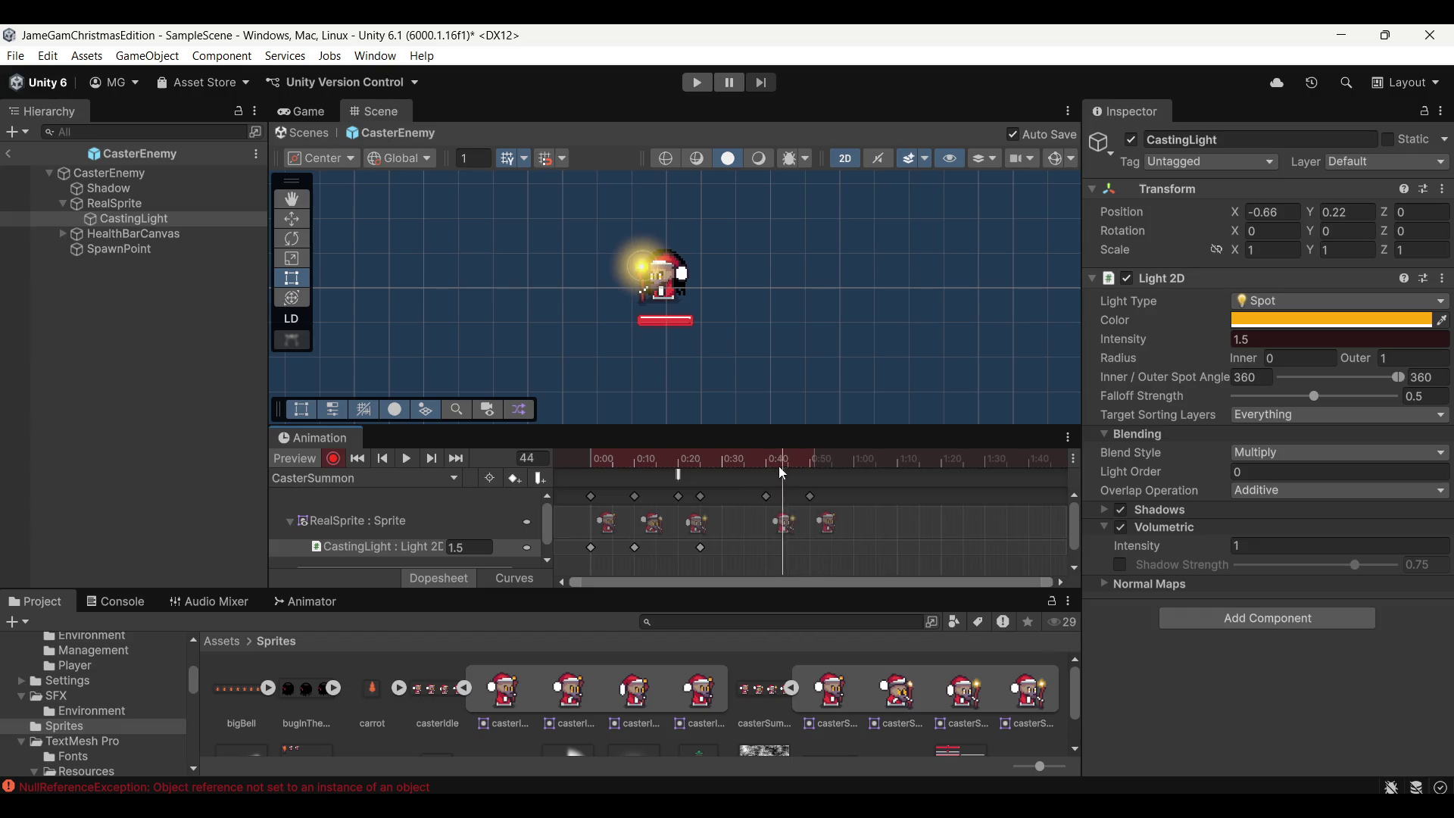
{"action": "type", "text": "0"}
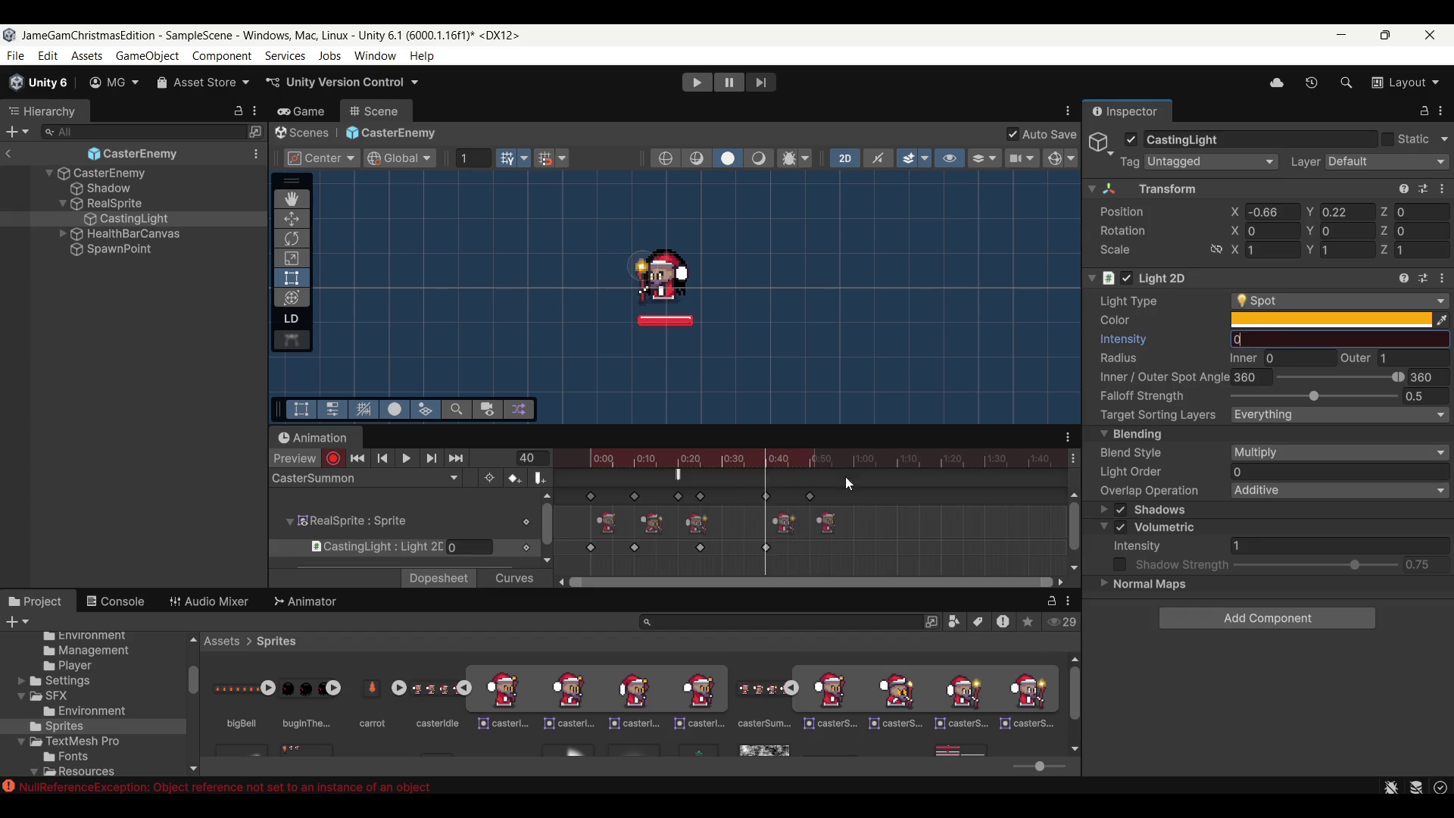
{"action": "left_click", "coordinate": [333, 458]}
{"action": "left_click", "coordinate": [408, 458]}
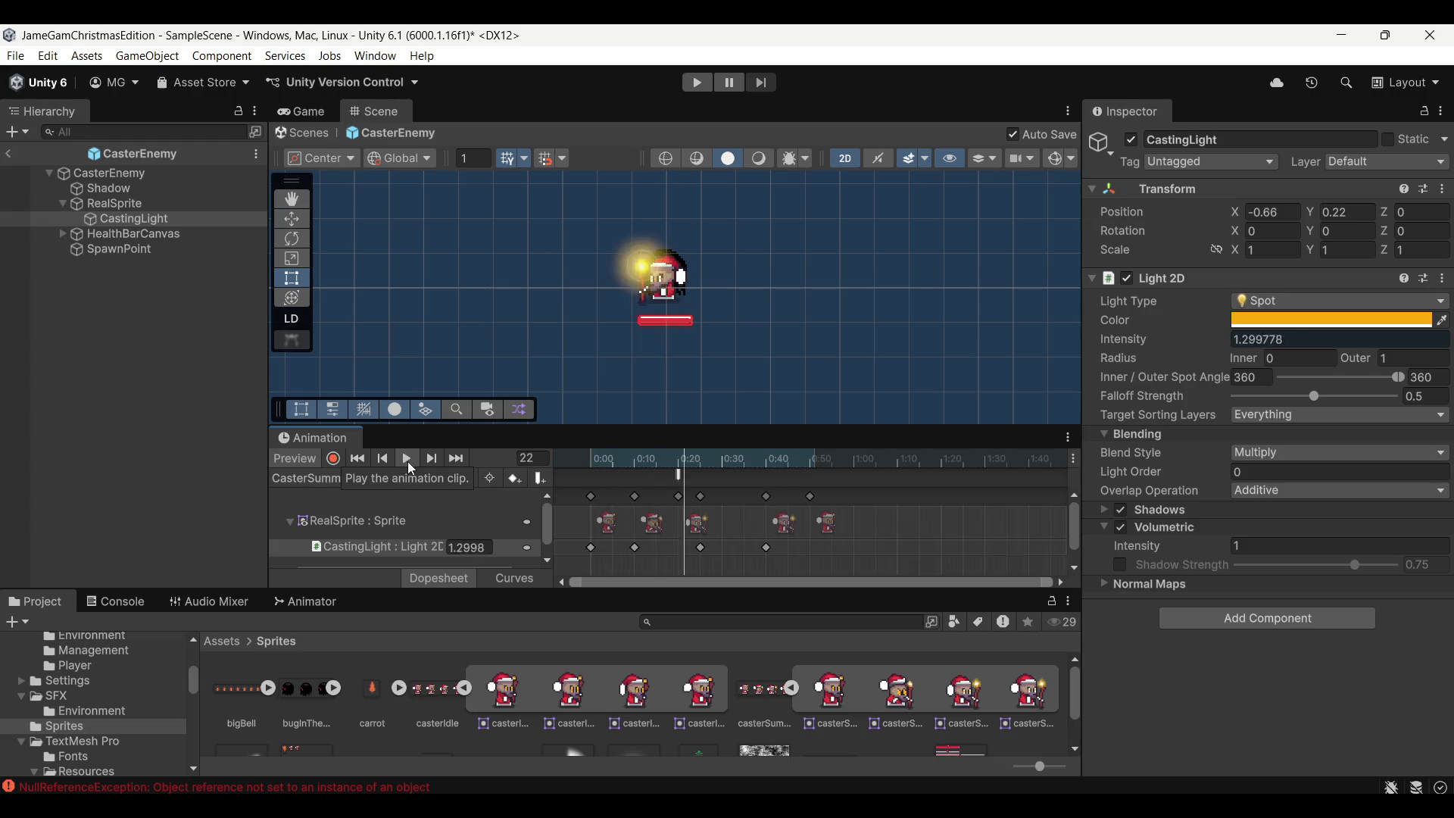
{"action": "left_click", "coordinate": [680, 475]}
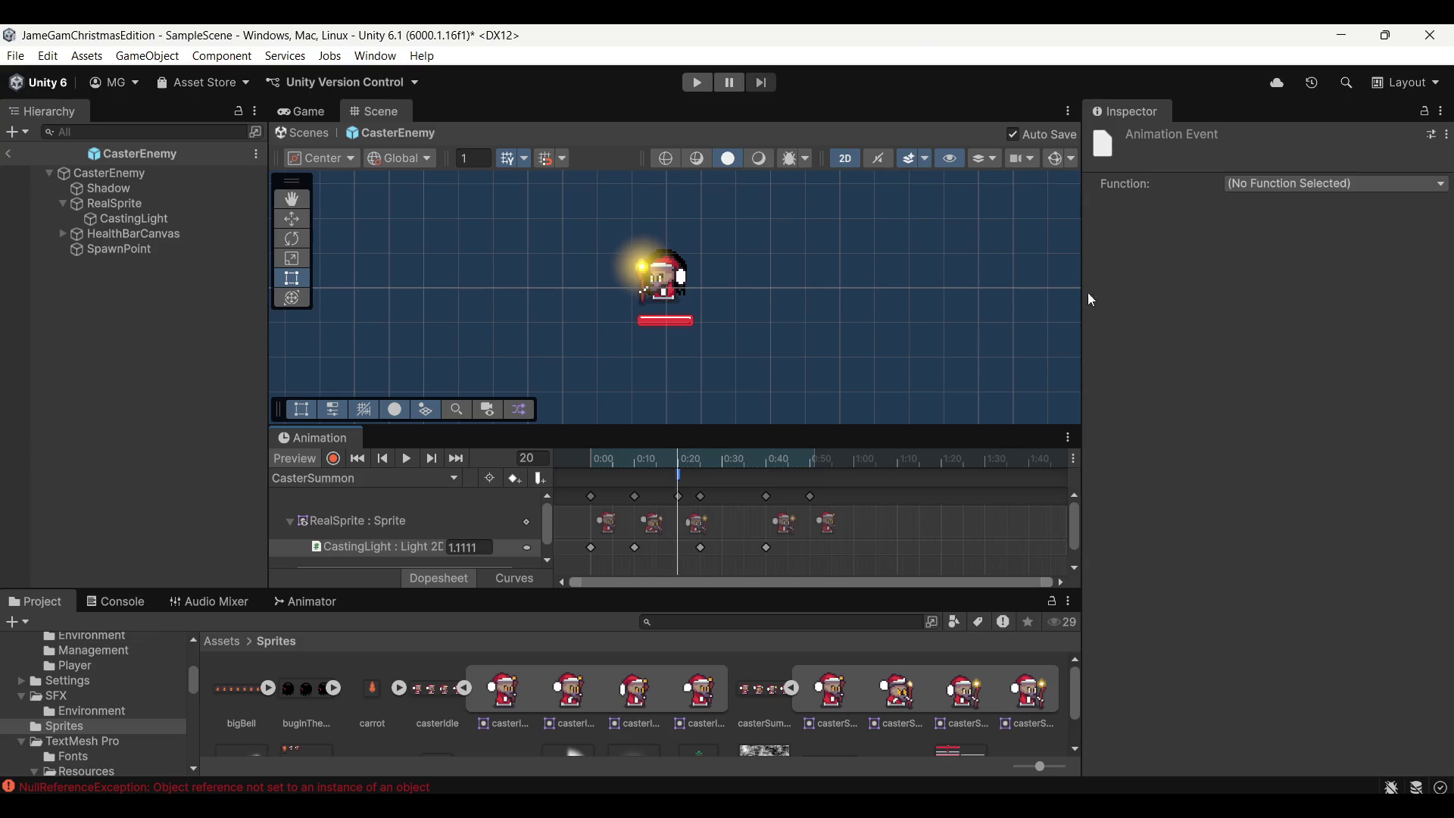
Make the frame-20 animation event call MonsterAI's FireProjectile() and check the Console error
{"action": "left_click", "coordinate": [1288, 183]}
{"action": "mouse_move", "coordinate": [1284, 205]}
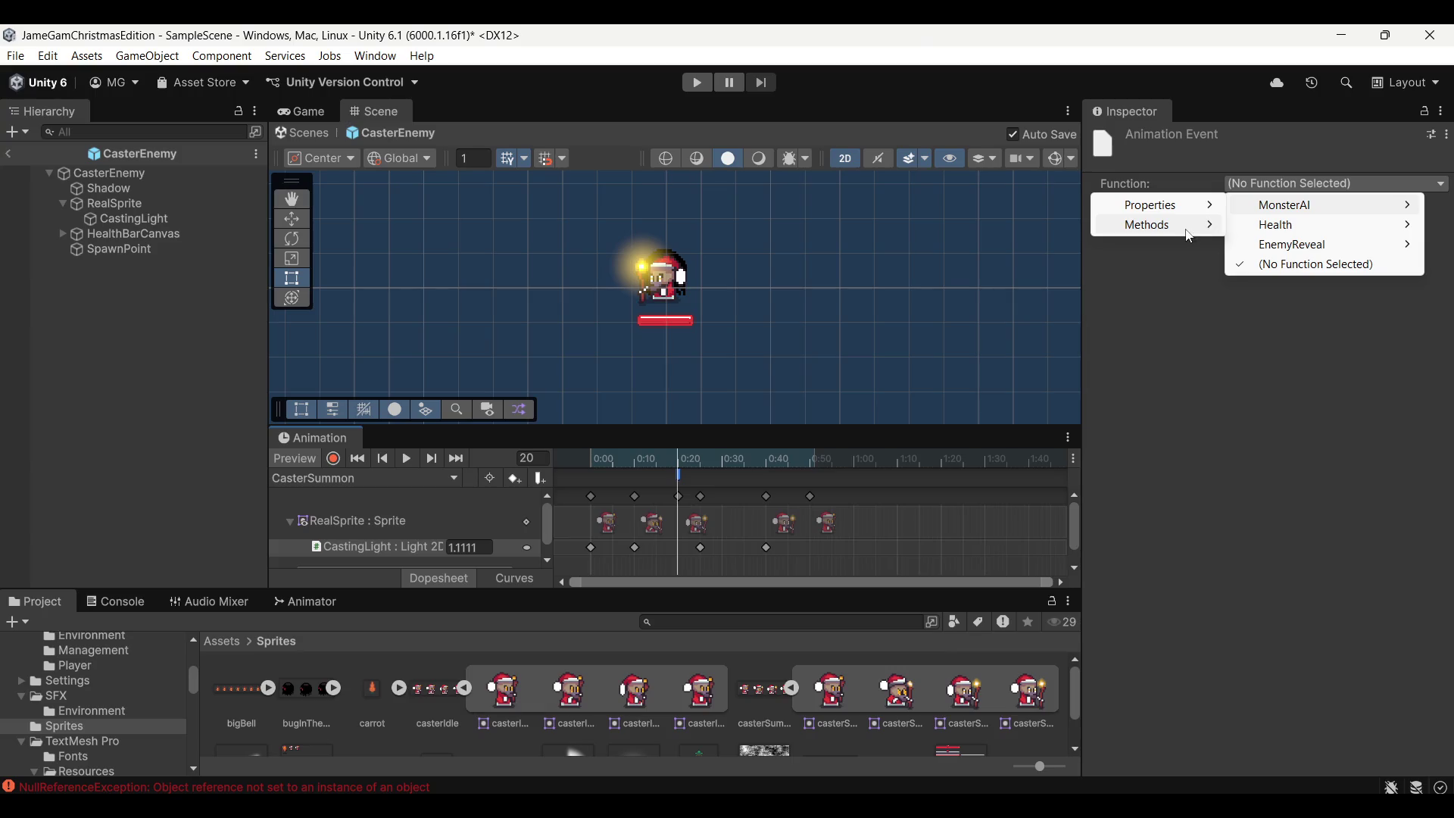
{"action": "mouse_move", "coordinate": [1149, 224]}
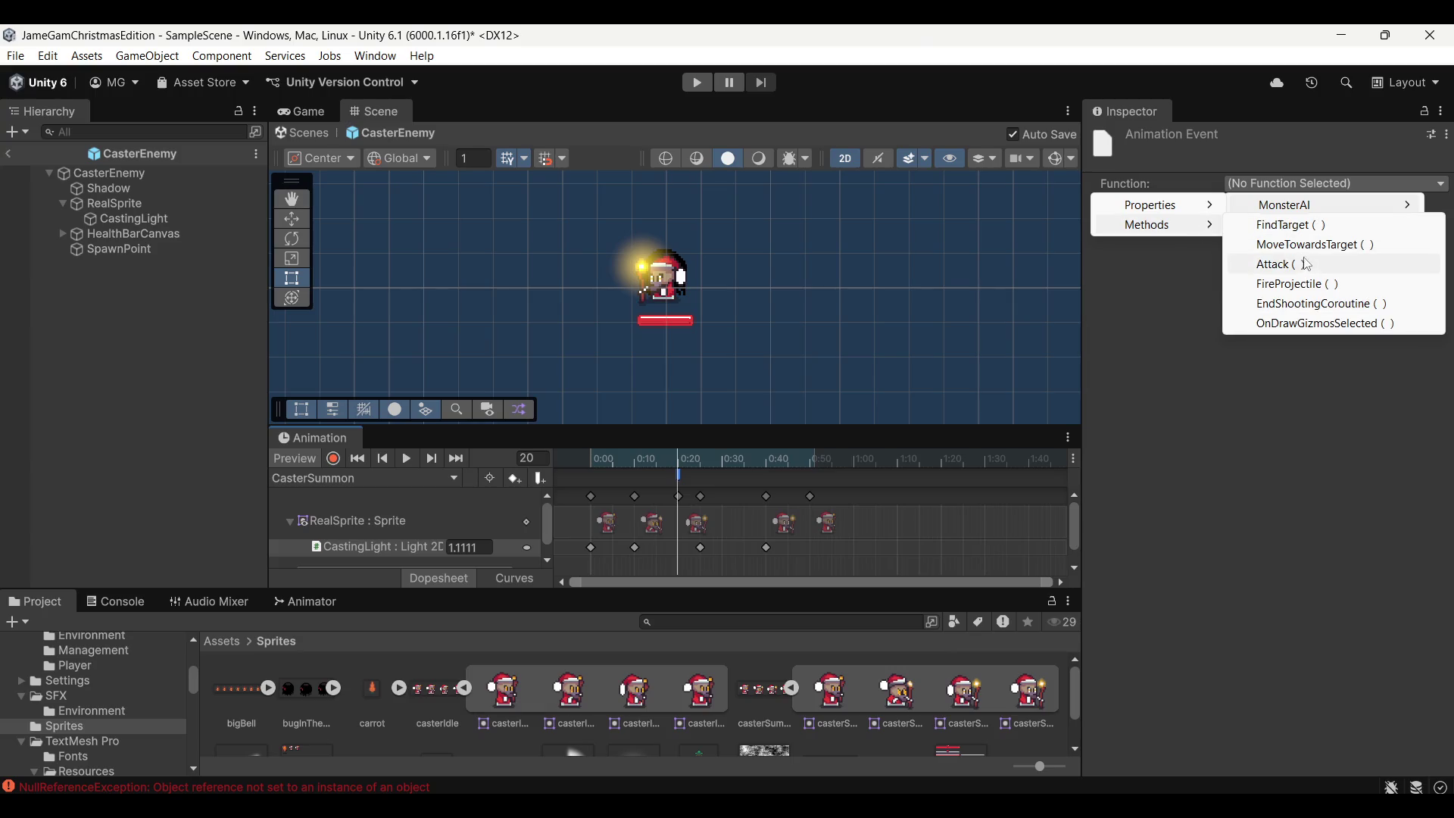
{"action": "left_click", "coordinate": [1310, 284]}
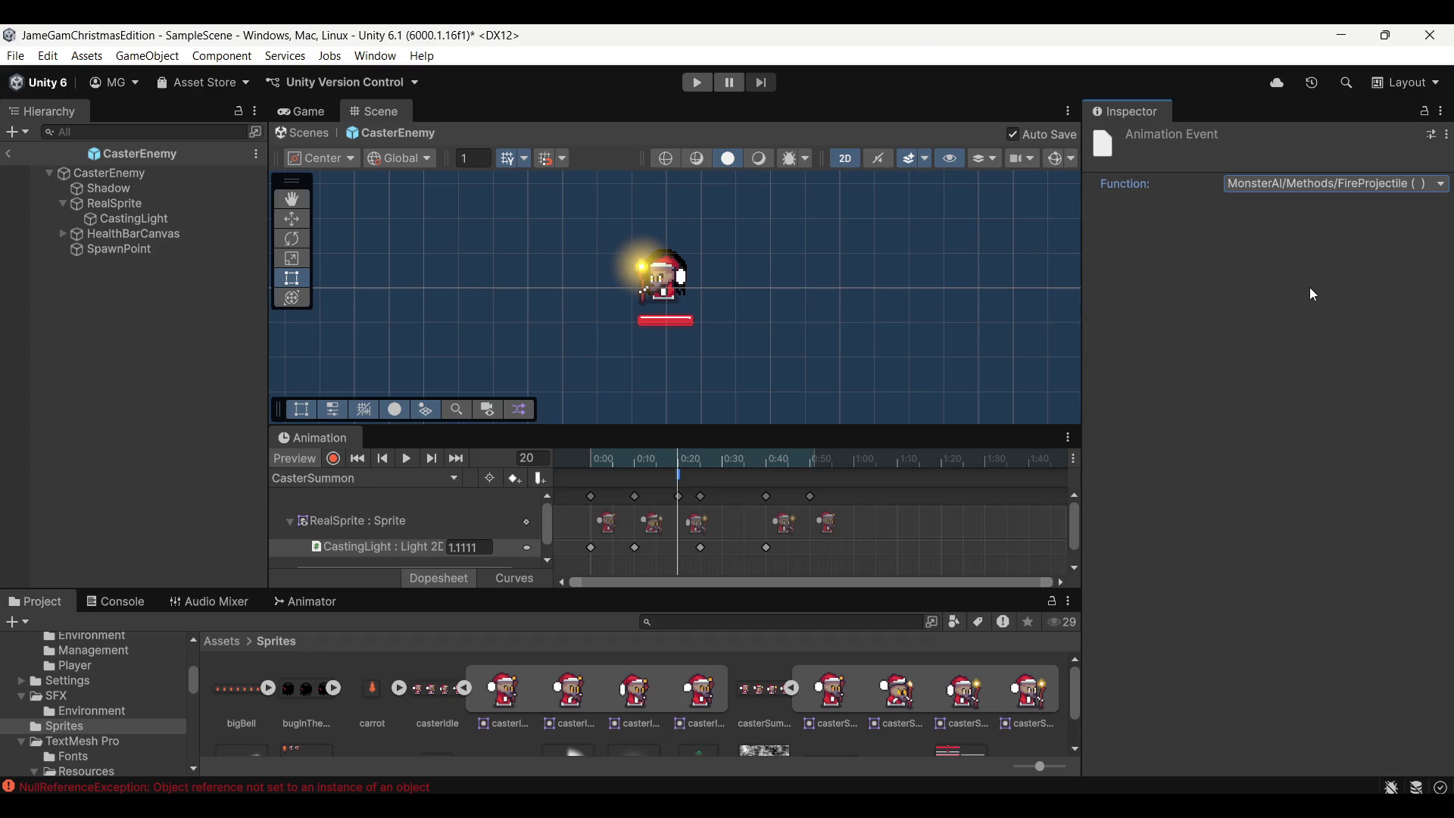
{"action": "left_click", "coordinate": [340, 786]}
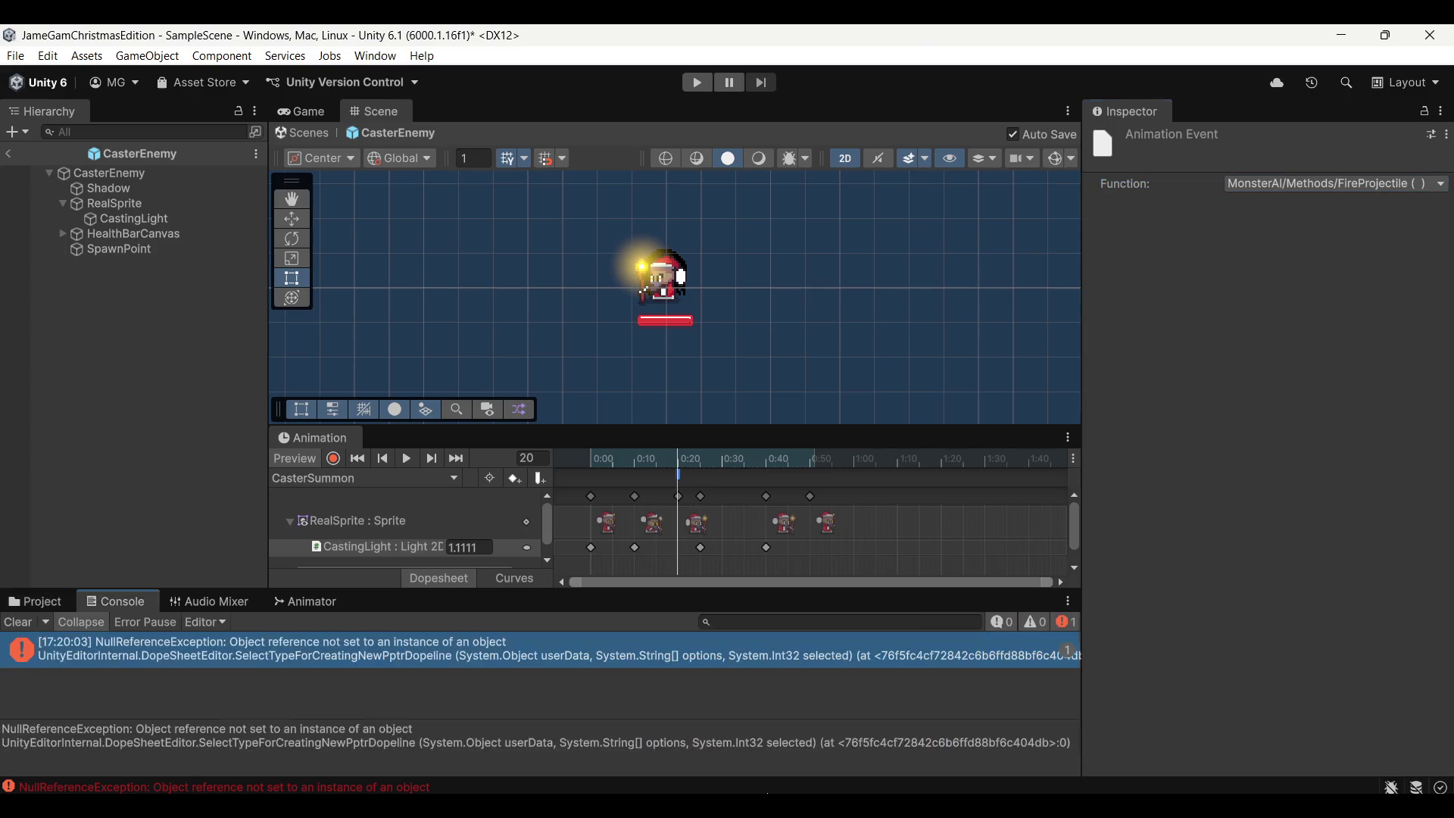
{"action": "key", "text": "alt+Tab"}
{"action": "scroll", "coordinate": [559, 547], "scroll_direction": "down", "scroll_amount": 10}
{"action": "scroll", "coordinate": [557, 546], "scroll_direction": "down", "scroll_amount": 5}
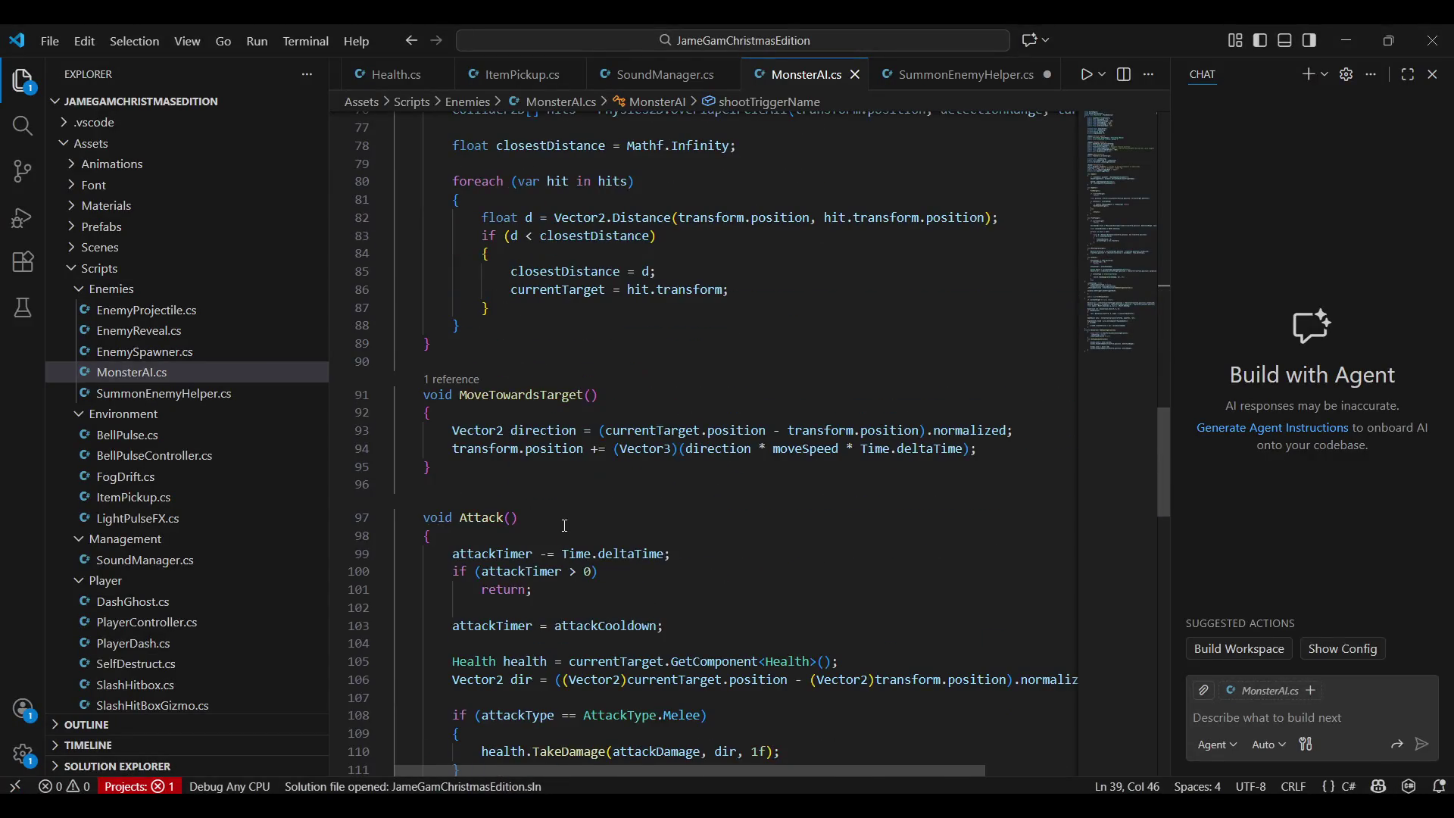
{"action": "scroll", "coordinate": [560, 503], "scroll_direction": "down", "scroll_amount": 4}
Review the Attack coroutine restart and FireProjectile in MonsterAI.cs, then return to Unity
{"action": "left_click", "coordinate": [490, 281]}
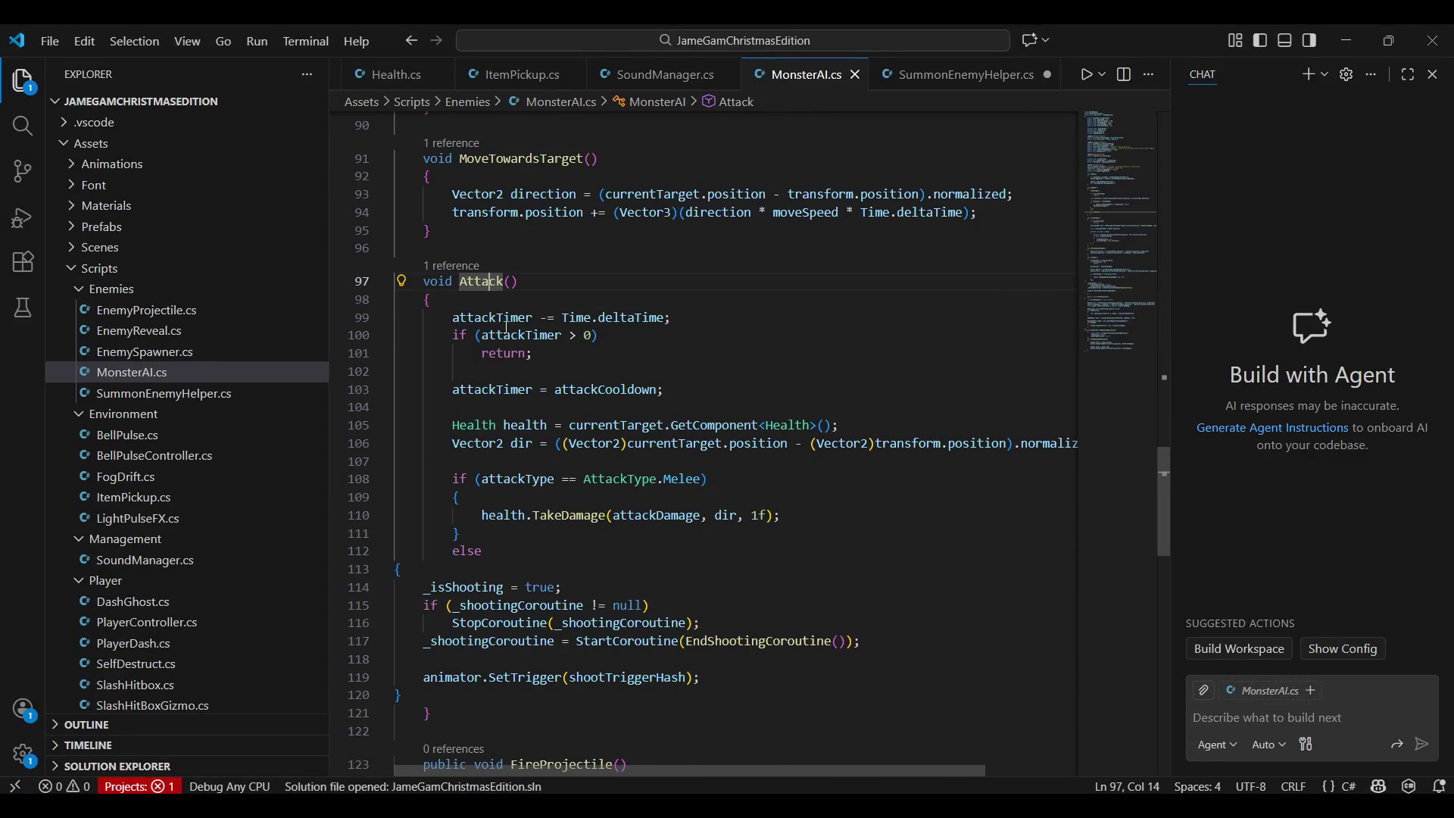
{"action": "scroll", "coordinate": [558, 587], "scroll_direction": "down", "scroll_amount": 5}
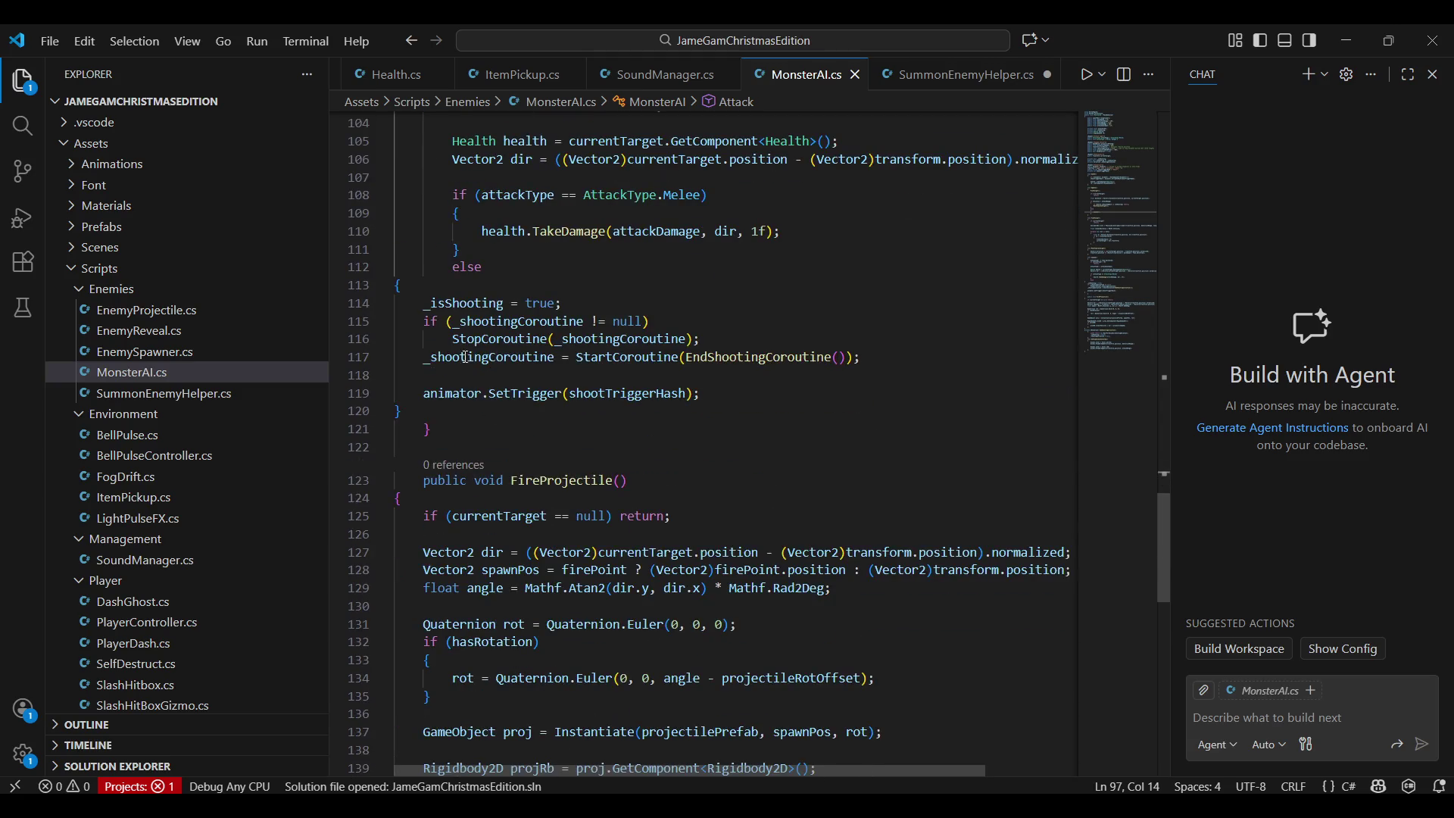
{"action": "left_click", "coordinate": [703, 357]}
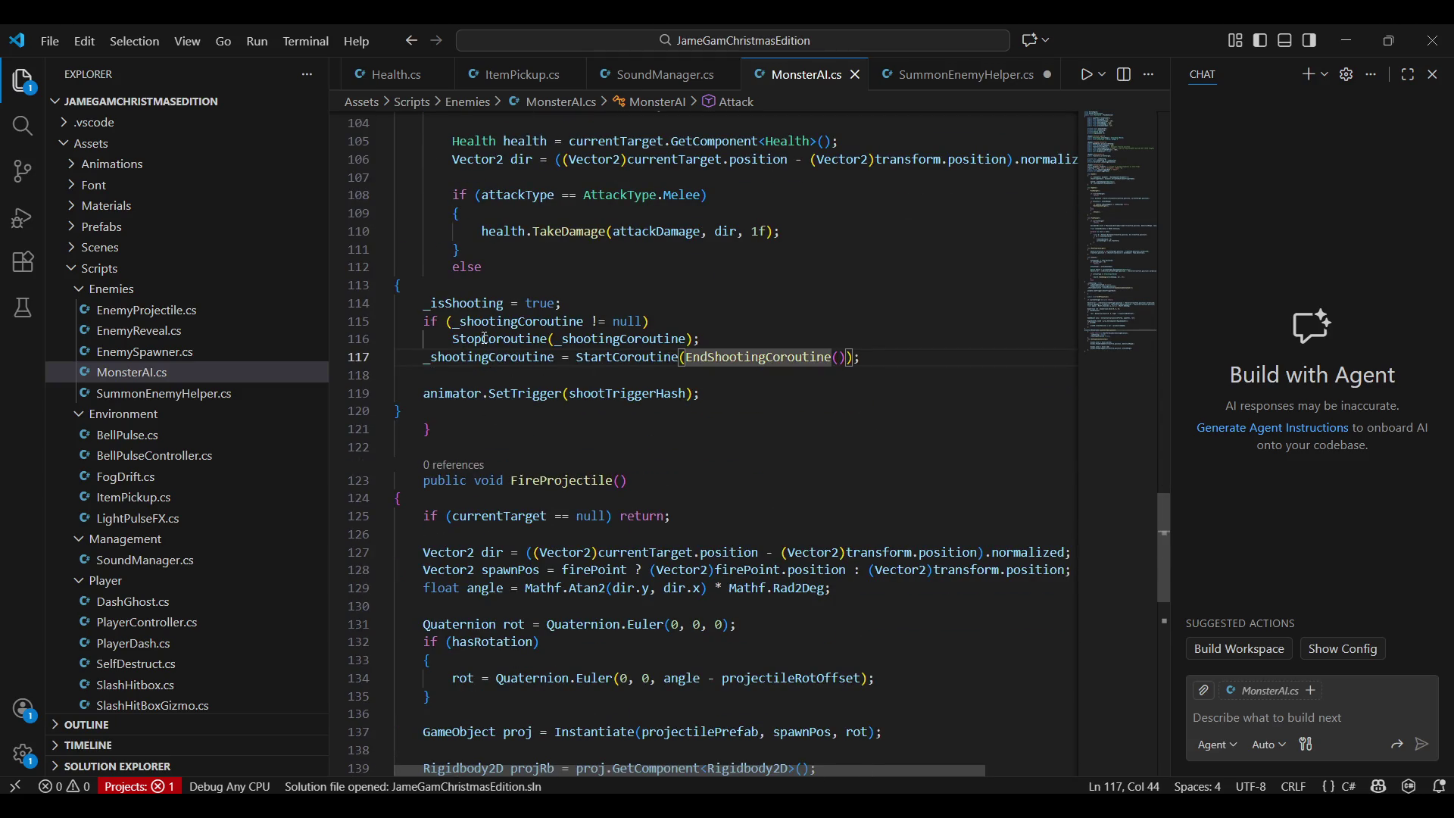
{"action": "left_click", "coordinate": [439, 321]}
{"action": "scroll", "coordinate": [553, 422], "scroll_direction": "down", "scroll_amount": 4}
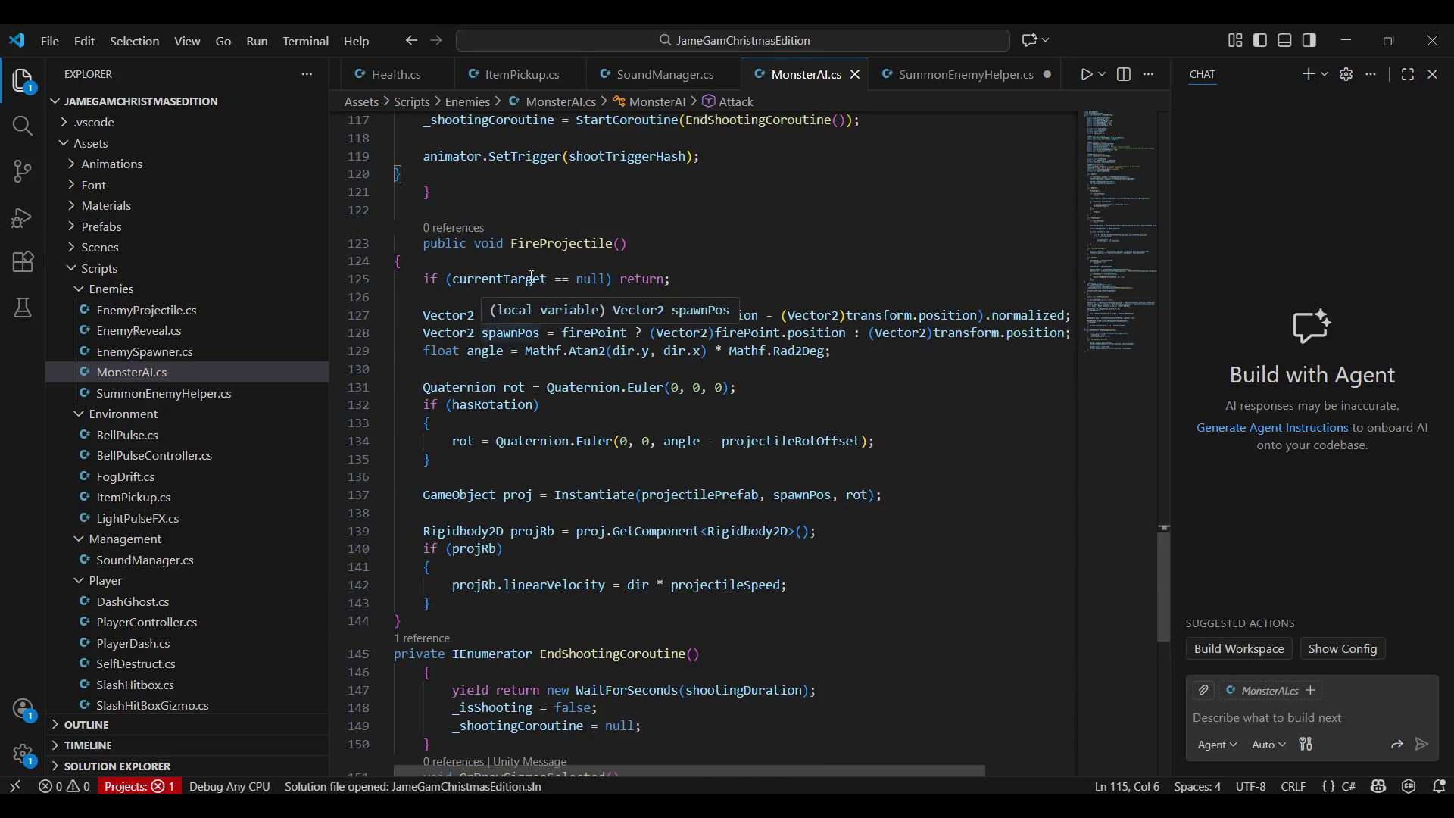
{"action": "scroll", "coordinate": [553, 422], "scroll_direction": "up", "scroll_amount": 4}
{"action": "left_click", "coordinate": [559, 433]}
{"action": "scroll", "coordinate": [562, 430], "scroll_direction": "down", "scroll_amount": 3}
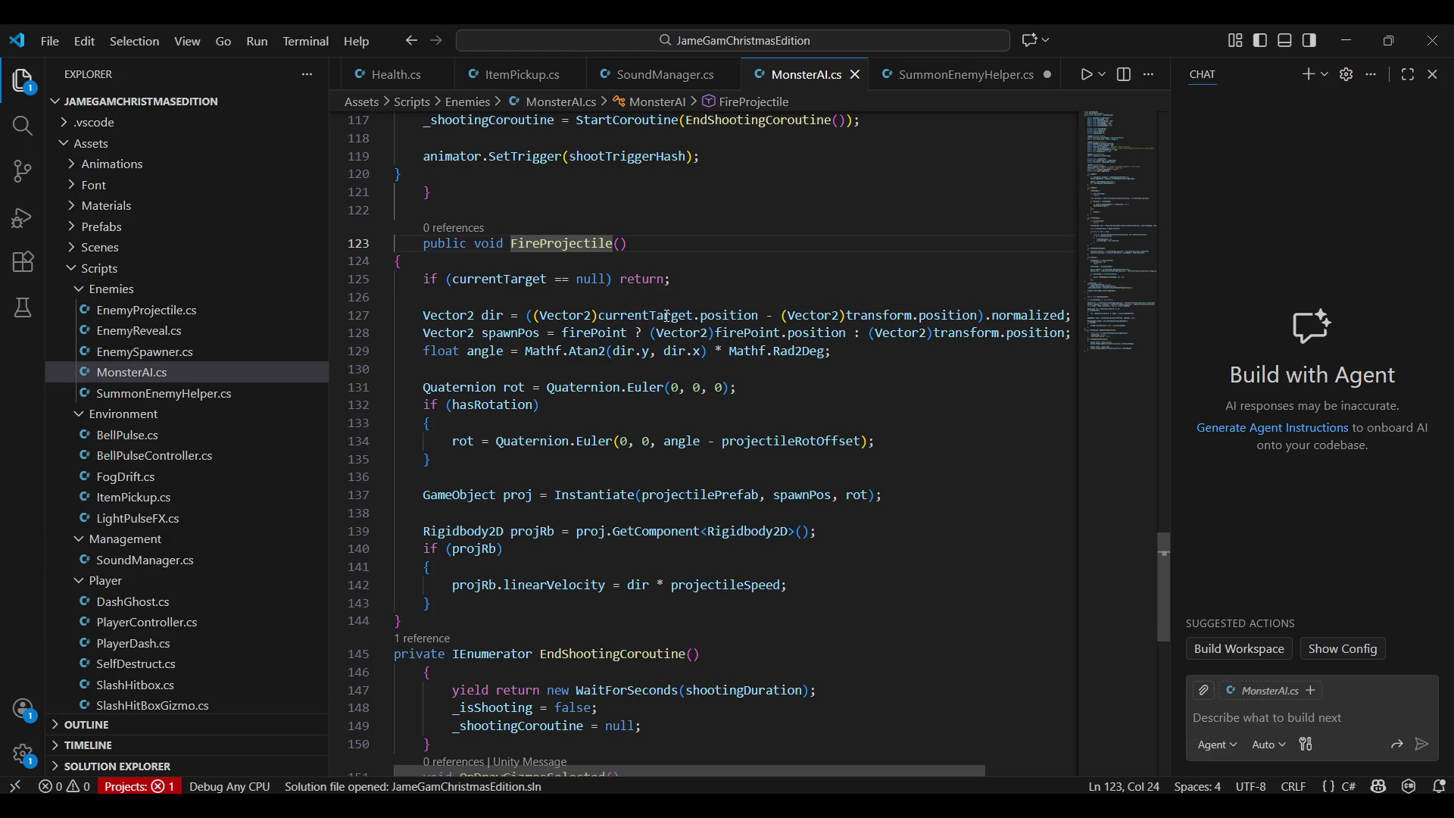
{"action": "key", "text": "alt+Tab"}
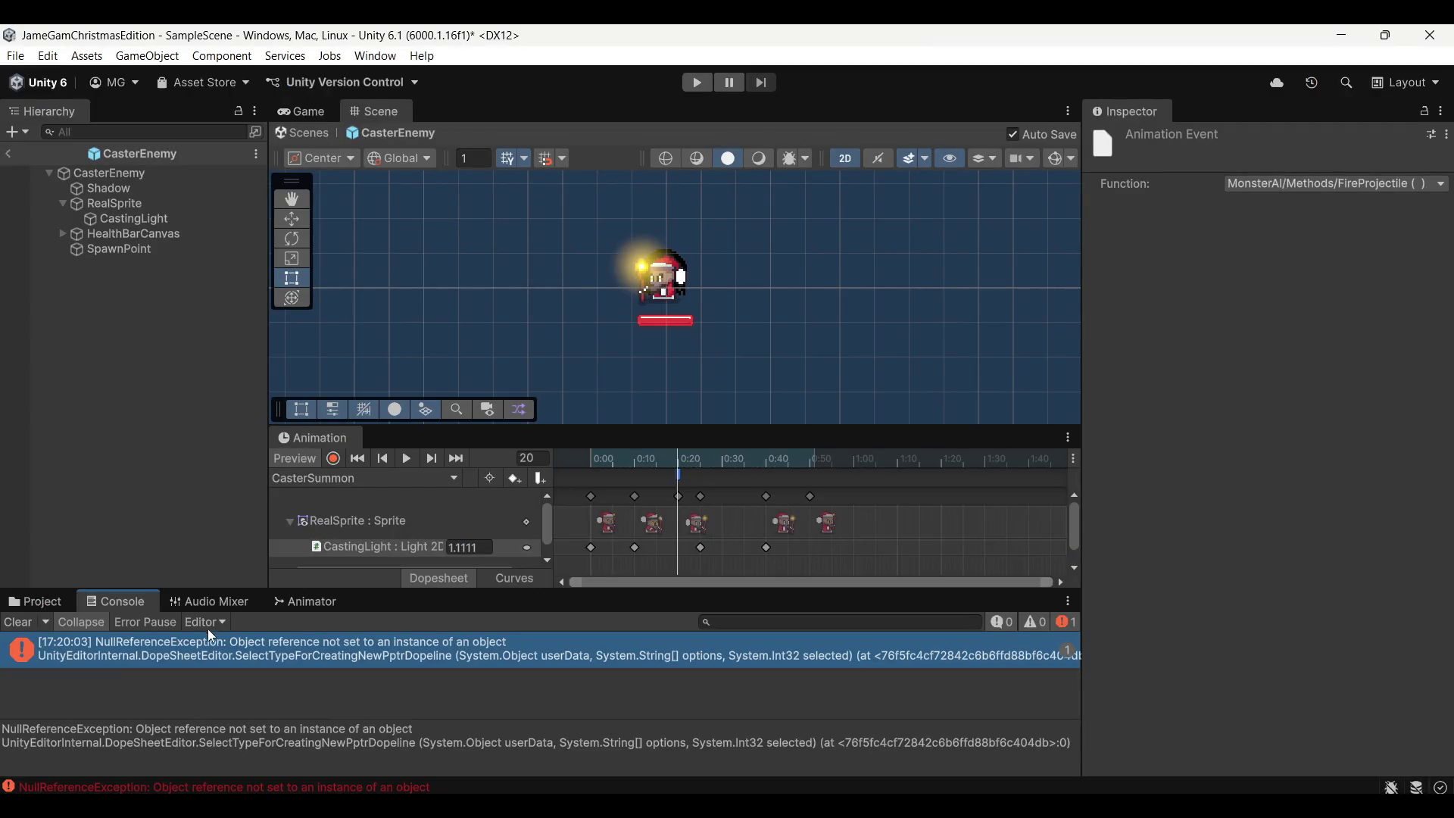
Clear the console, show the Project and Game views, and dock the Animation window below
{"action": "left_click", "coordinate": [32, 621]}
{"action": "left_click", "coordinate": [42, 602]}
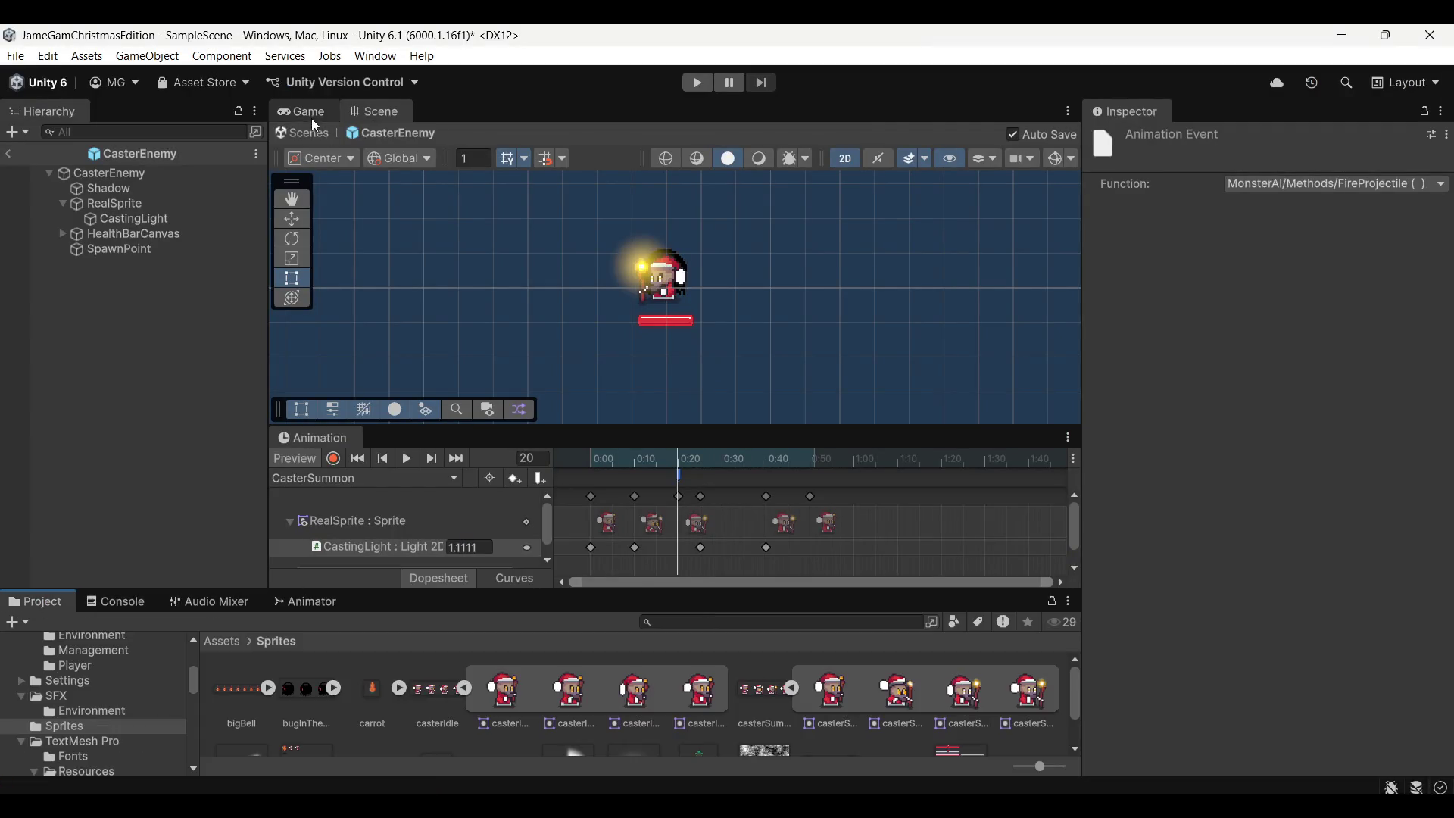
{"action": "left_click", "coordinate": [309, 114]}
{"action": "left_click_drag", "start_coordinate": [313, 438], "coordinate": [393, 603]}
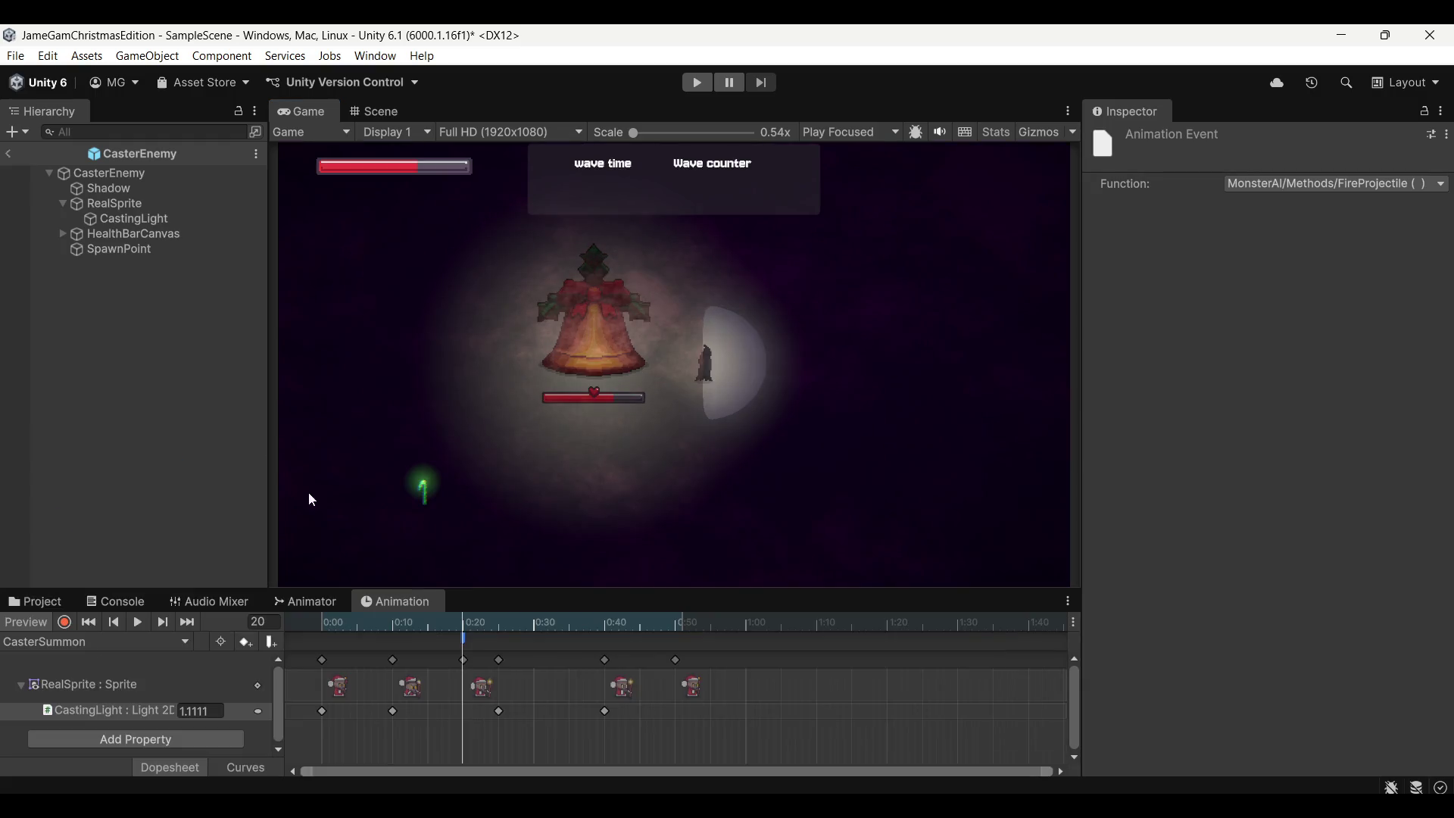
{"action": "left_click", "coordinate": [234, 476]}
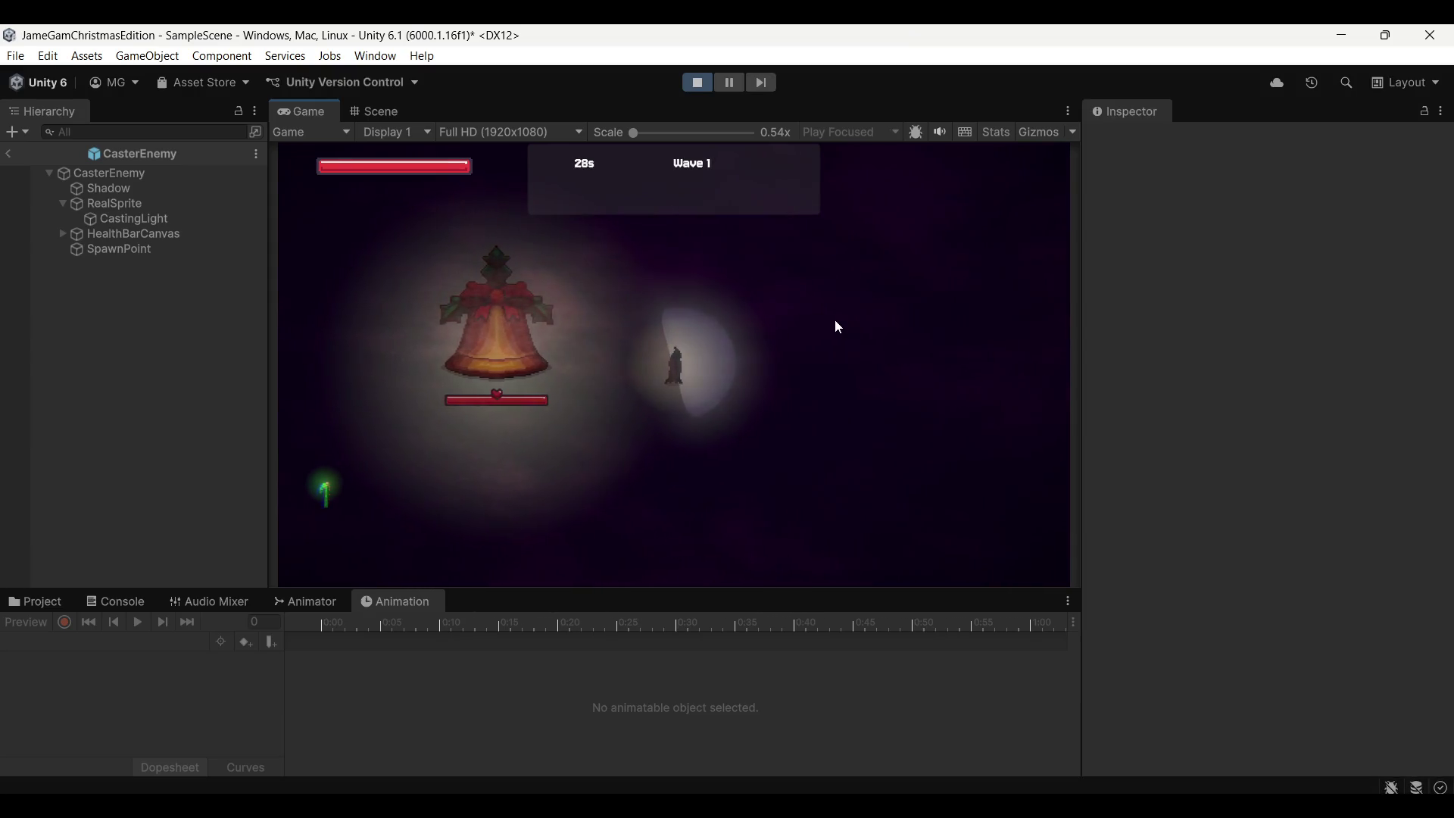
Playtest wave 1, steering the player around the summoning caster enemies, then stop
{"action": "key", "text": "d"}
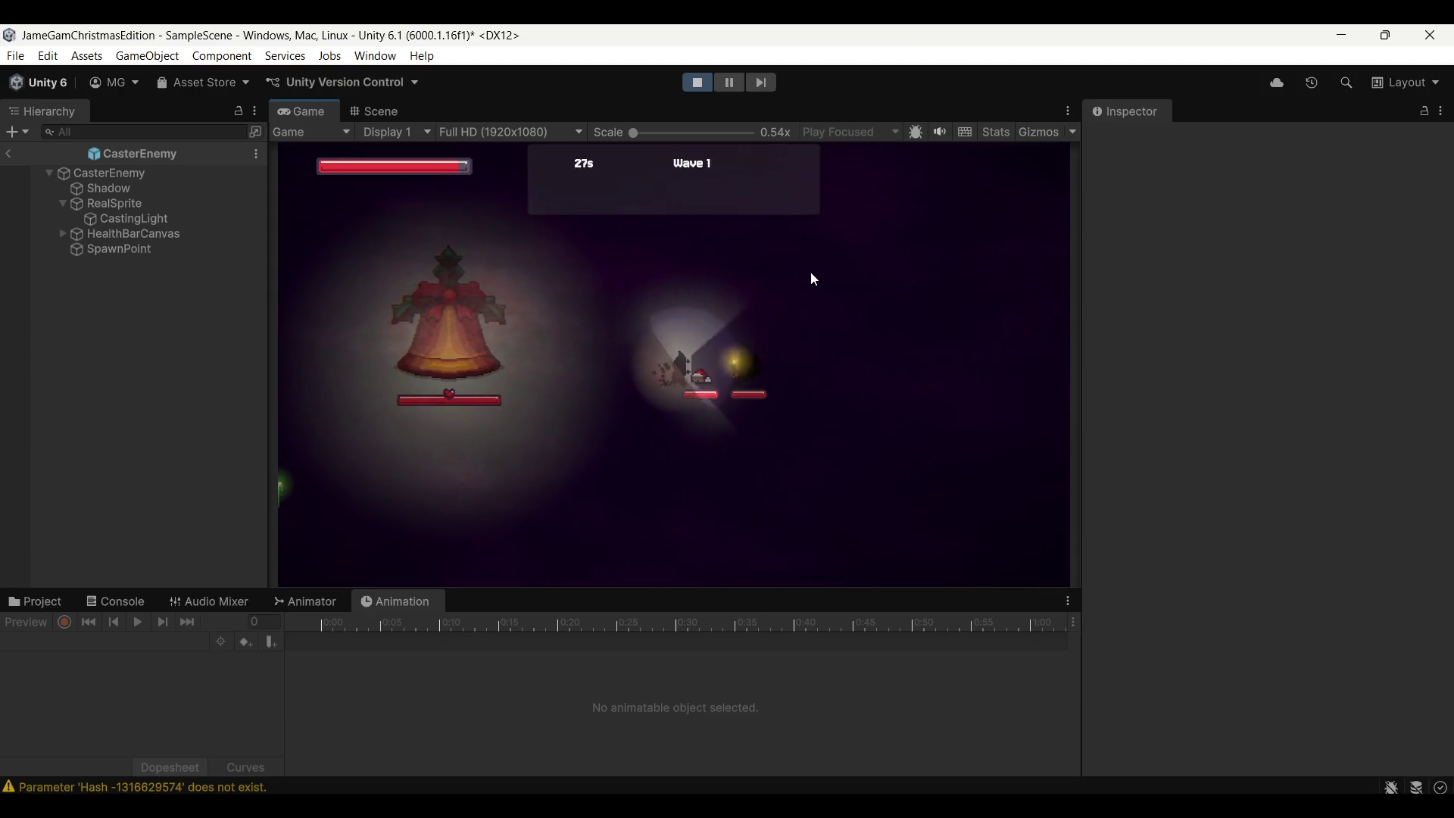
{"action": "key", "text": "d"}
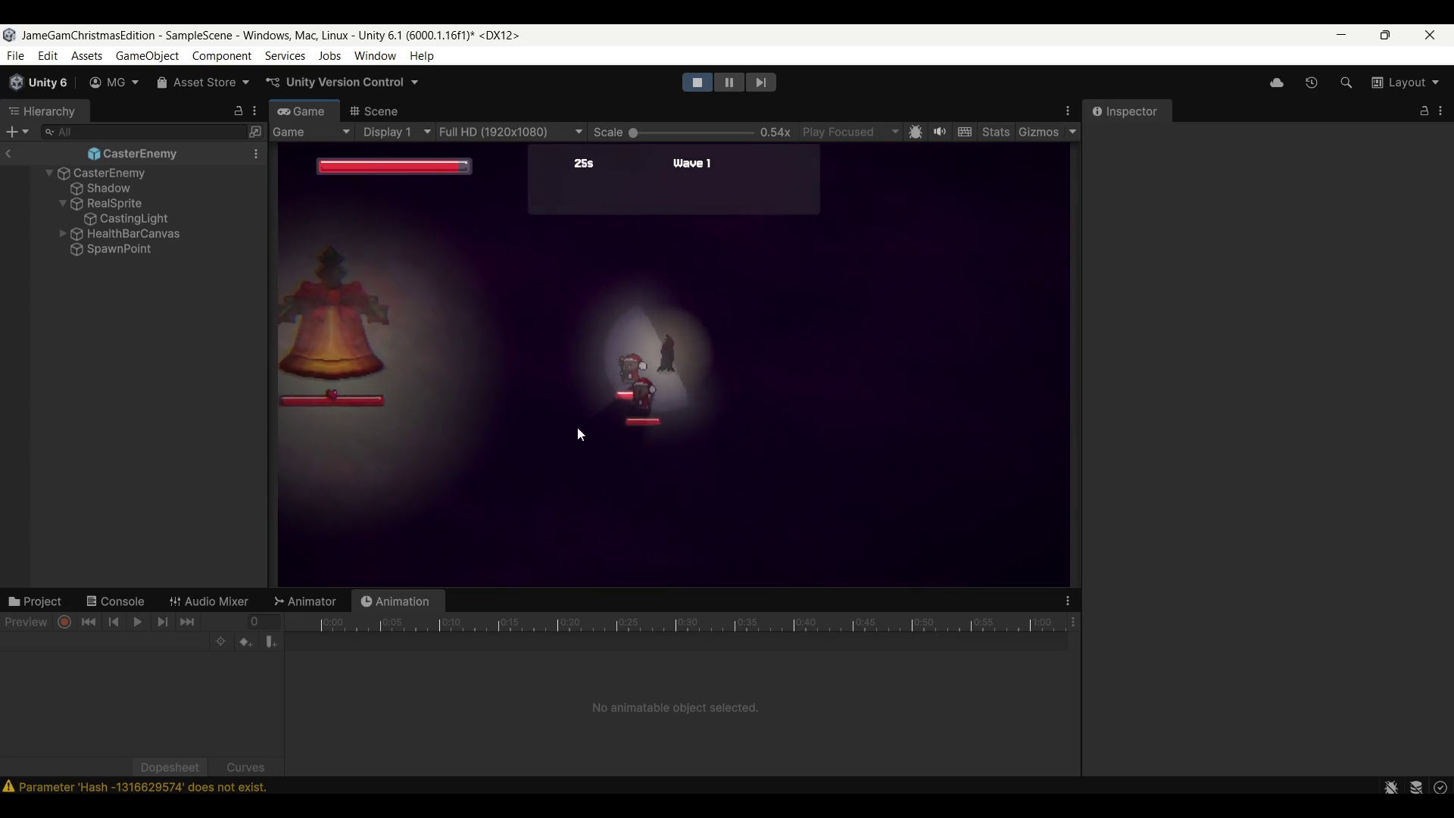
{"action": "key", "text": "a"}
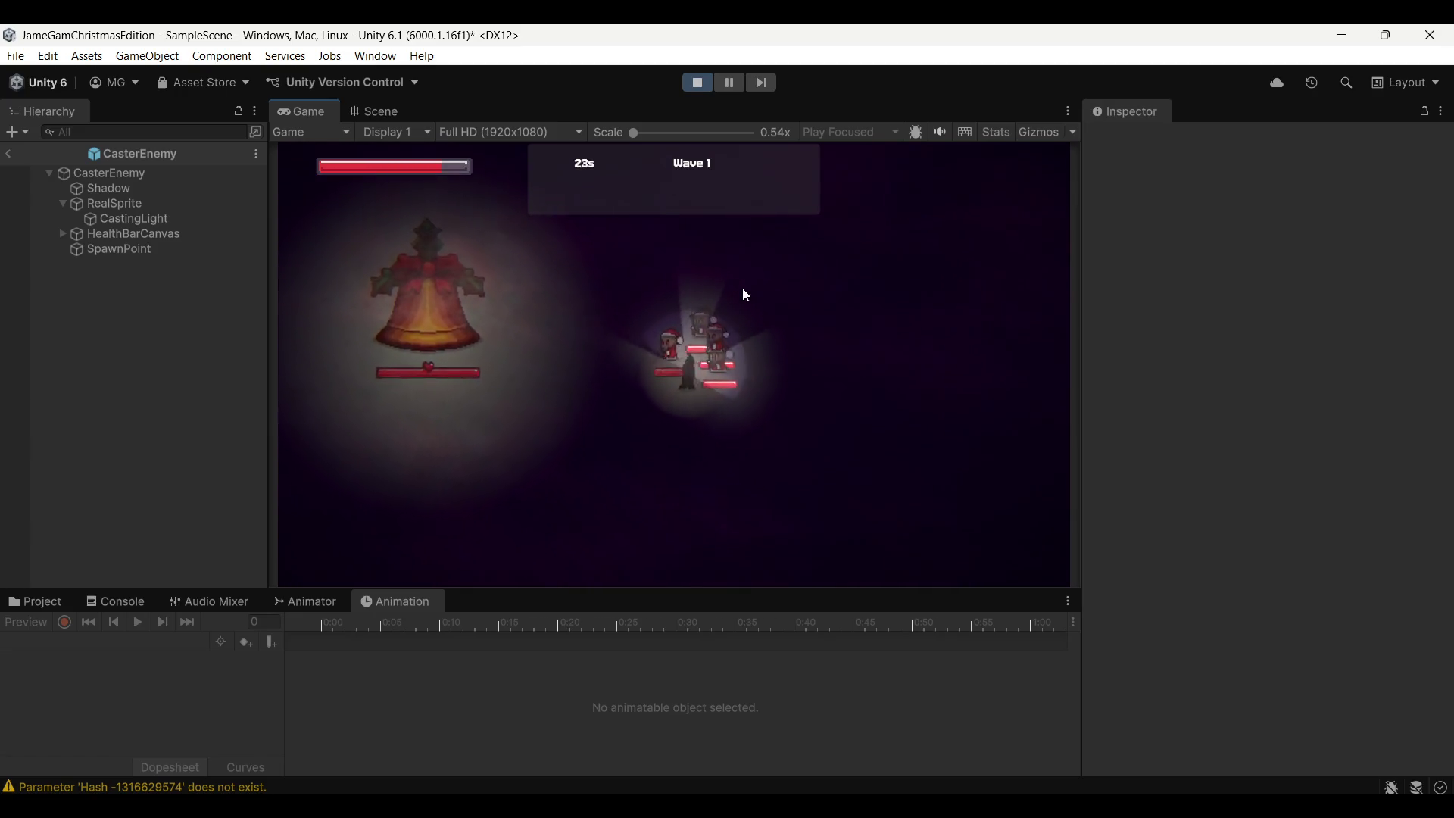
{"action": "key", "text": "d"}
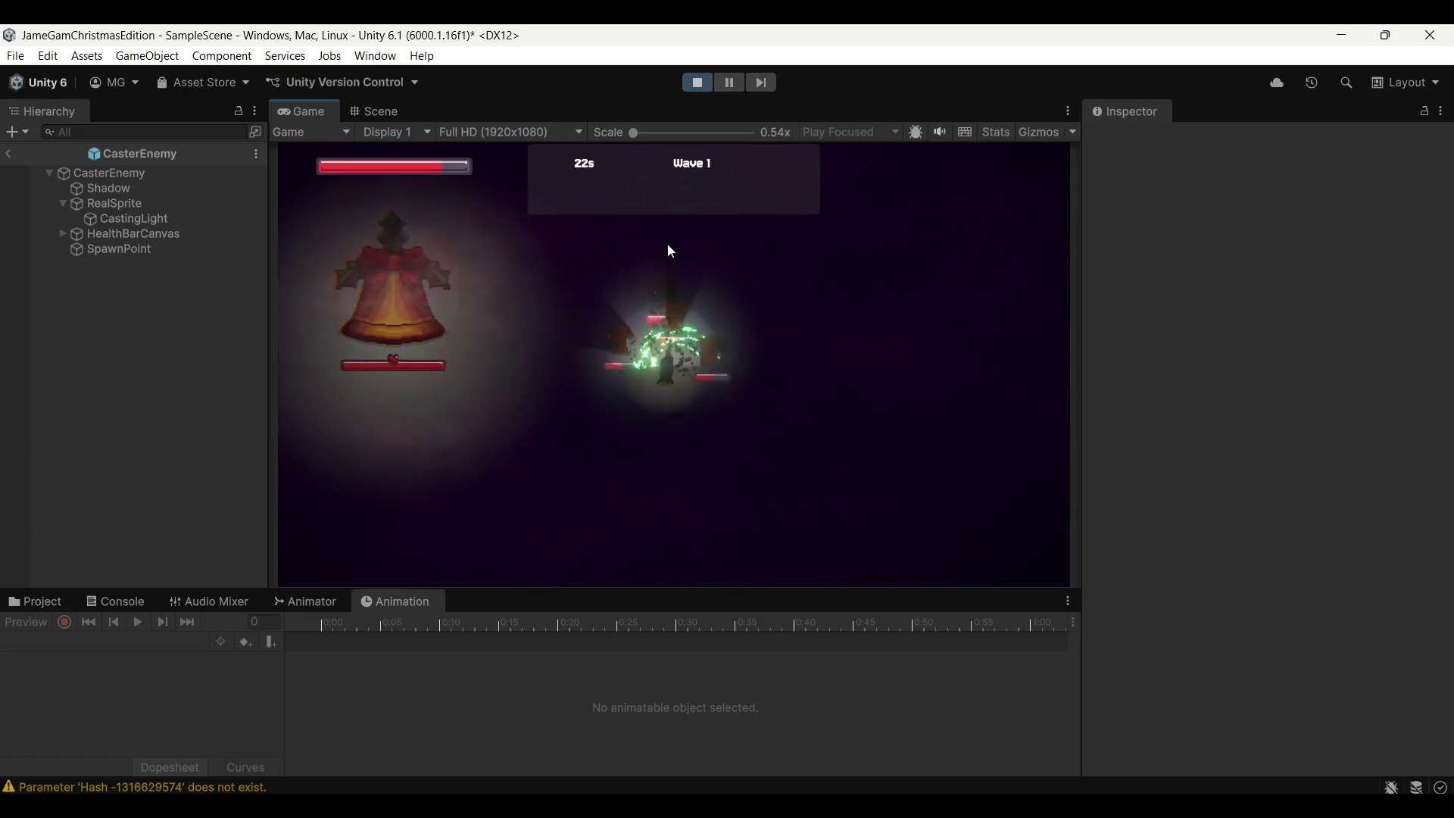
{"action": "key", "text": "w"}
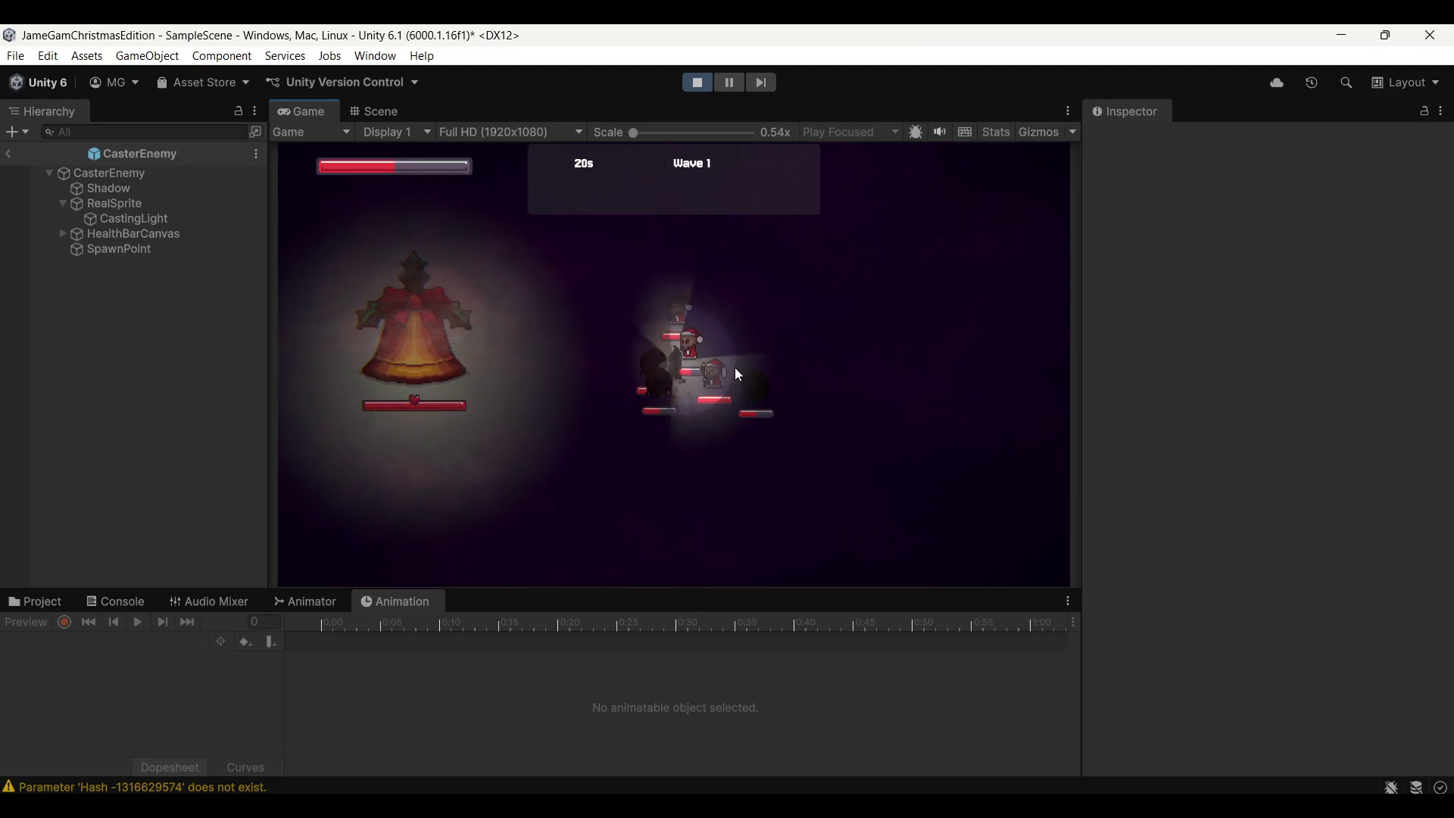
{"action": "key", "text": "a"}
{"action": "key", "text": "w"}
{"action": "key", "text": "a"}
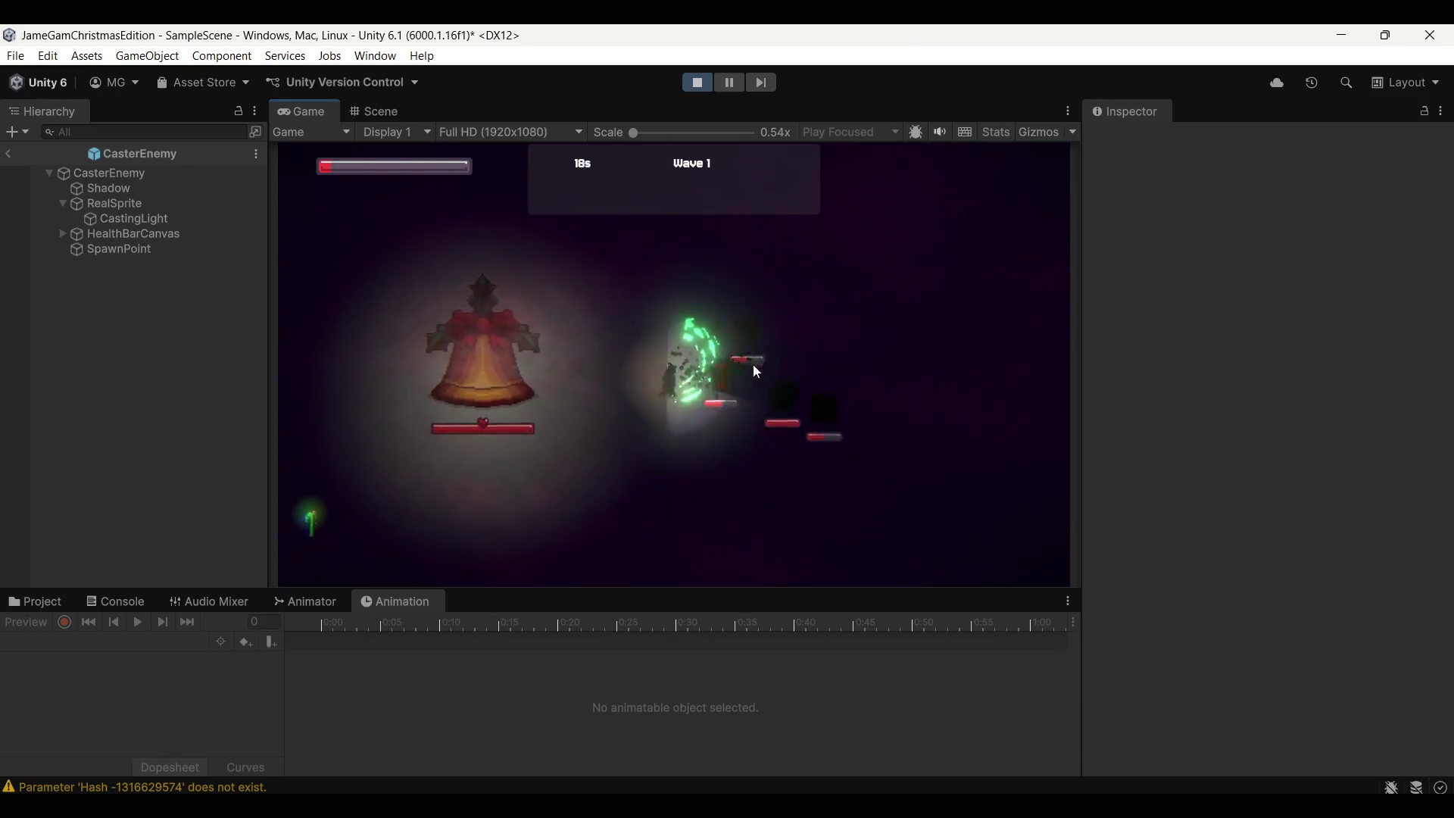
{"action": "key", "text": "s"}
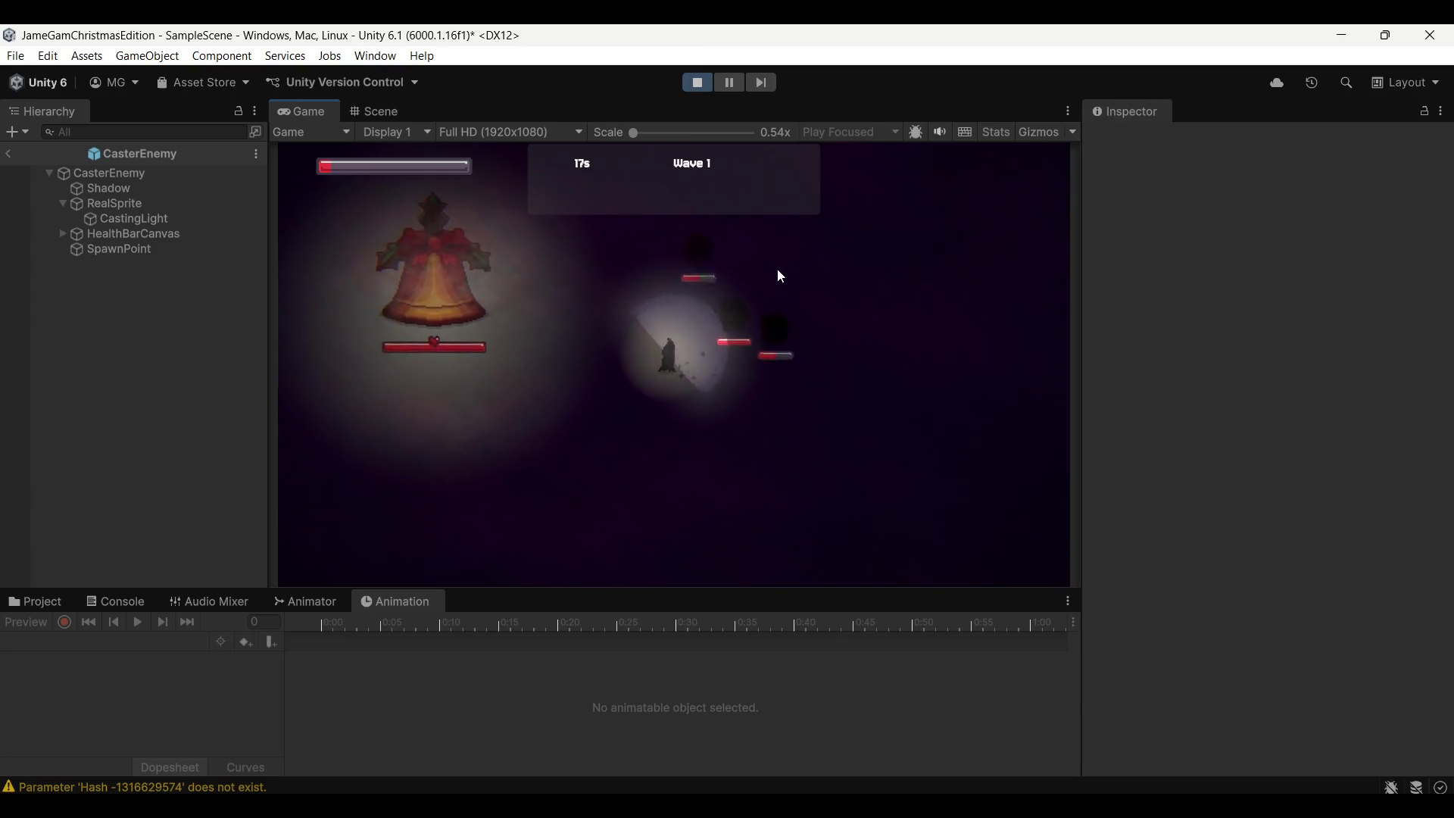
{"action": "key", "text": "w"}
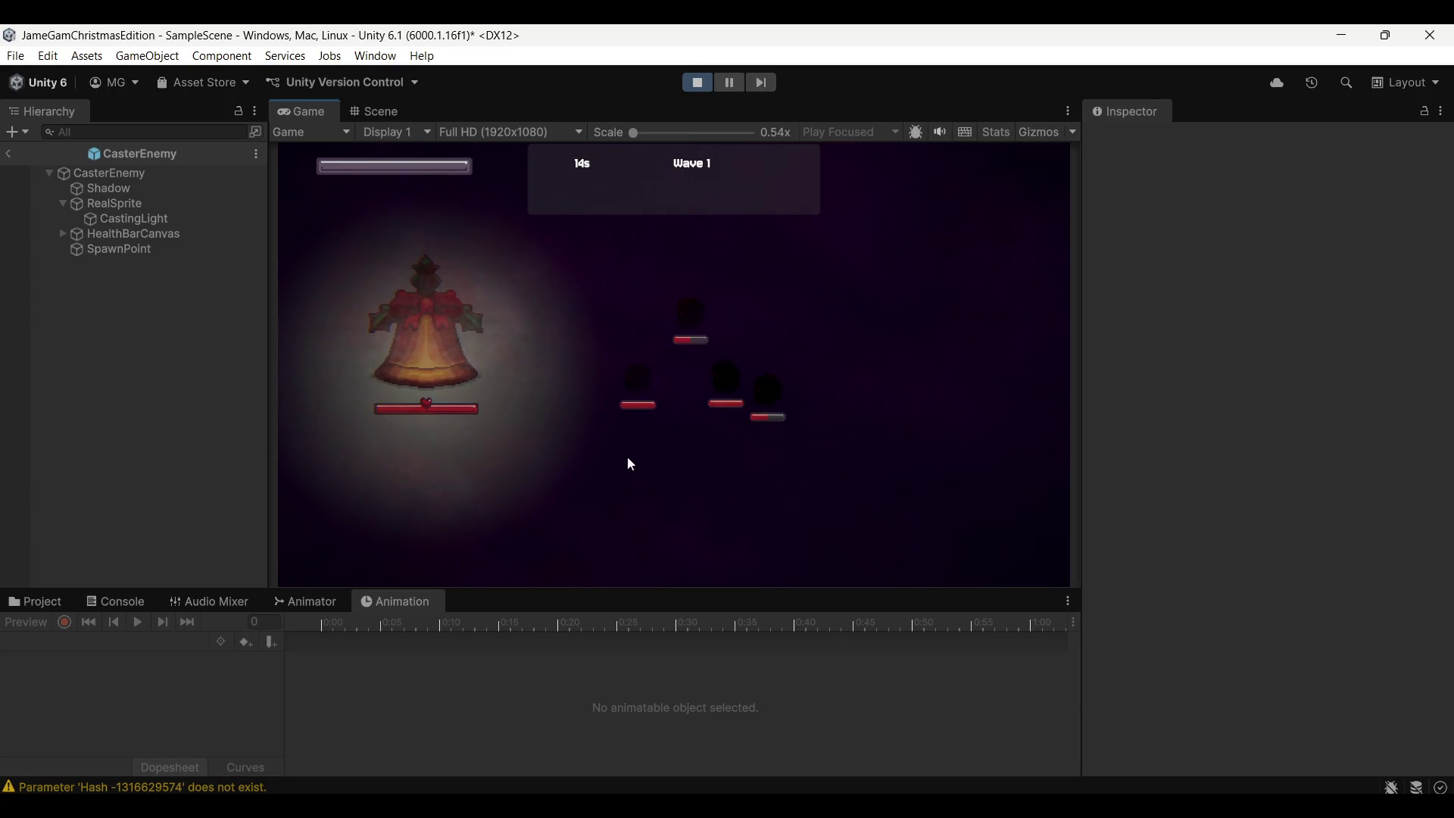
{"action": "left_click", "coordinate": [698, 82]}
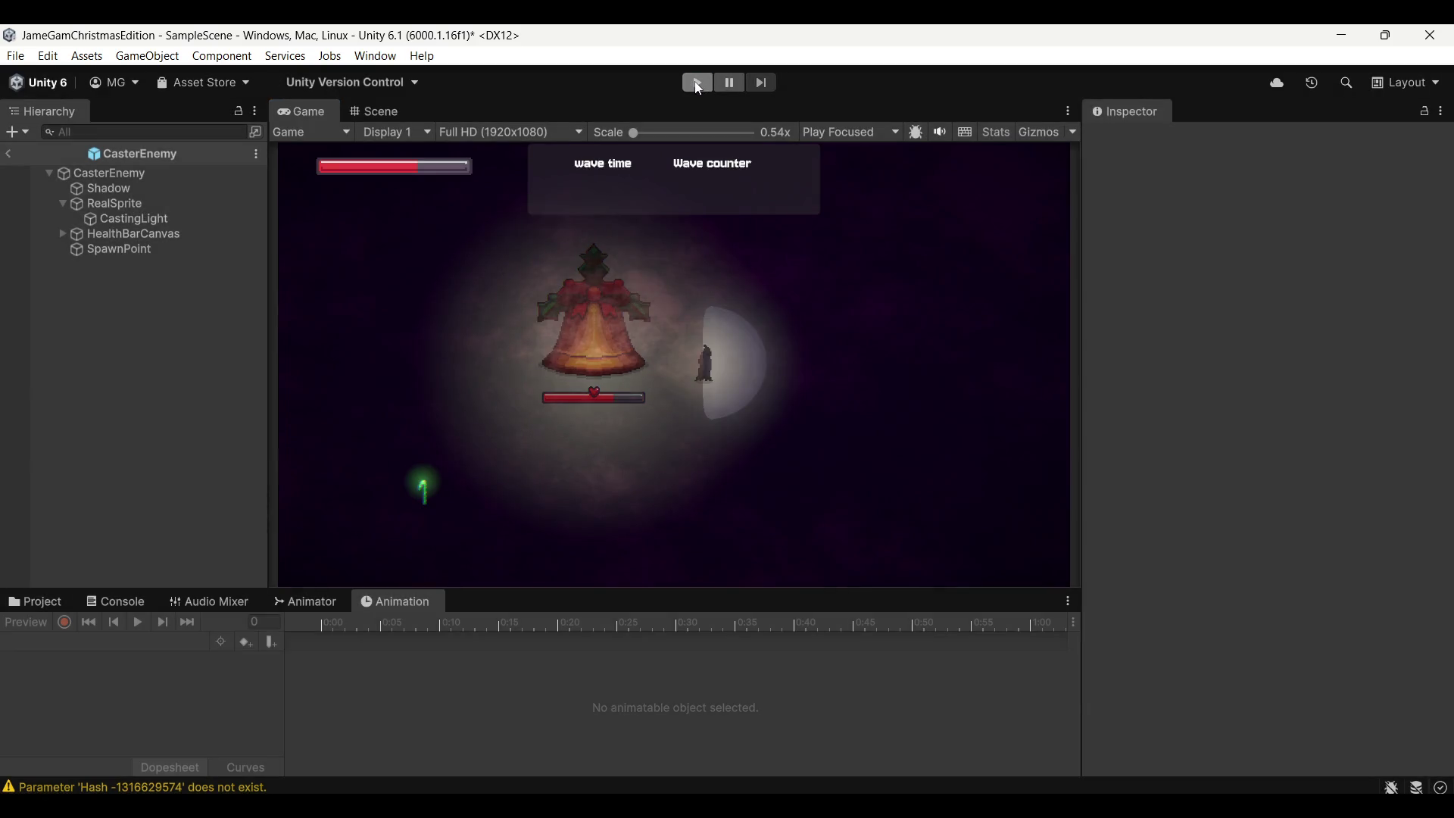
Restart the game, move the player among the spawned enemies, and pause mid-wave
{"action": "left_click", "coordinate": [698, 83]}
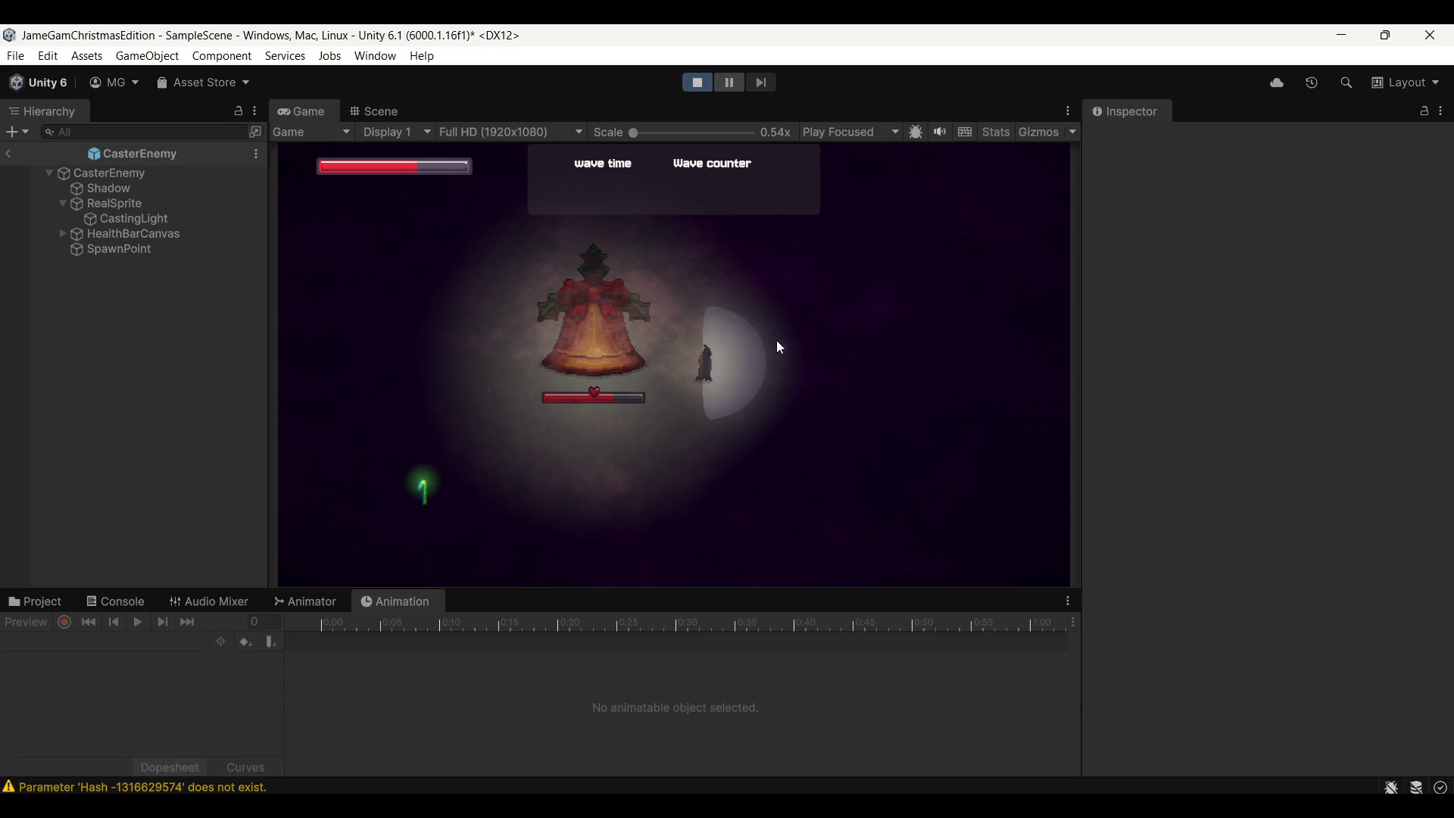
{"action": "key", "text": "d"}
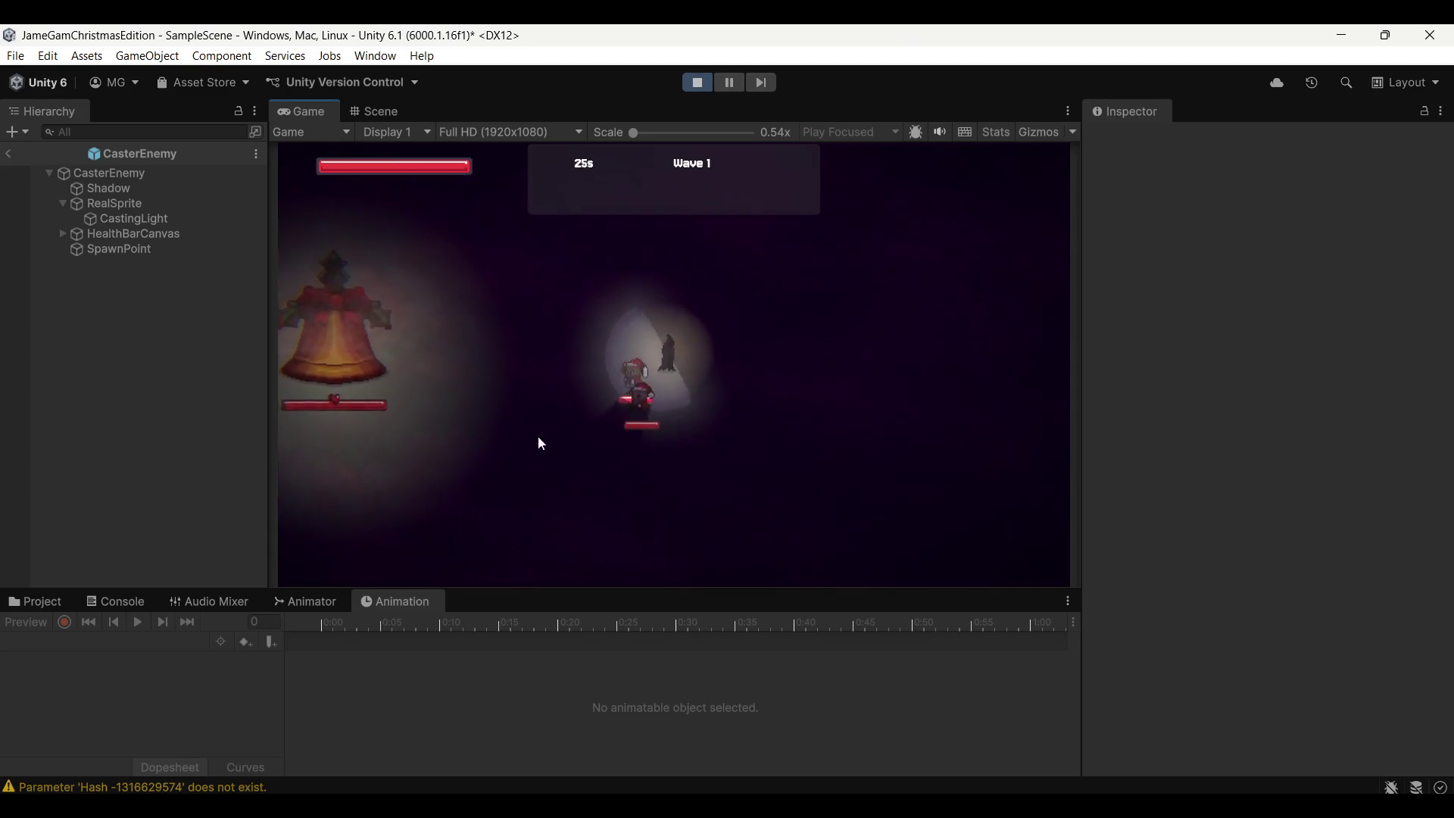
{"action": "key", "text": "a"}
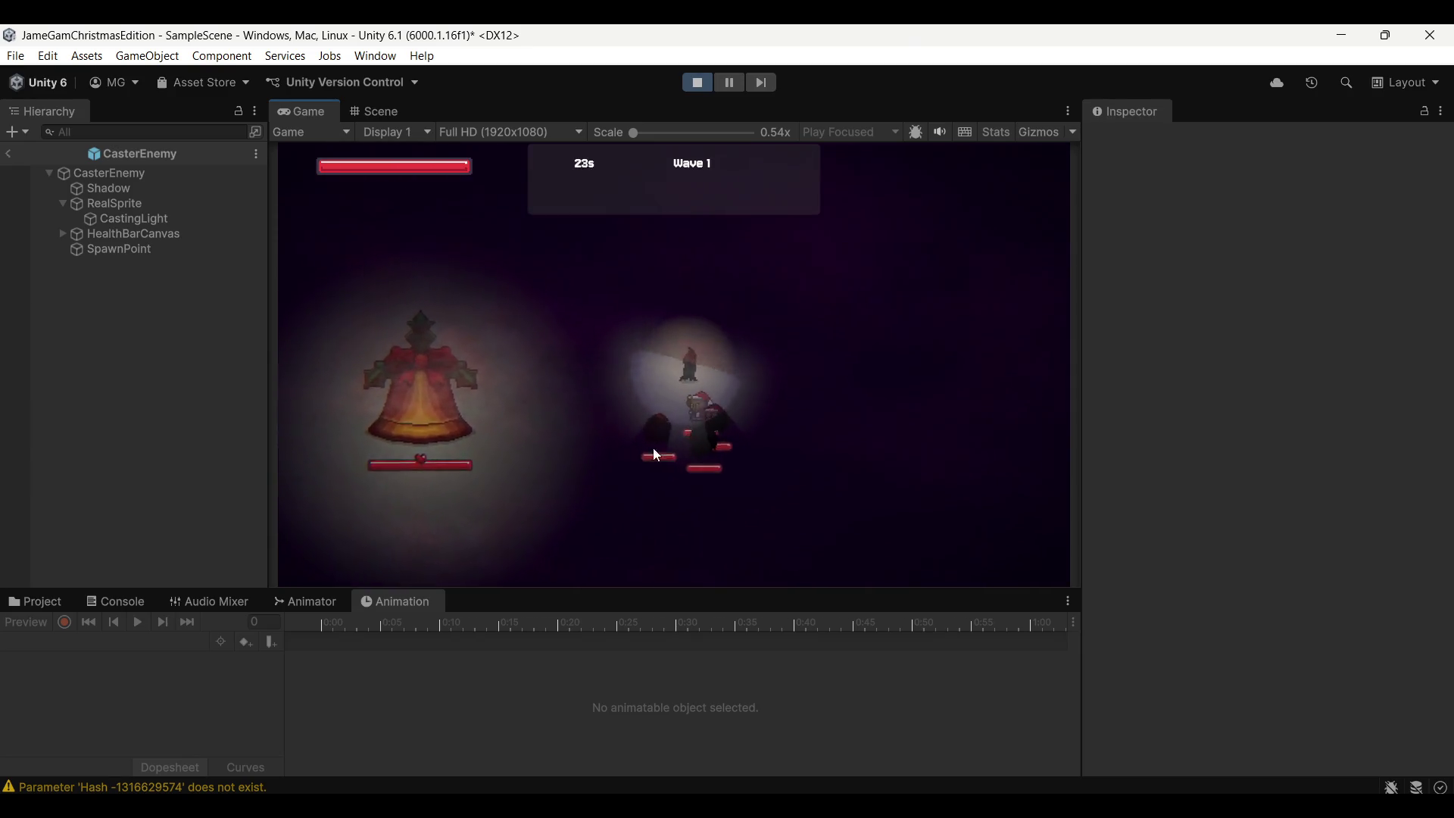
{"action": "key", "text": "s"}
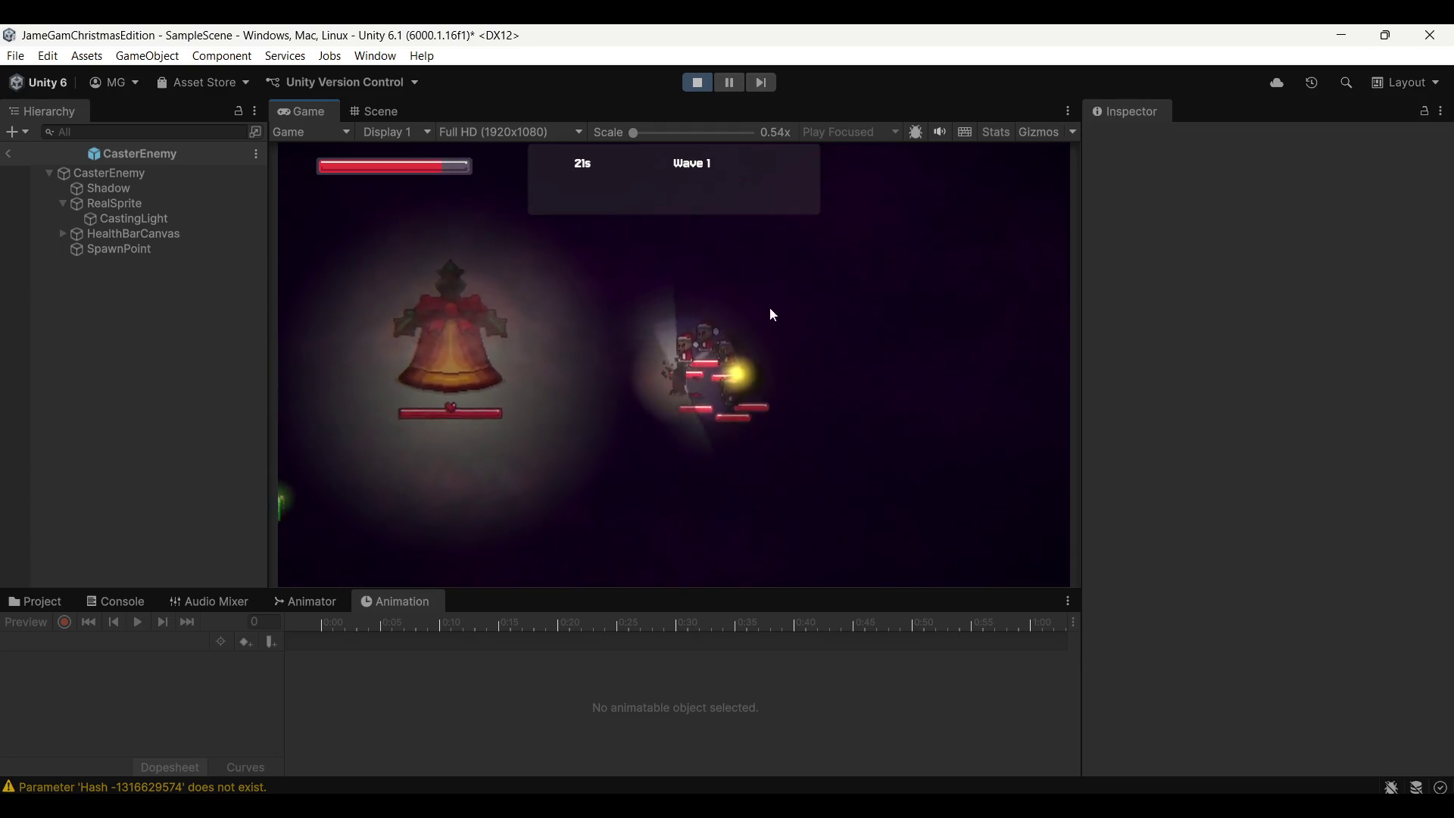
{"action": "left_click", "coordinate": [729, 83]}
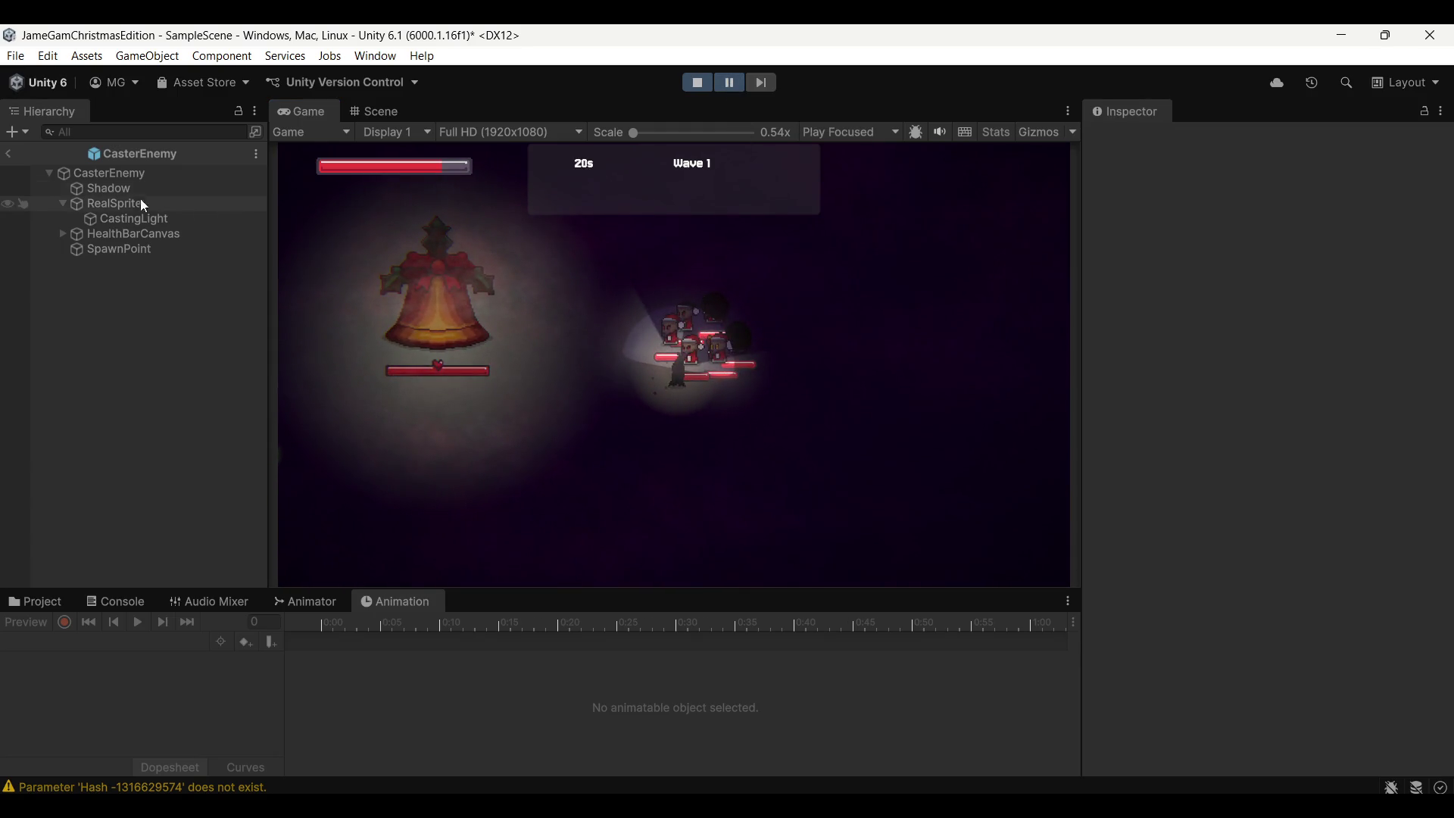
Exit prefab mode and select a CasterEnemy(Clone) in the full scene hierarchy
{"action": "left_click", "coordinate": [8, 154]}
{"action": "scroll", "coordinate": [107, 437], "scroll_direction": "down", "scroll_amount": 1}
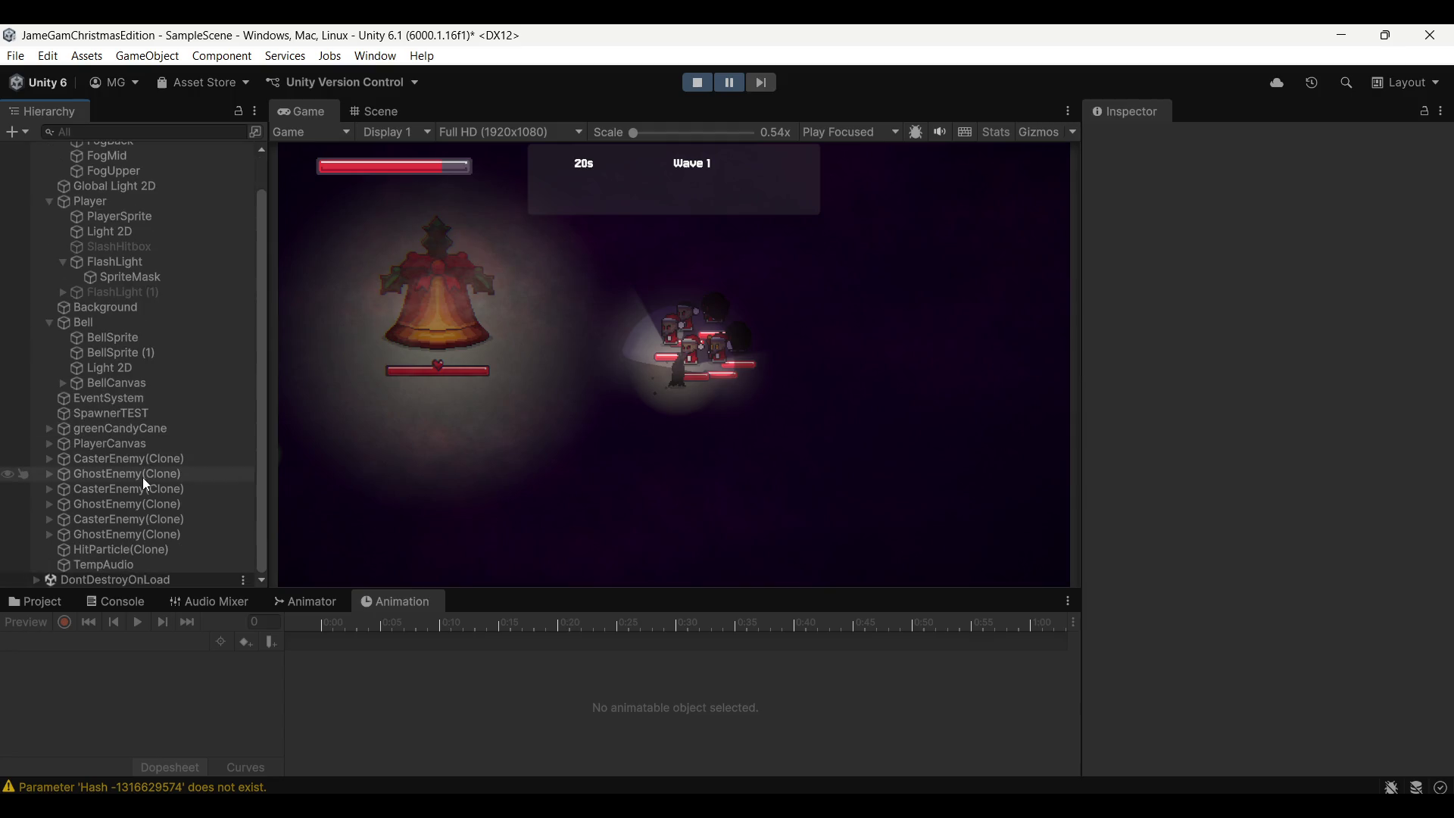
{"action": "left_click", "coordinate": [155, 461]}
{"action": "left_click", "coordinate": [381, 110]}
Frame the caster clone, enlarge its Animator graph and watch CasterIdle while the game resumes
{"action": "key", "text": "f"}
{"action": "scroll", "coordinate": [599, 332], "scroll_direction": "down", "scroll_amount": 5}
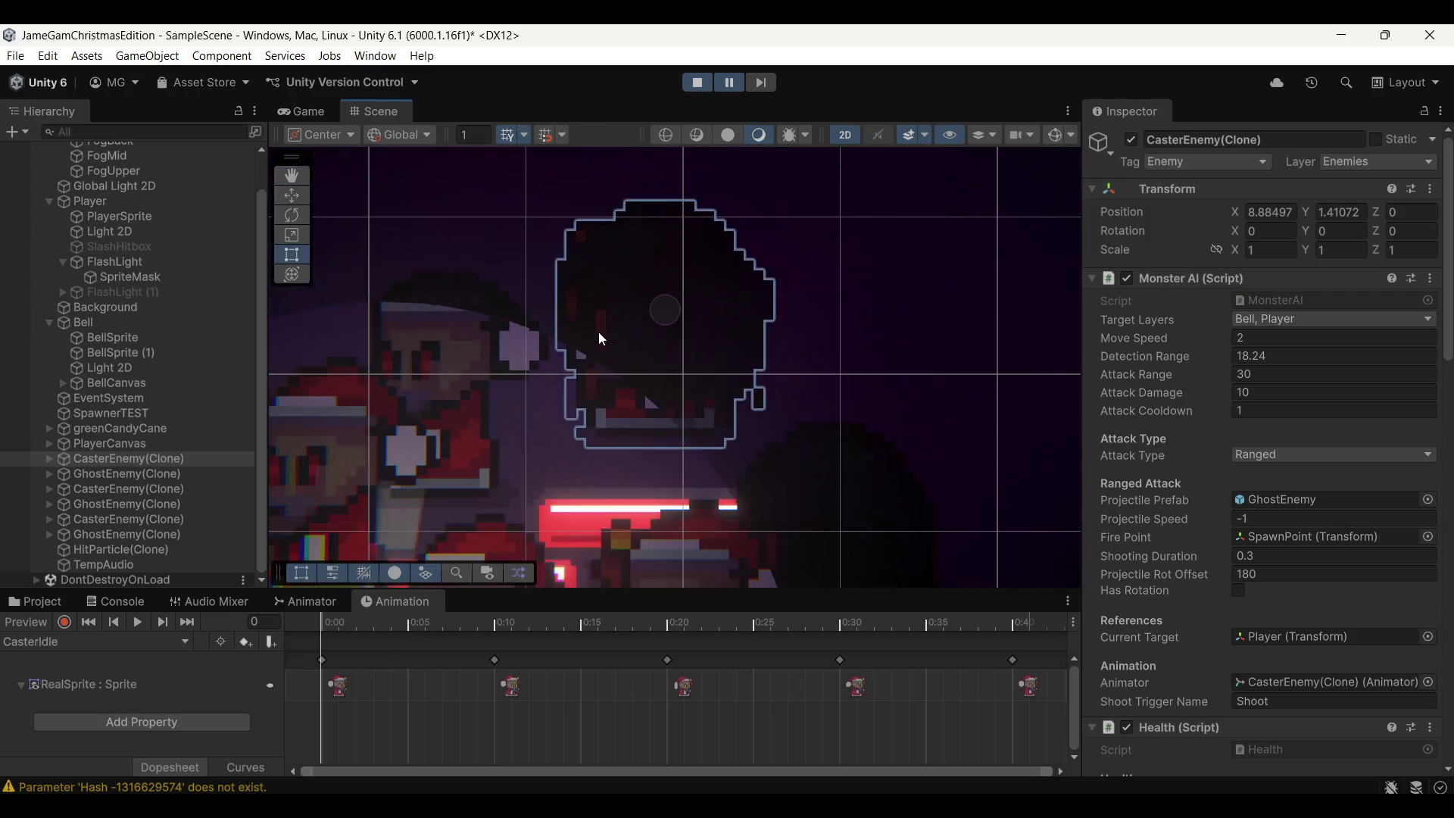
{"action": "left_click", "coordinate": [306, 601]}
{"action": "left_click_drag", "start_coordinate": [495, 593], "coordinate": [494, 484]}
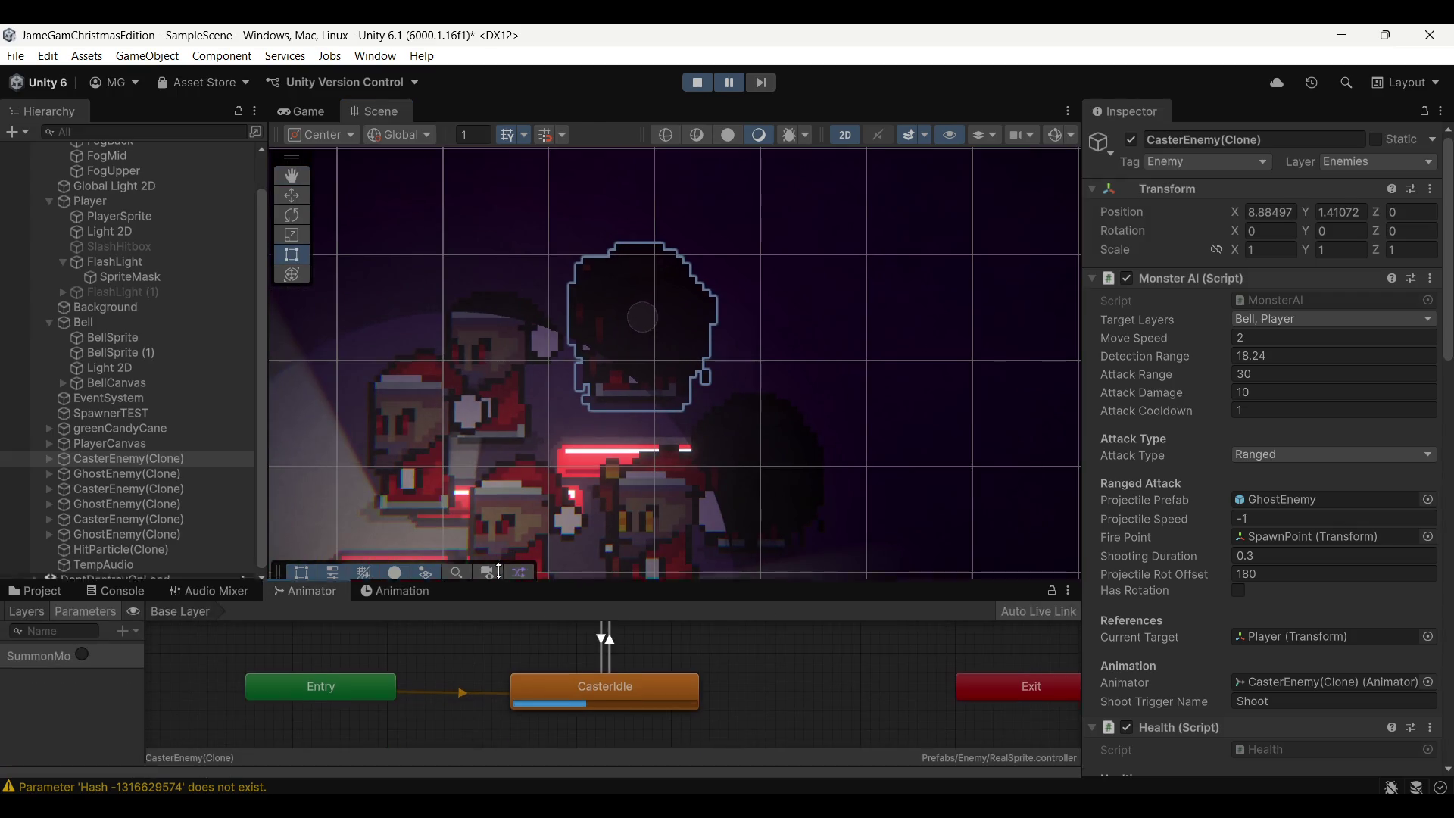
{"action": "left_click", "coordinate": [729, 87]}
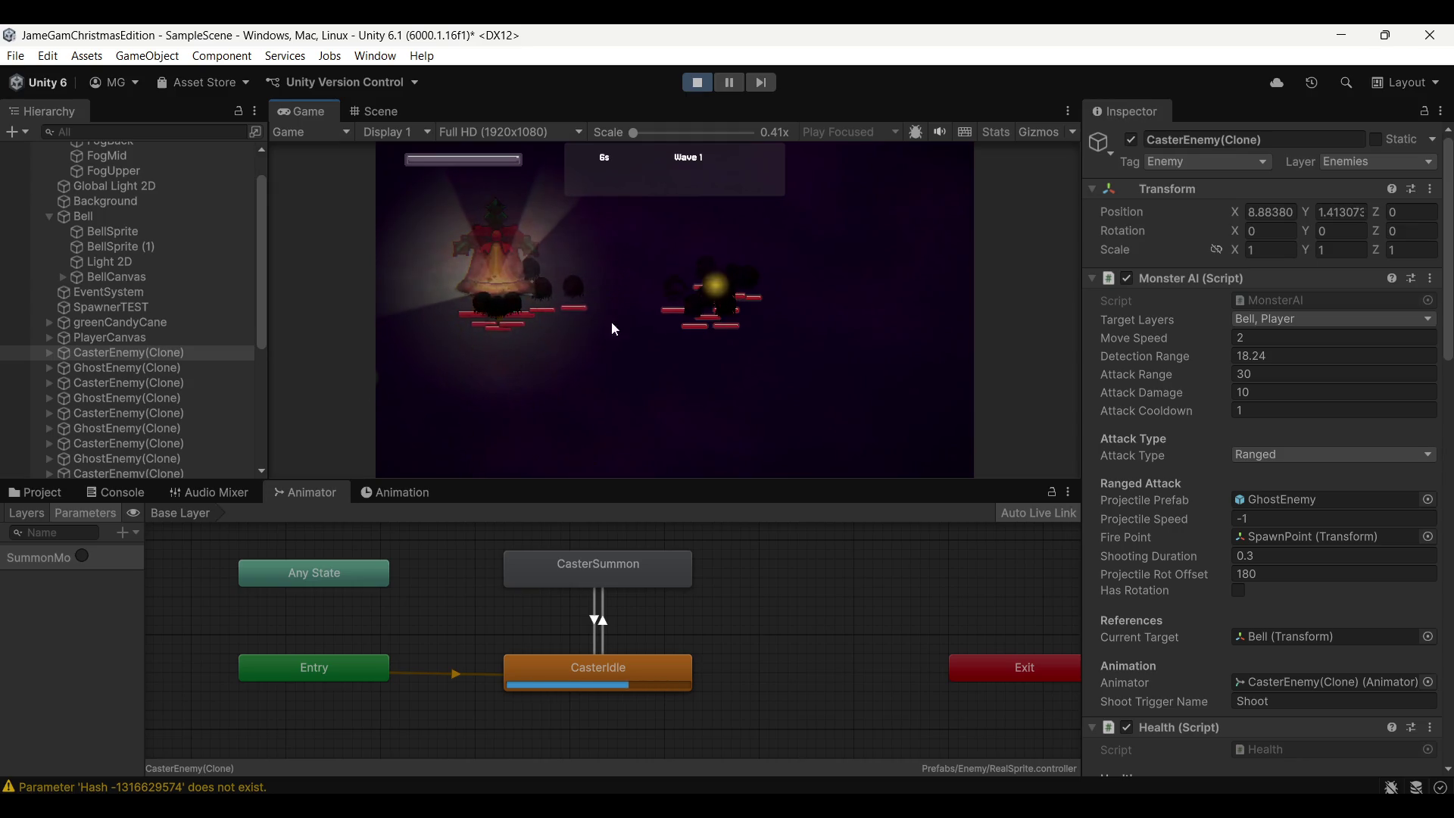
{"action": "left_click", "coordinate": [619, 671]}
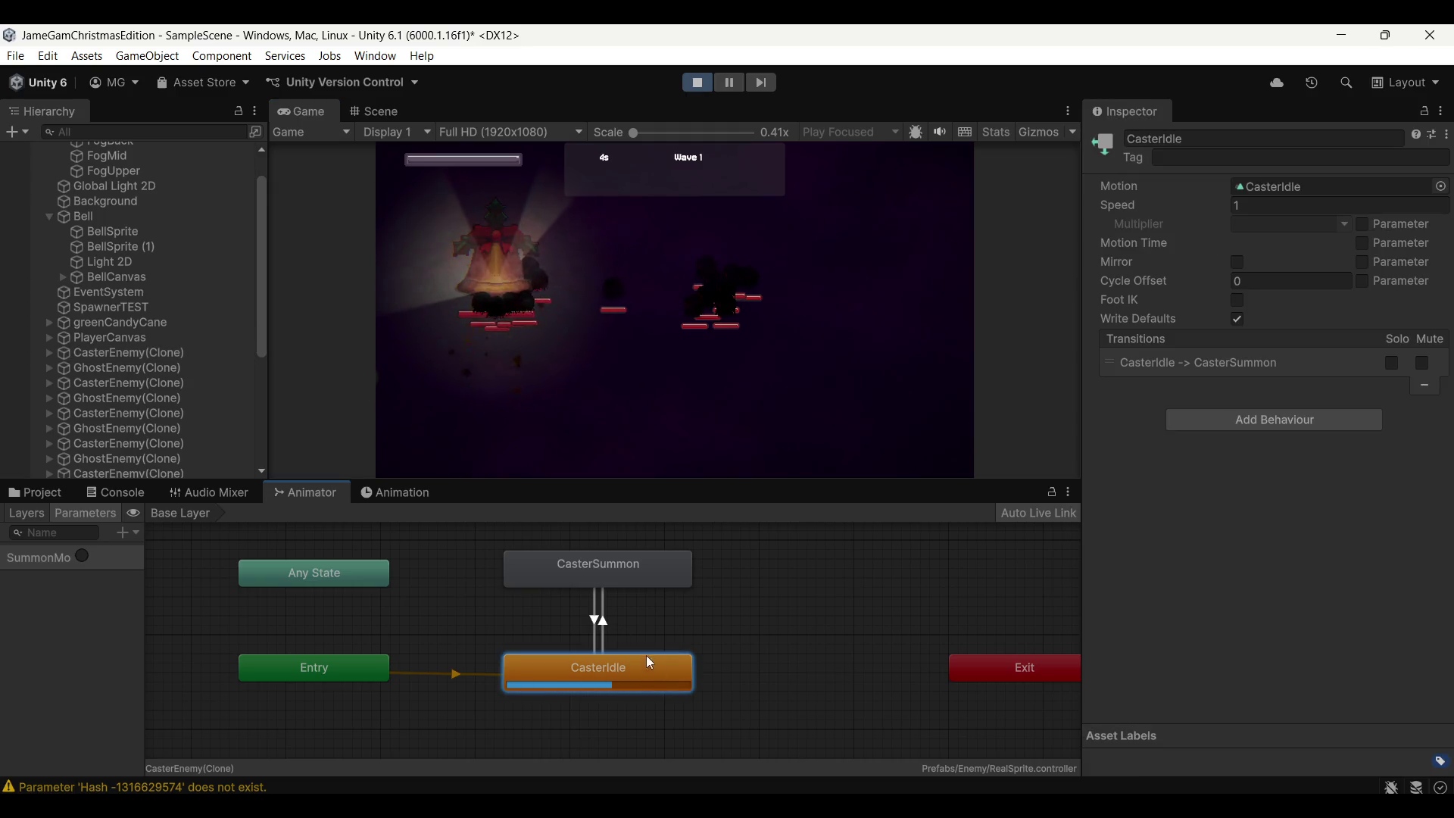
{"action": "left_click_drag", "start_coordinate": [636, 672], "coordinate": [561, 686]}
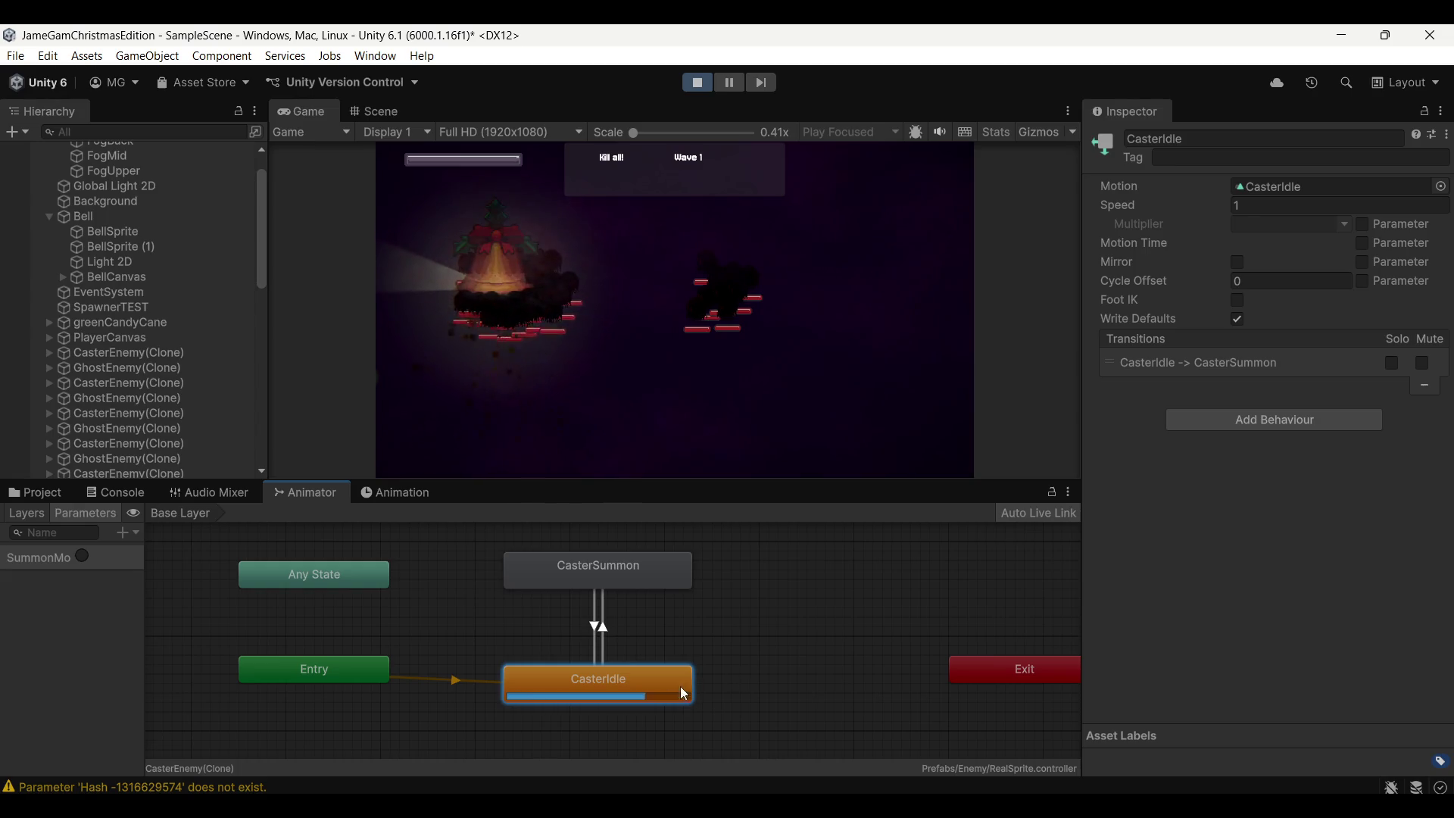
{"action": "left_click_drag", "start_coordinate": [680, 686], "coordinate": [648, 677]}
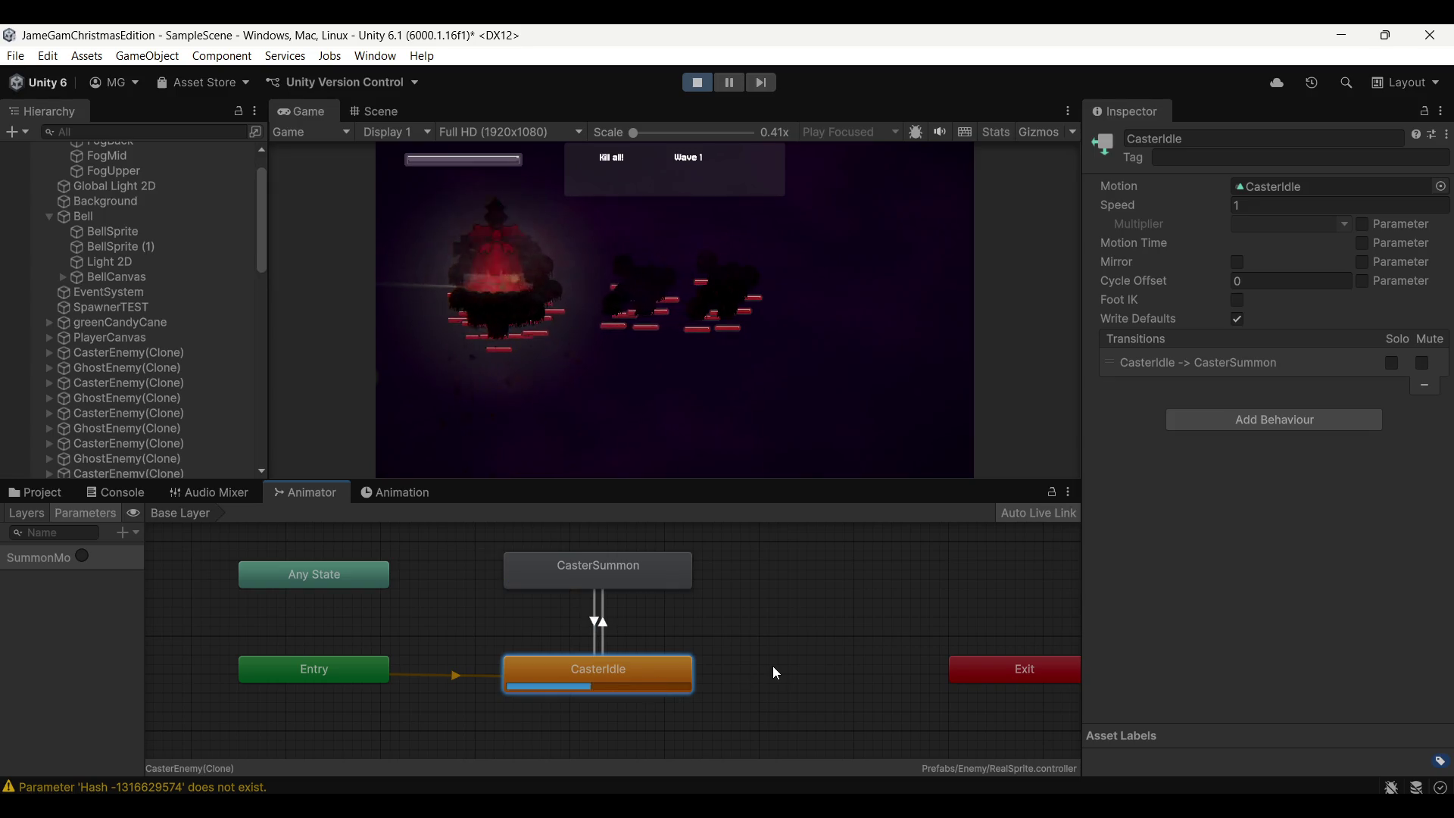
Fire the SummonMonster trigger manually three times, stop play mode and return to VS Code
{"action": "left_click", "coordinate": [83, 557]}
{"action": "left_click", "coordinate": [82, 558]}
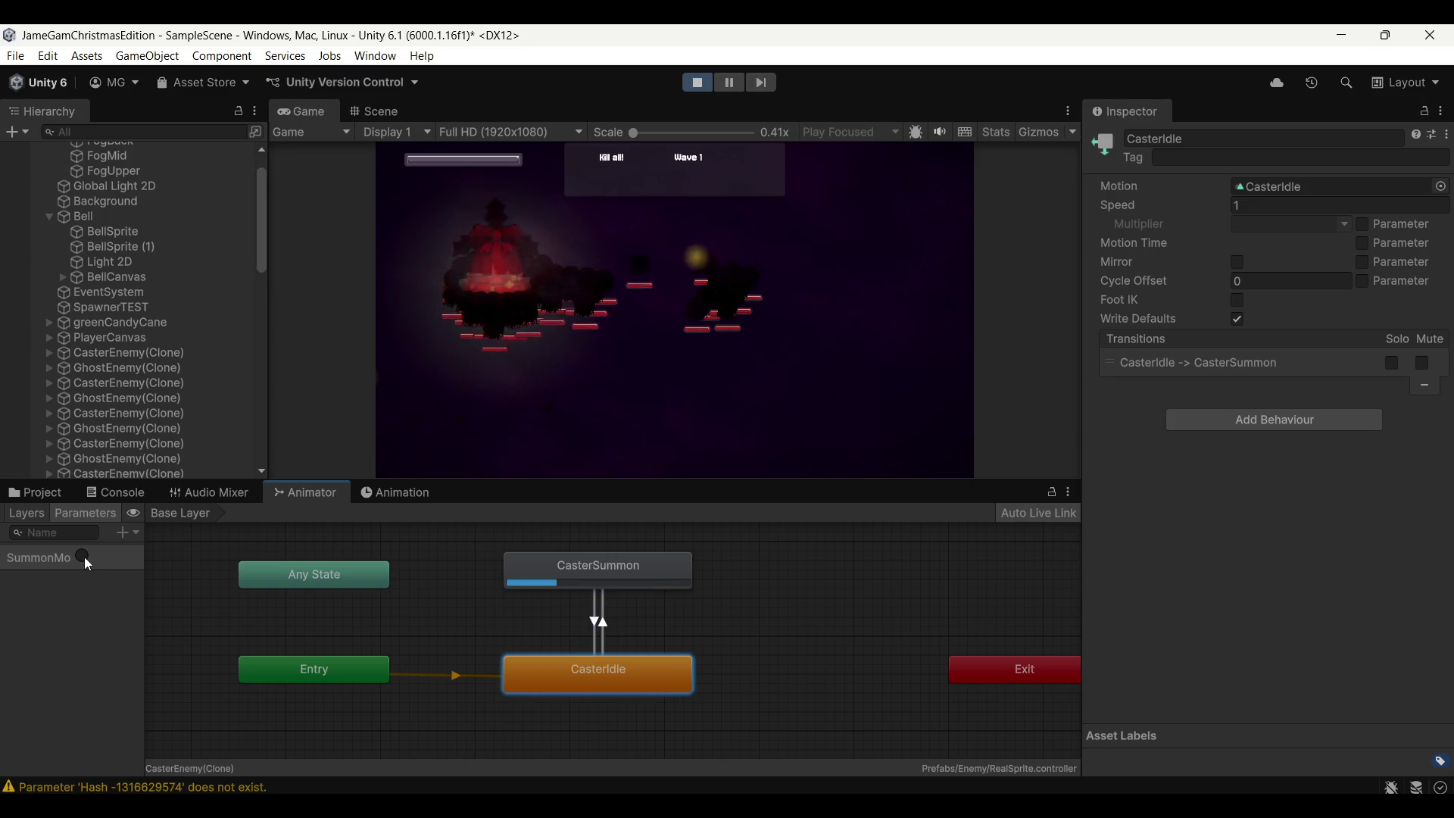
{"action": "left_click", "coordinate": [82, 558]}
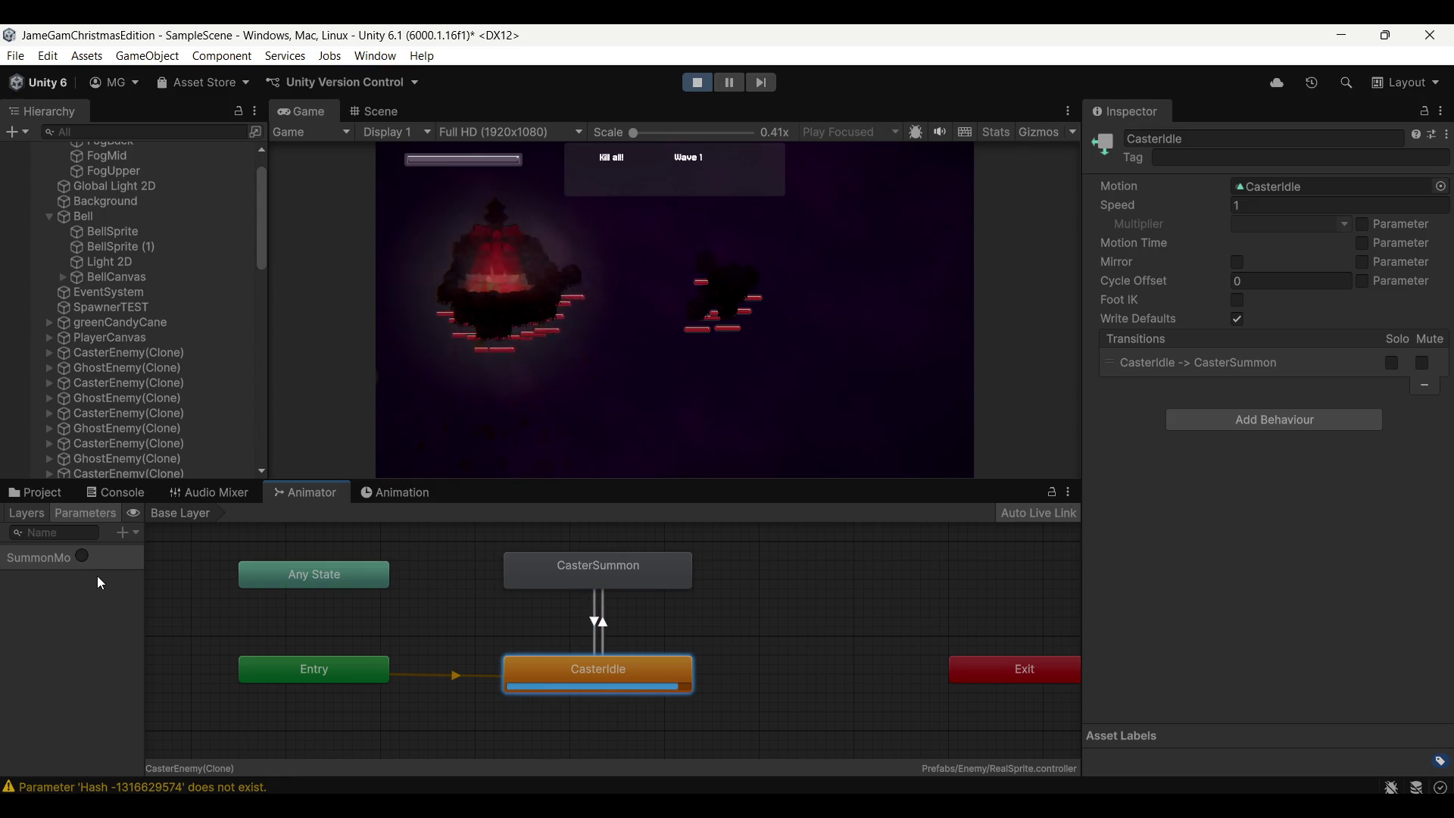
{"action": "left_click", "coordinate": [695, 82]}
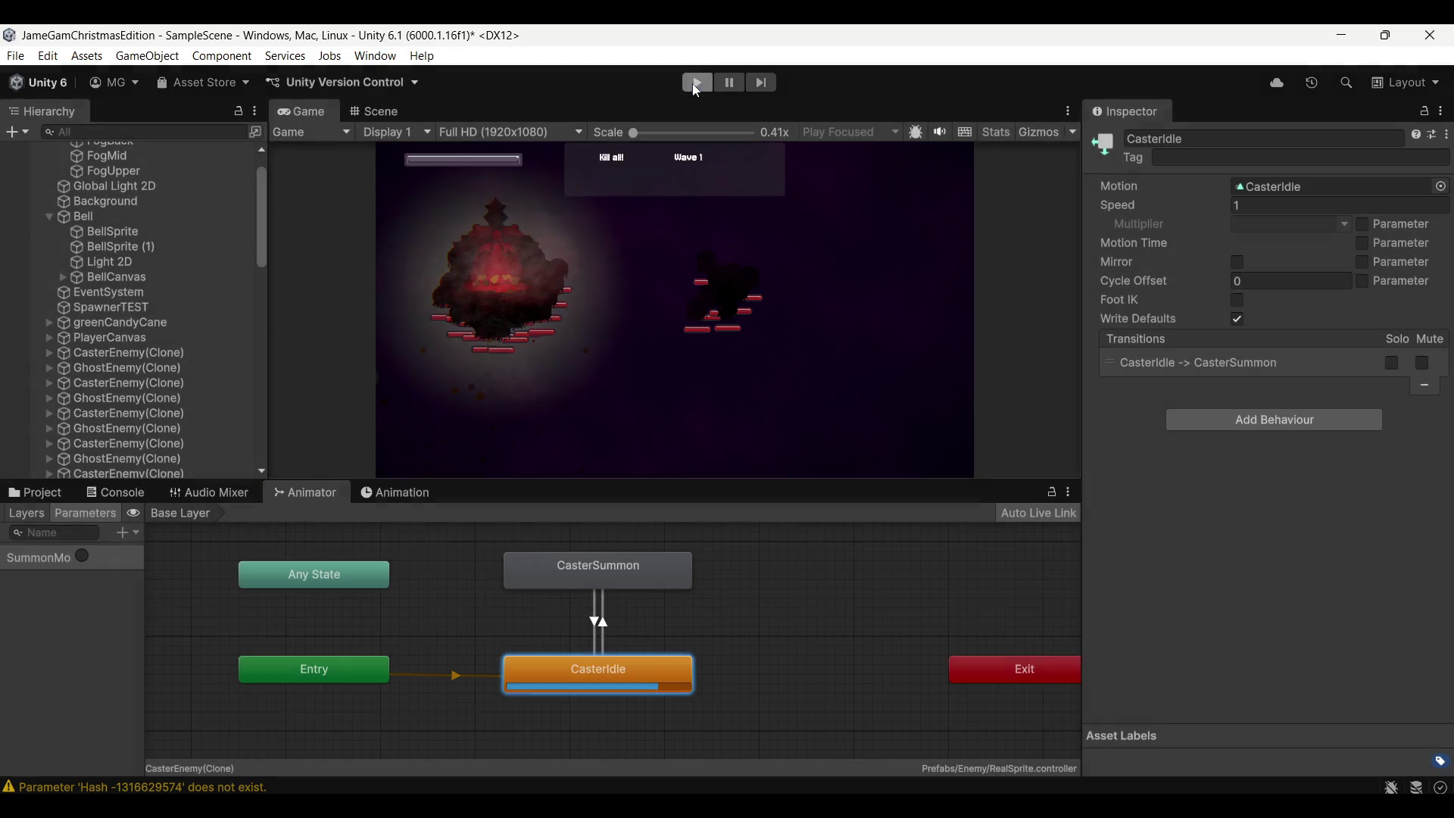
{"action": "key", "text": "alt+Tab"}
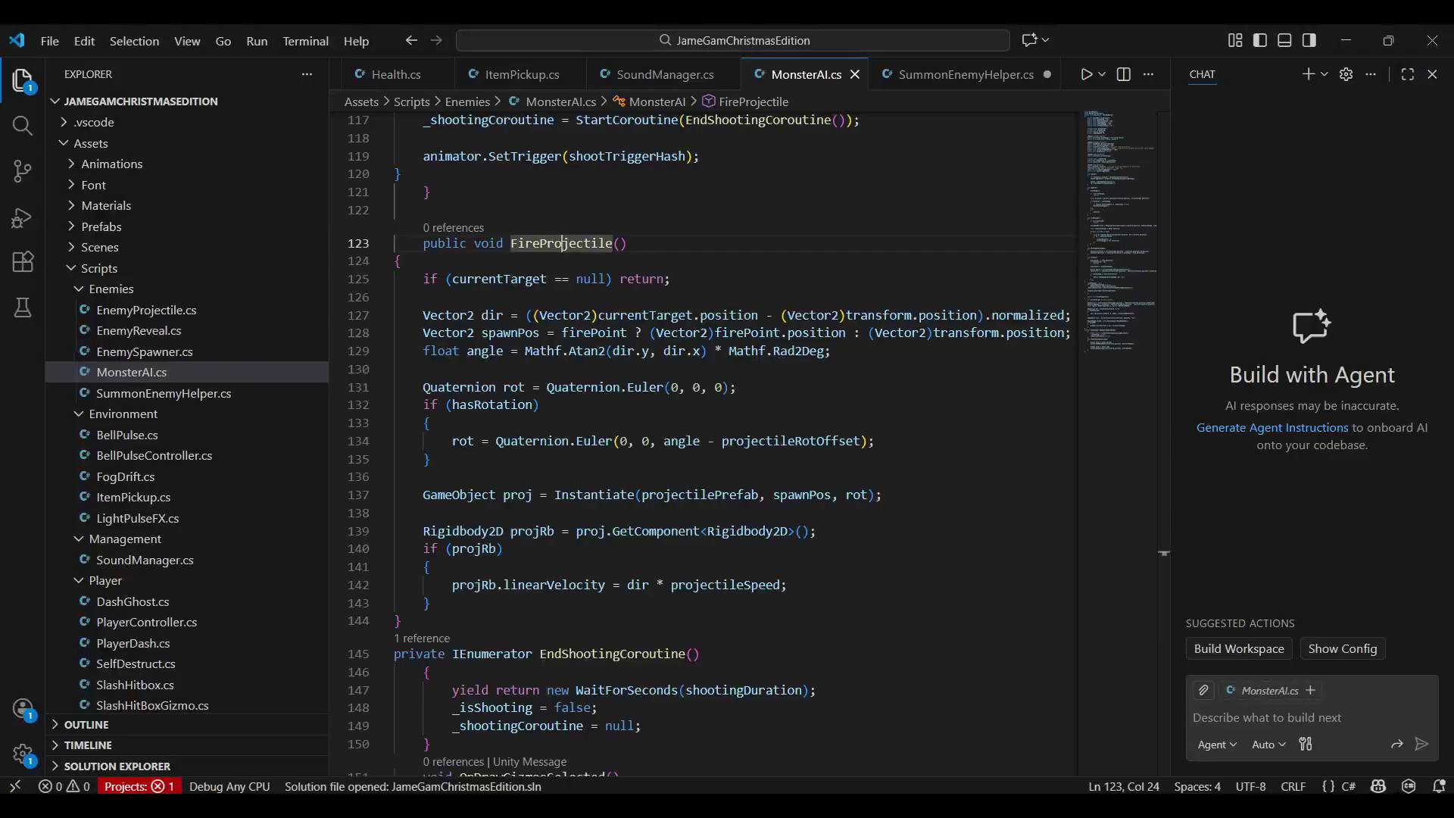
{"action": "scroll", "coordinate": [842, 531], "scroll_direction": "up", "scroll_amount": 5}
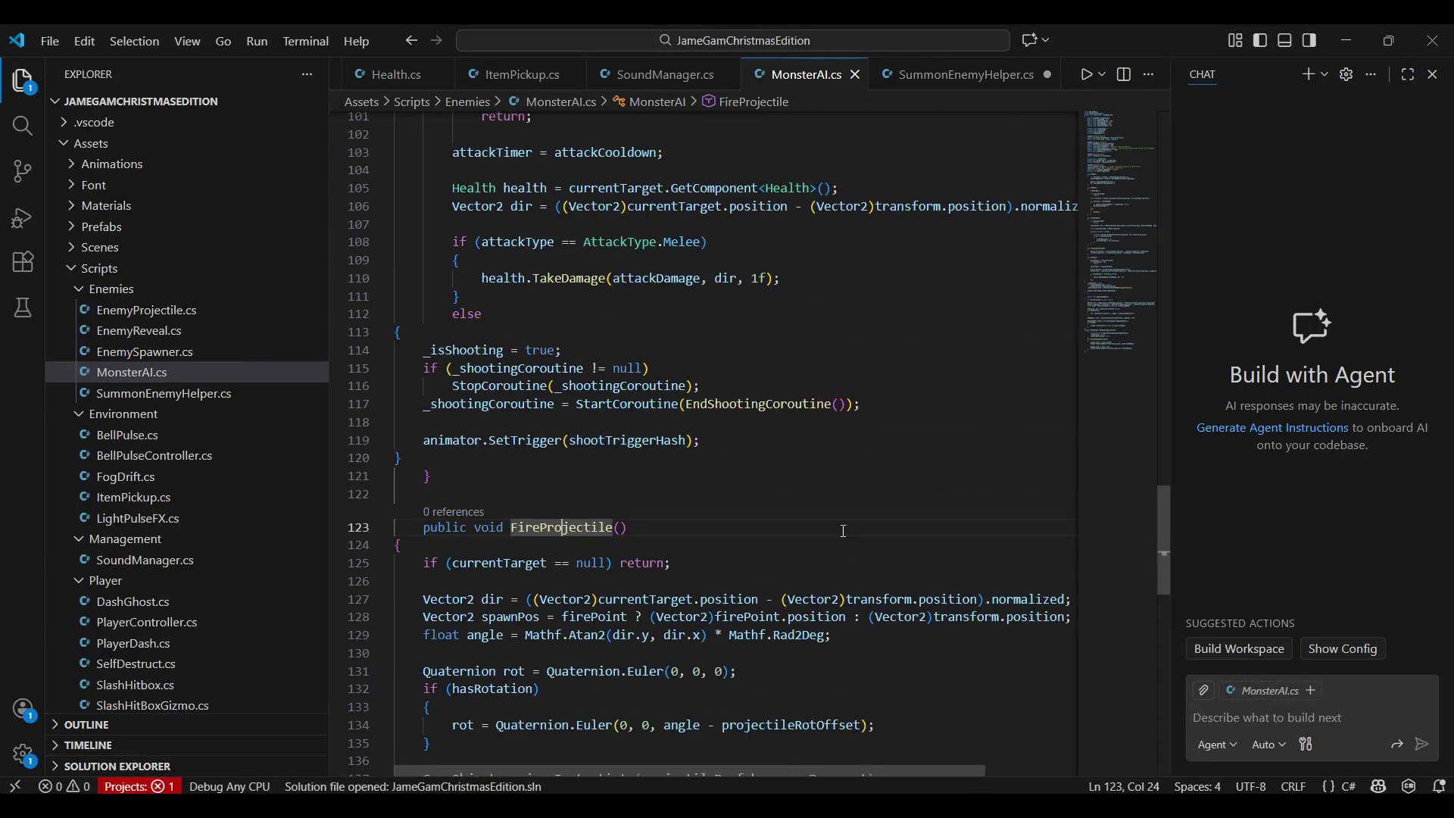
{"action": "scroll", "coordinate": [844, 534], "scroll_direction": "down", "scroll_amount": 7}
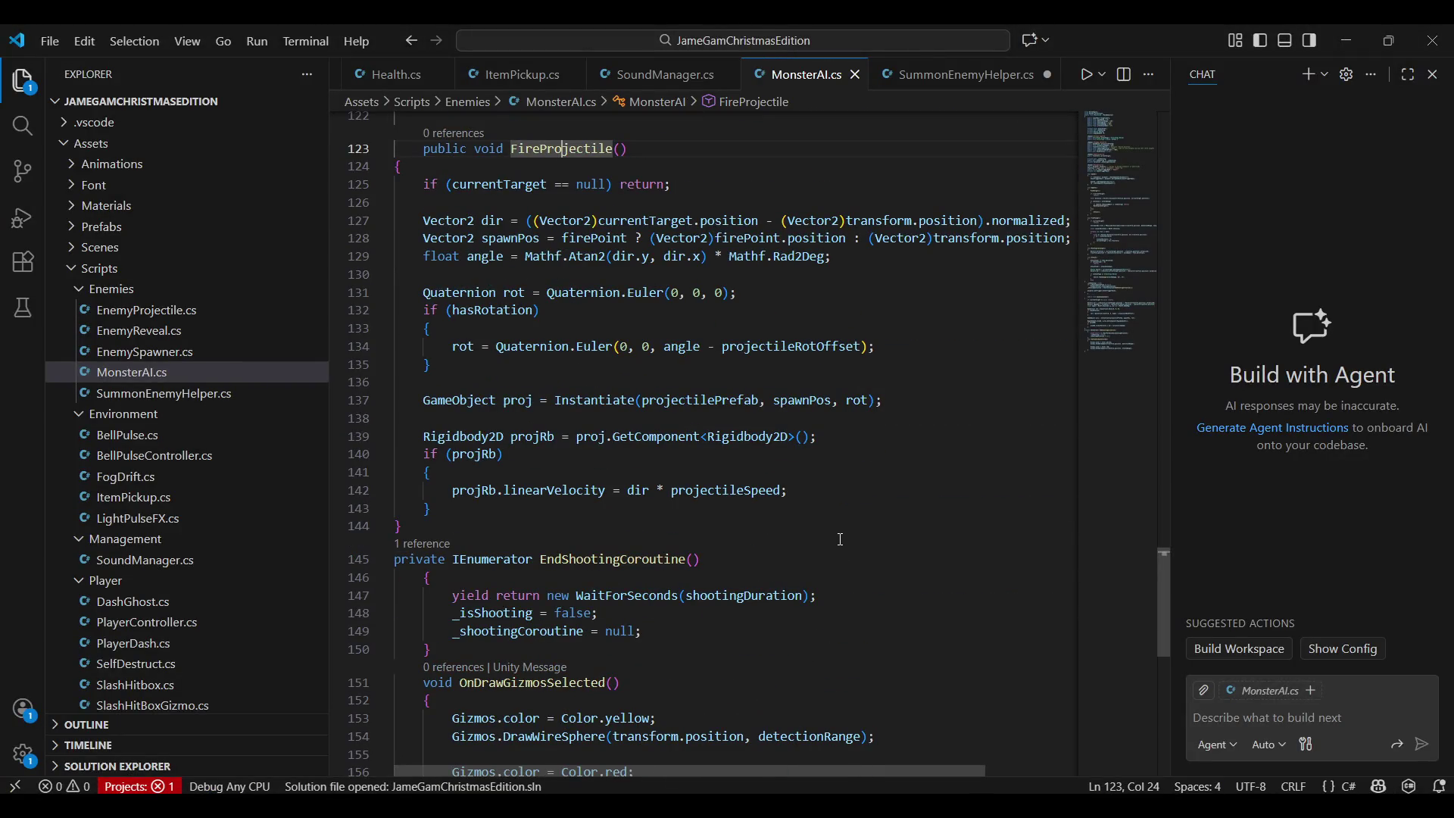
{"action": "scroll", "coordinate": [840, 538], "scroll_direction": "down", "scroll_amount": 6}
{"action": "scroll", "coordinate": [824, 538], "scroll_direction": "up", "scroll_amount": 10}
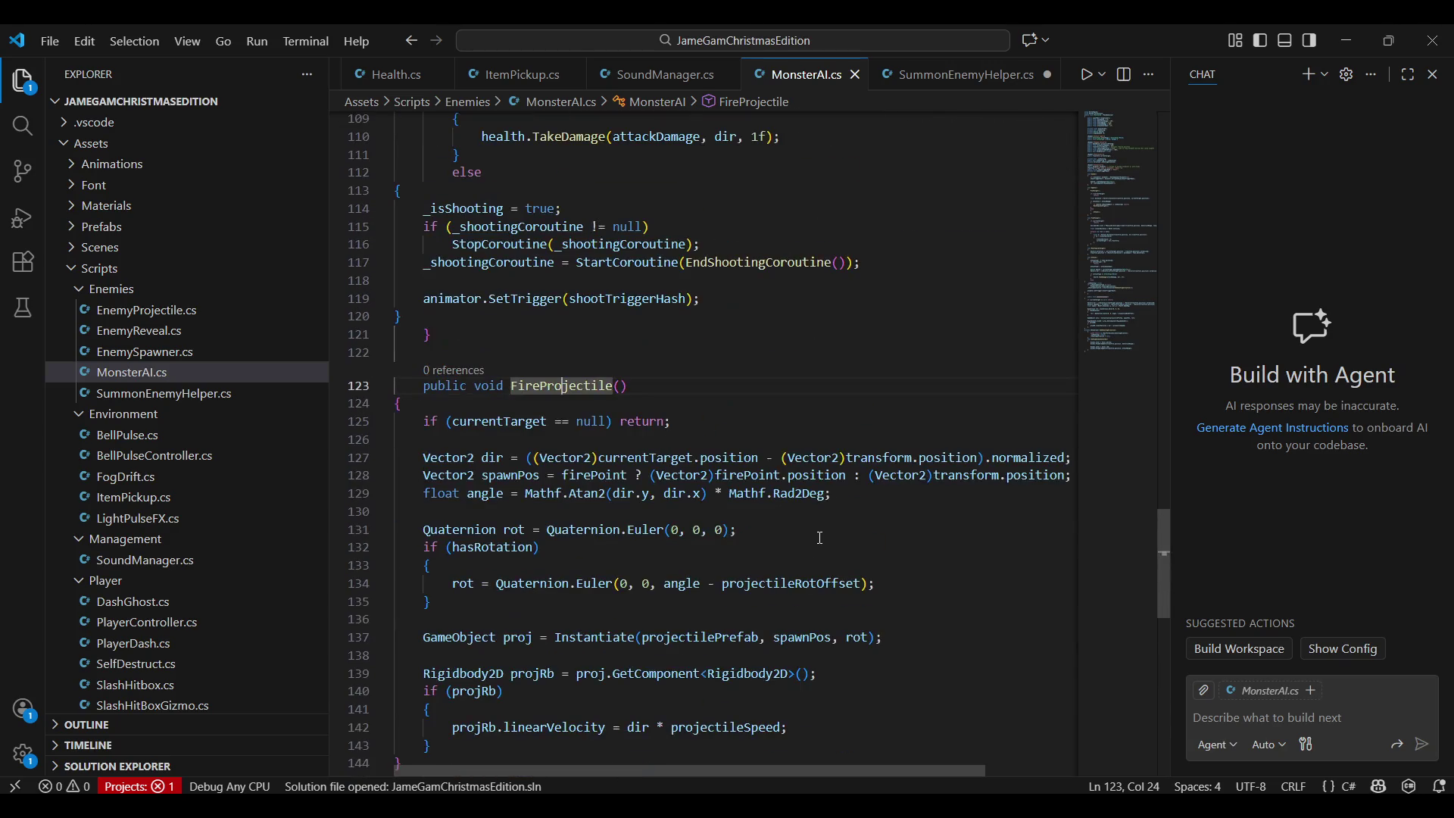
{"action": "scroll", "coordinate": [821, 534], "scroll_direction": "up", "scroll_amount": 6}
{"action": "scroll", "coordinate": [820, 534], "scroll_direction": "up", "scroll_amount": 4}
{"action": "scroll", "coordinate": [821, 535], "scroll_direction": "down", "scroll_amount": 1}
Look over MonsterAI's Attack method, then switch past OBS back to Unity
{"action": "left_click", "coordinate": [480, 523]}
{"action": "scroll", "coordinate": [564, 453], "scroll_direction": "down", "scroll_amount": 2}
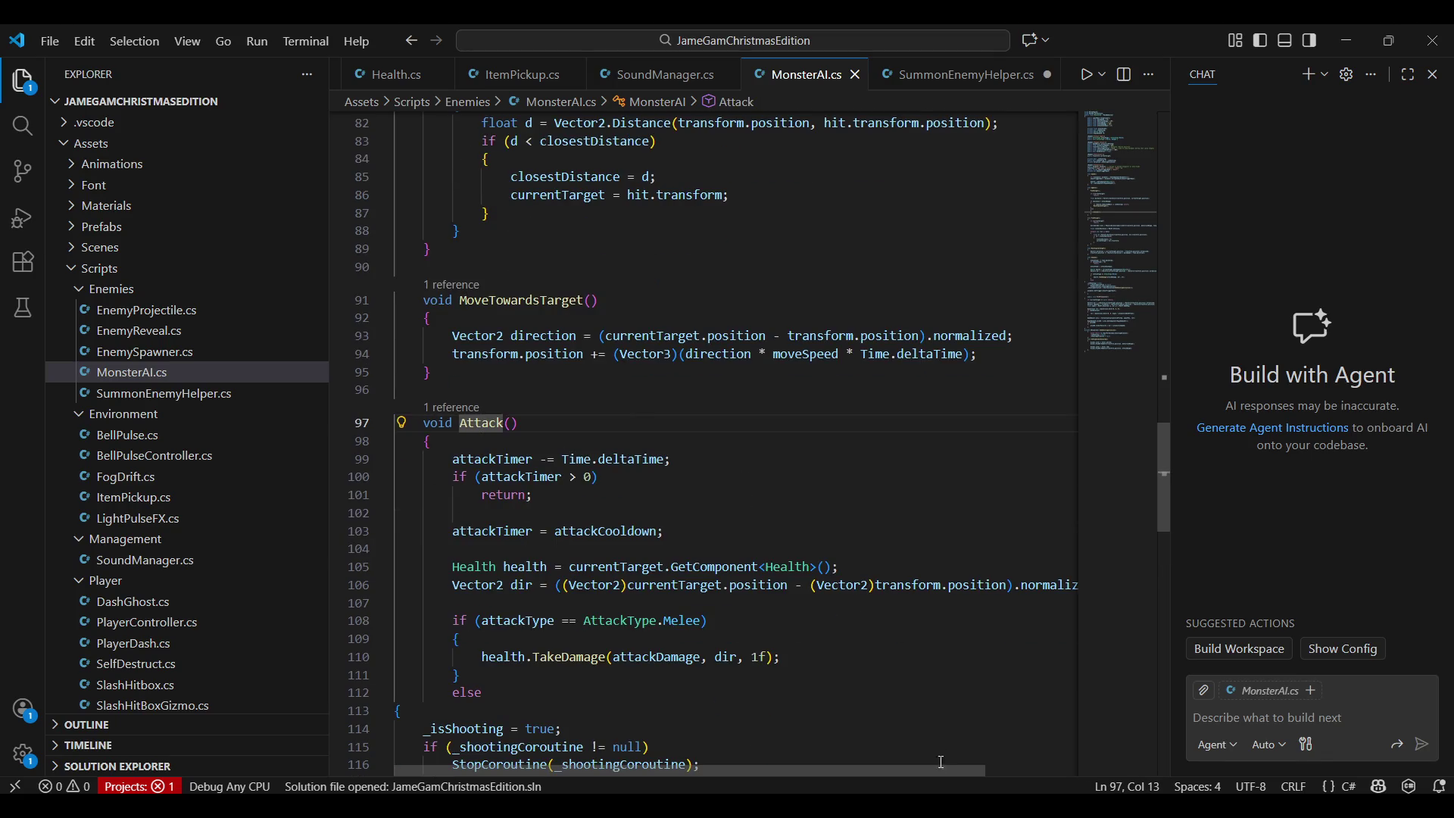
{"action": "key", "text": "alt+Tab"}
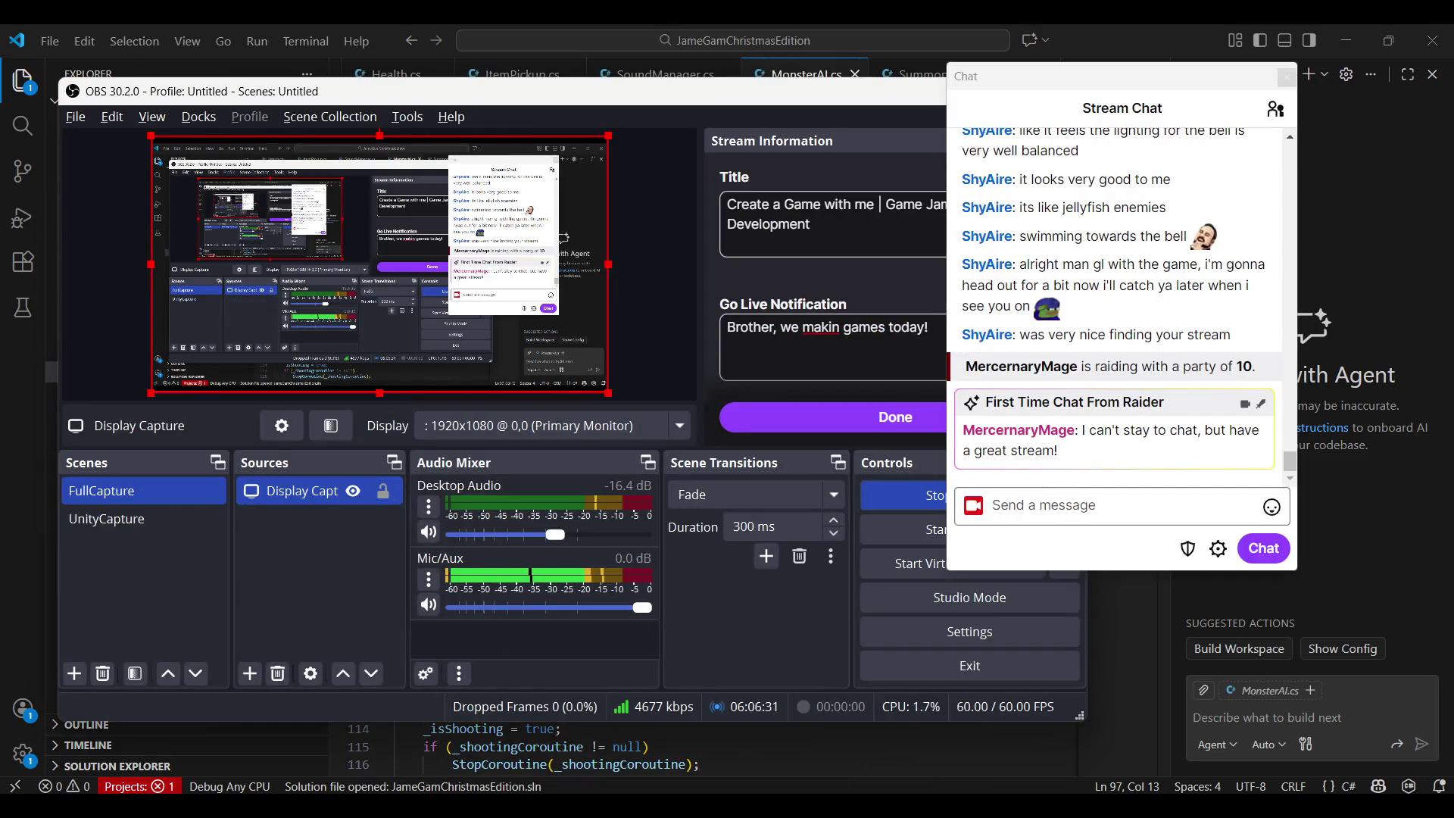
{"action": "key", "text": "alt+Tab"}
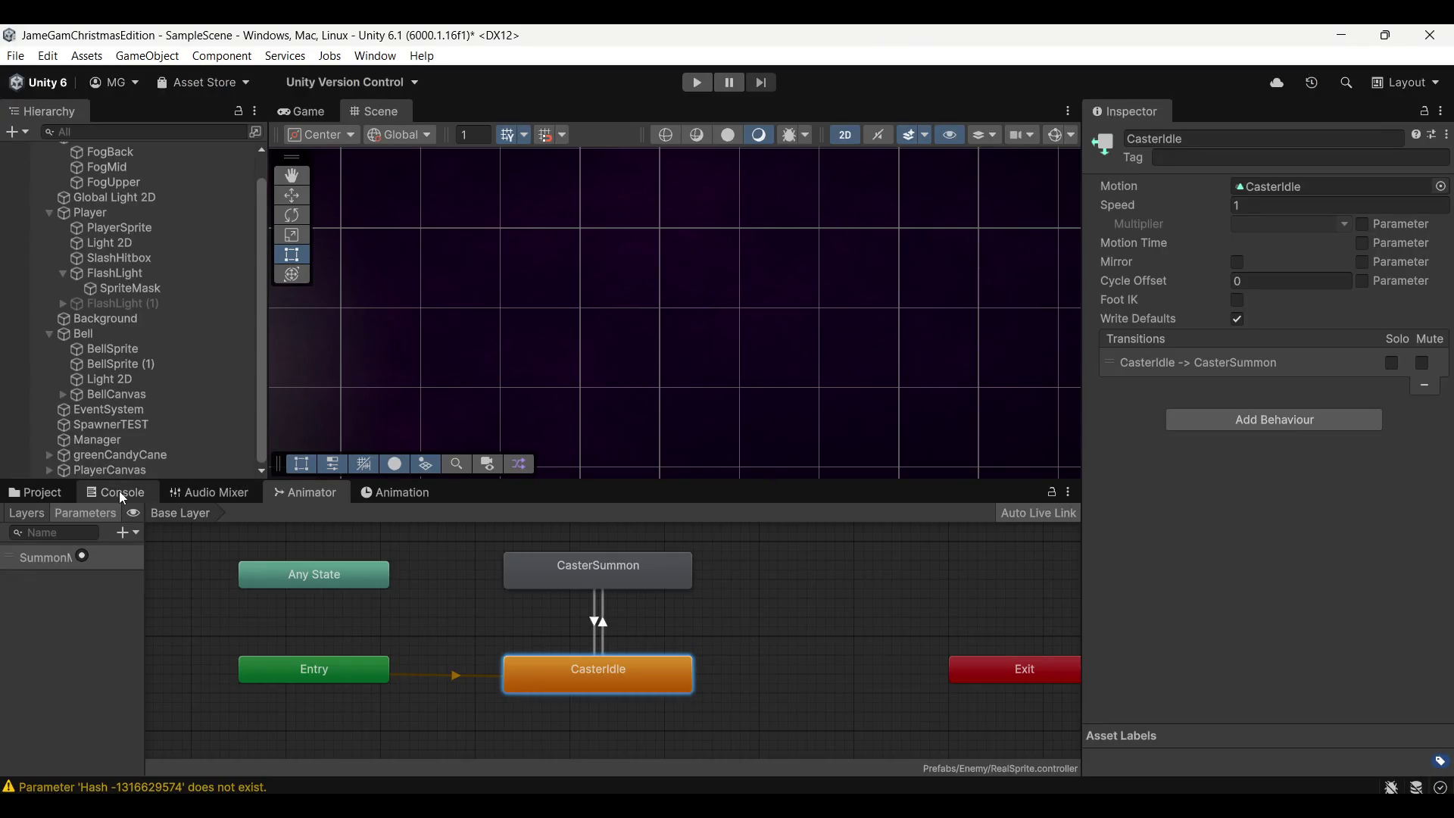
Open the CasterEnemy prefab from Prefabs/Enemy for editing
{"action": "left_click", "coordinate": [113, 492]}
{"action": "left_click", "coordinate": [44, 491]}
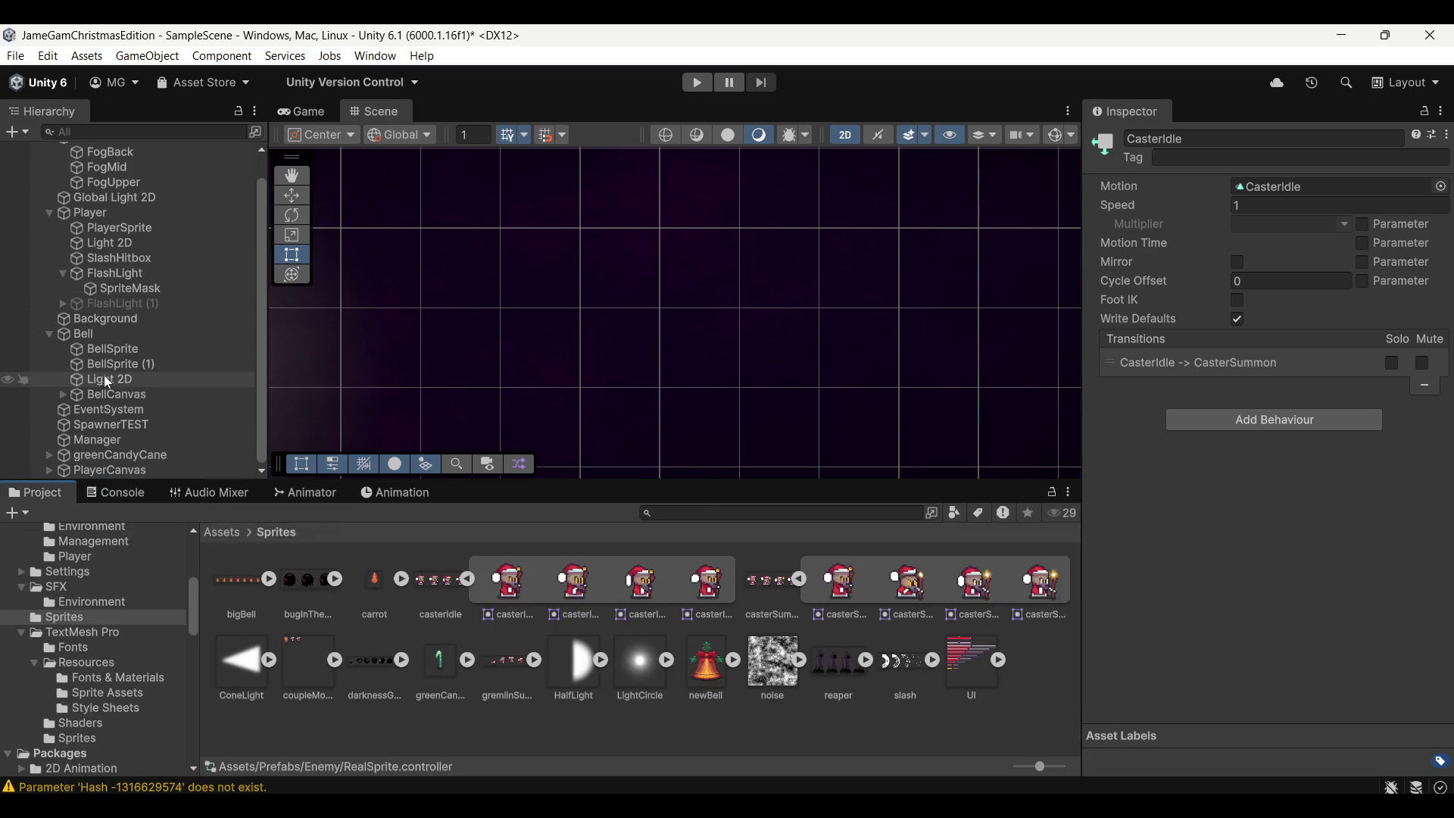
{"action": "left_click", "coordinate": [222, 532]}
{"action": "double_click", "coordinate": [439, 594]}
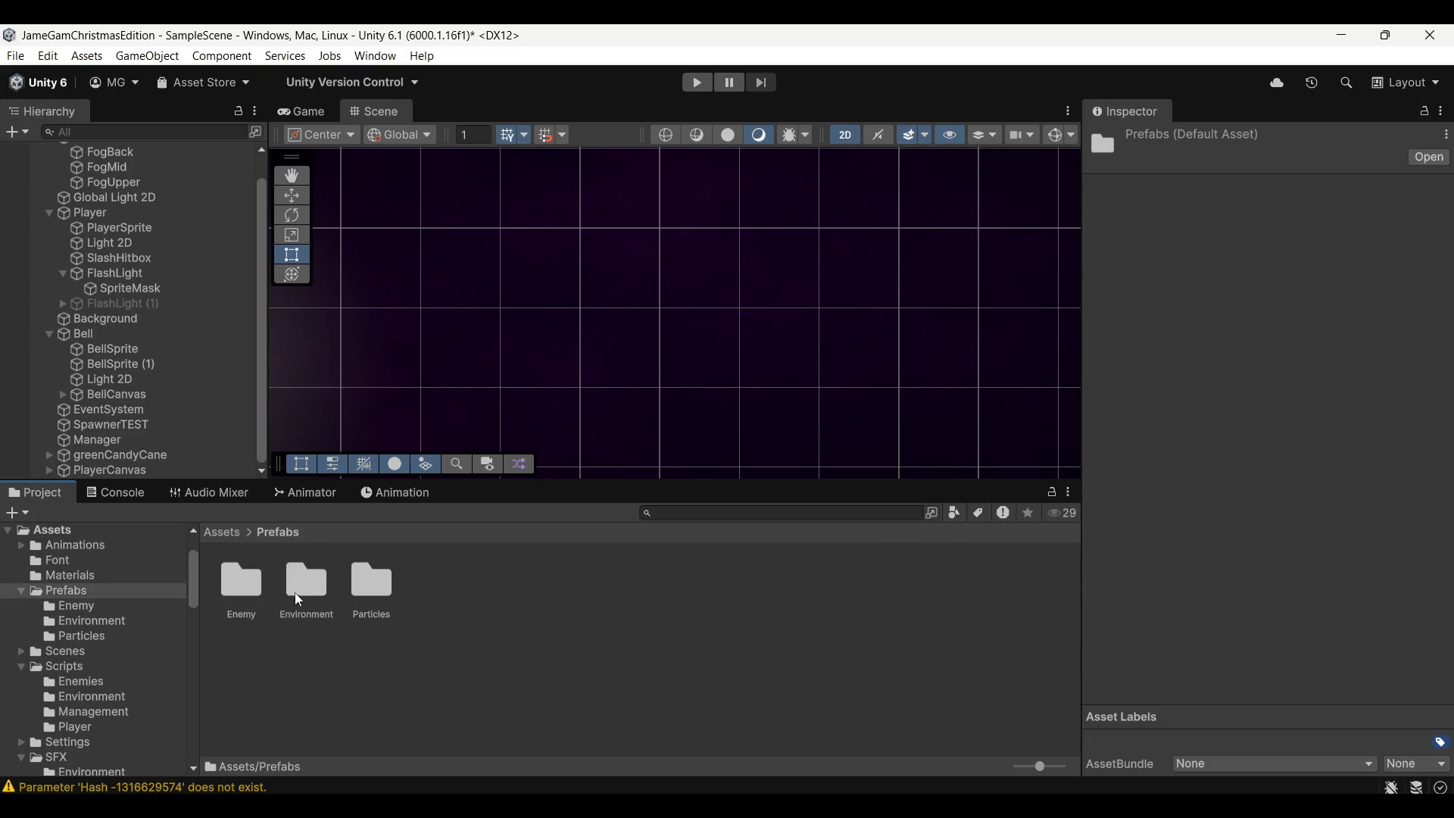
{"action": "double_click", "coordinate": [248, 589]}
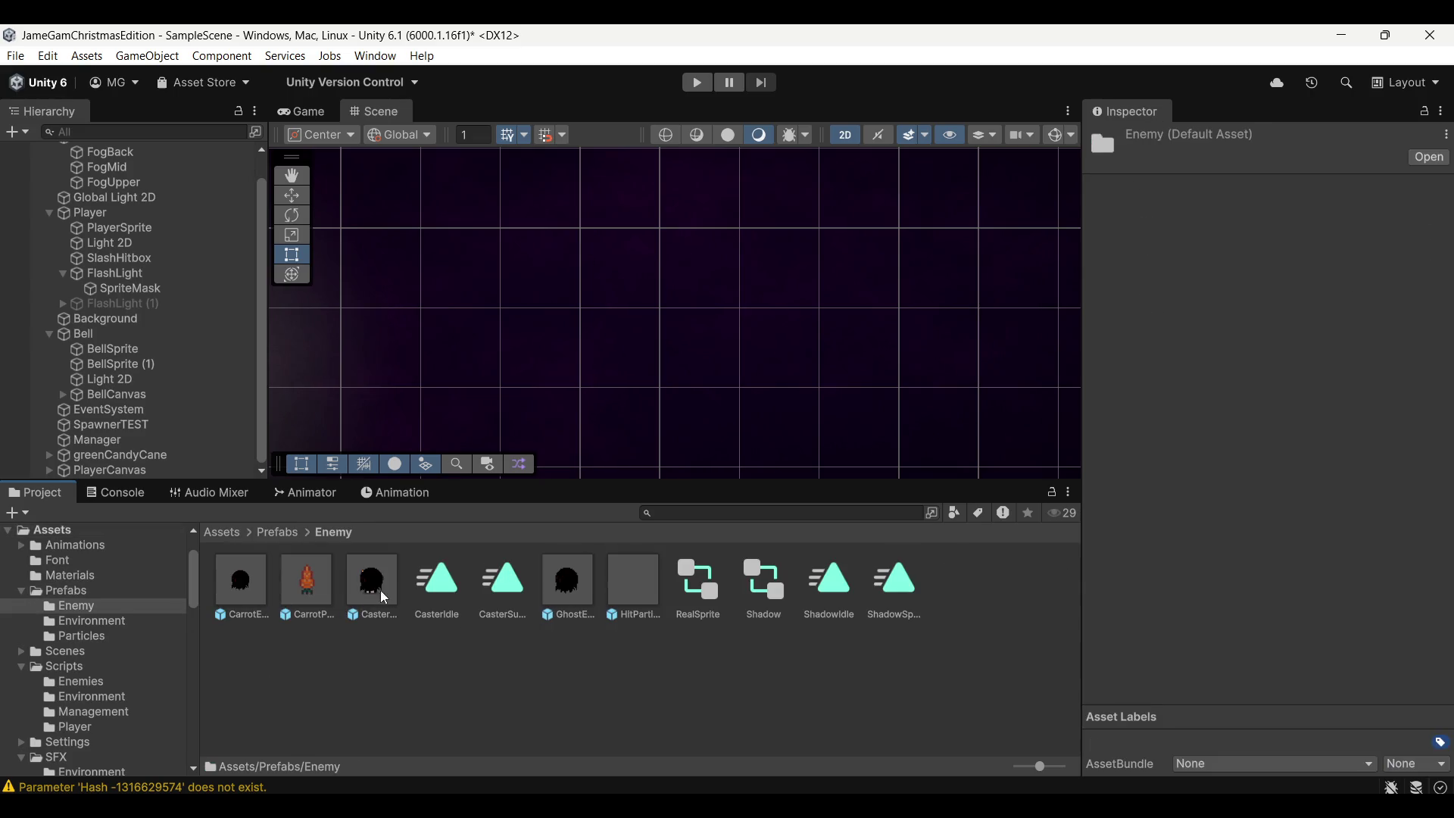
{"action": "double_click", "coordinate": [368, 565]}
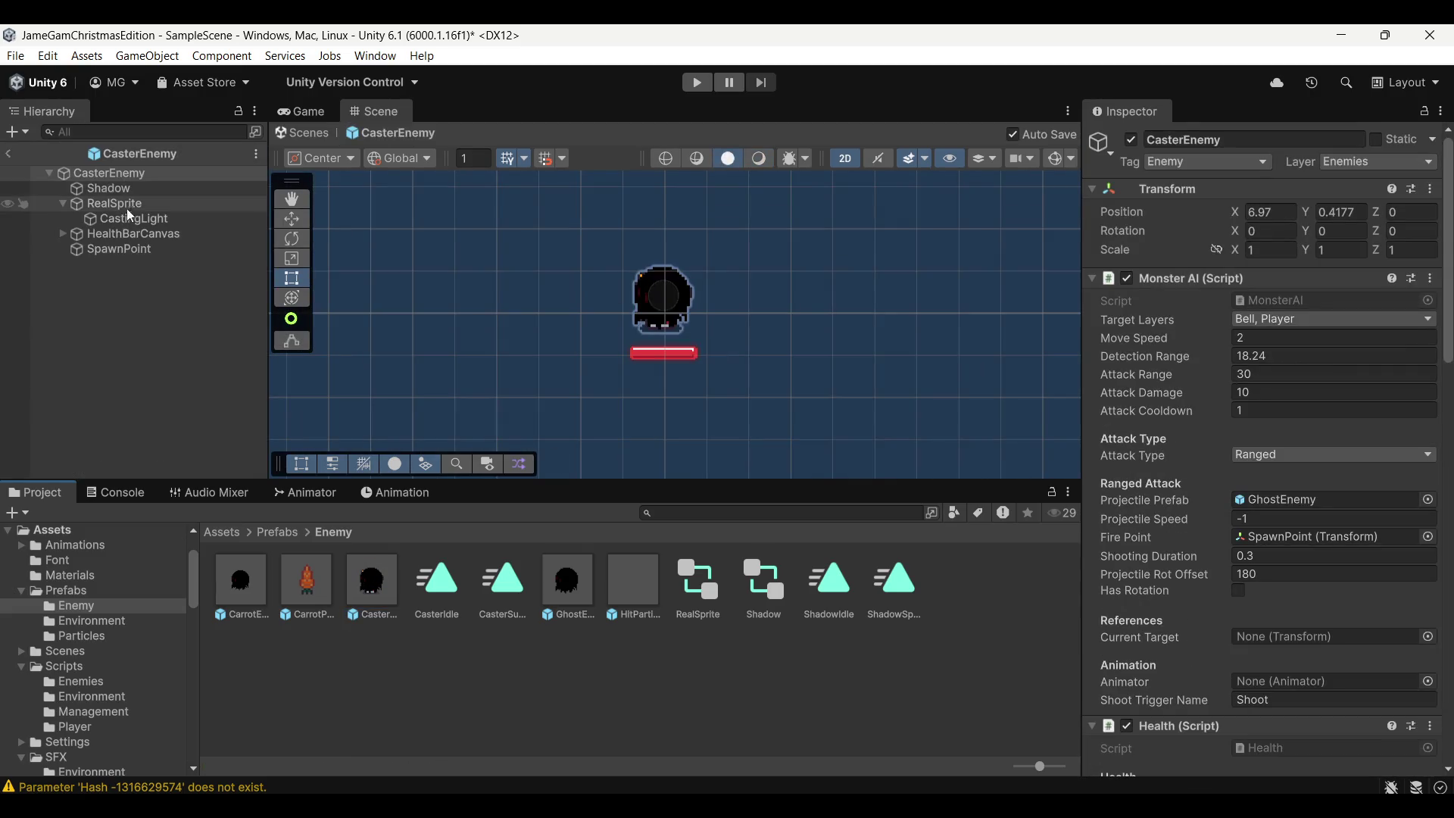
Set RealSprite's Mask Interaction to Visible Inside Mask and assign the CasterEnemy animator to MonsterAI
{"action": "left_click", "coordinate": [63, 203]}
{"action": "left_click", "coordinate": [134, 219]}
{"action": "left_click", "coordinate": [1270, 405]}
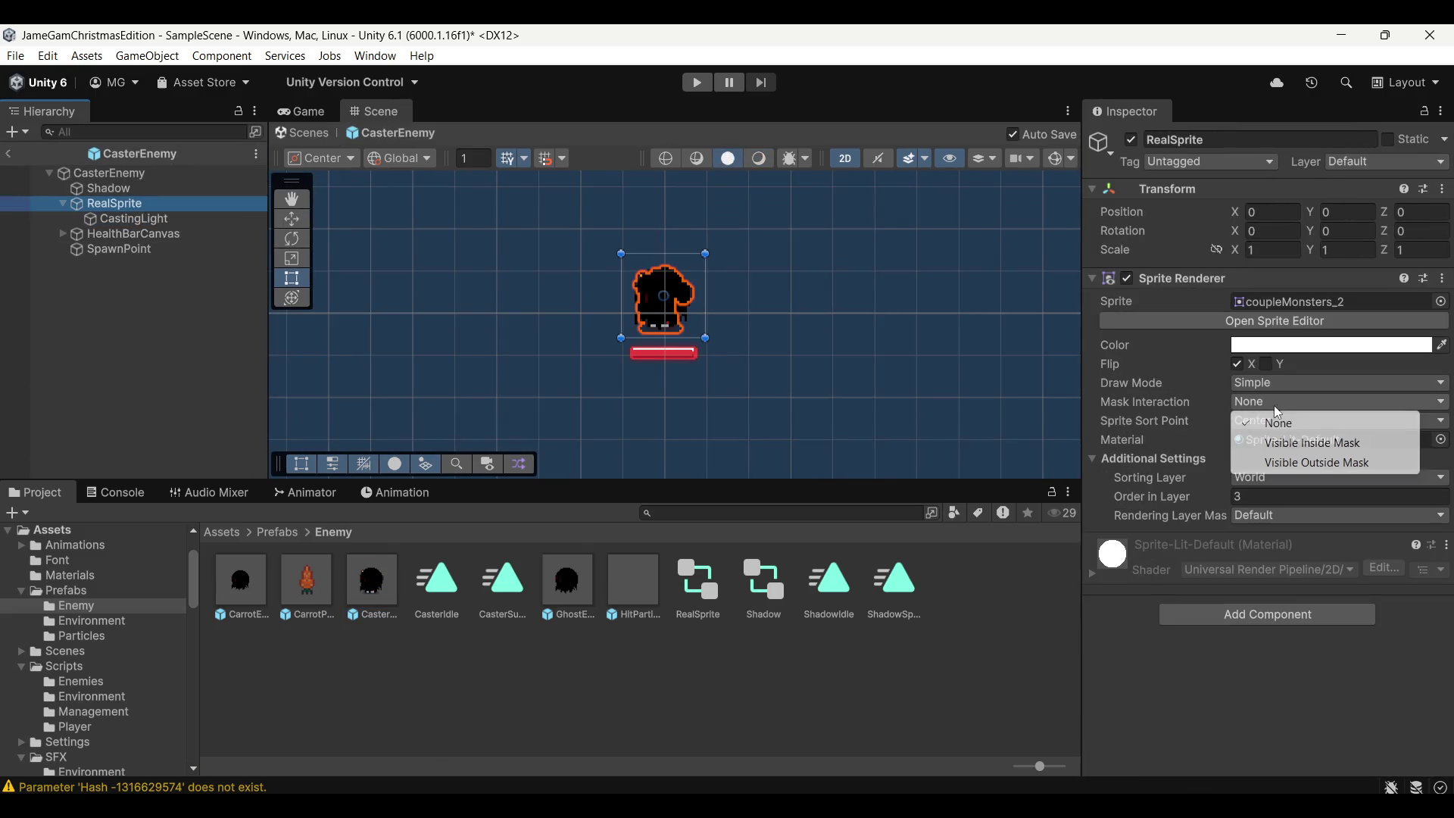
{"action": "left_click", "coordinate": [1307, 445]}
{"action": "left_click", "coordinate": [109, 173]}
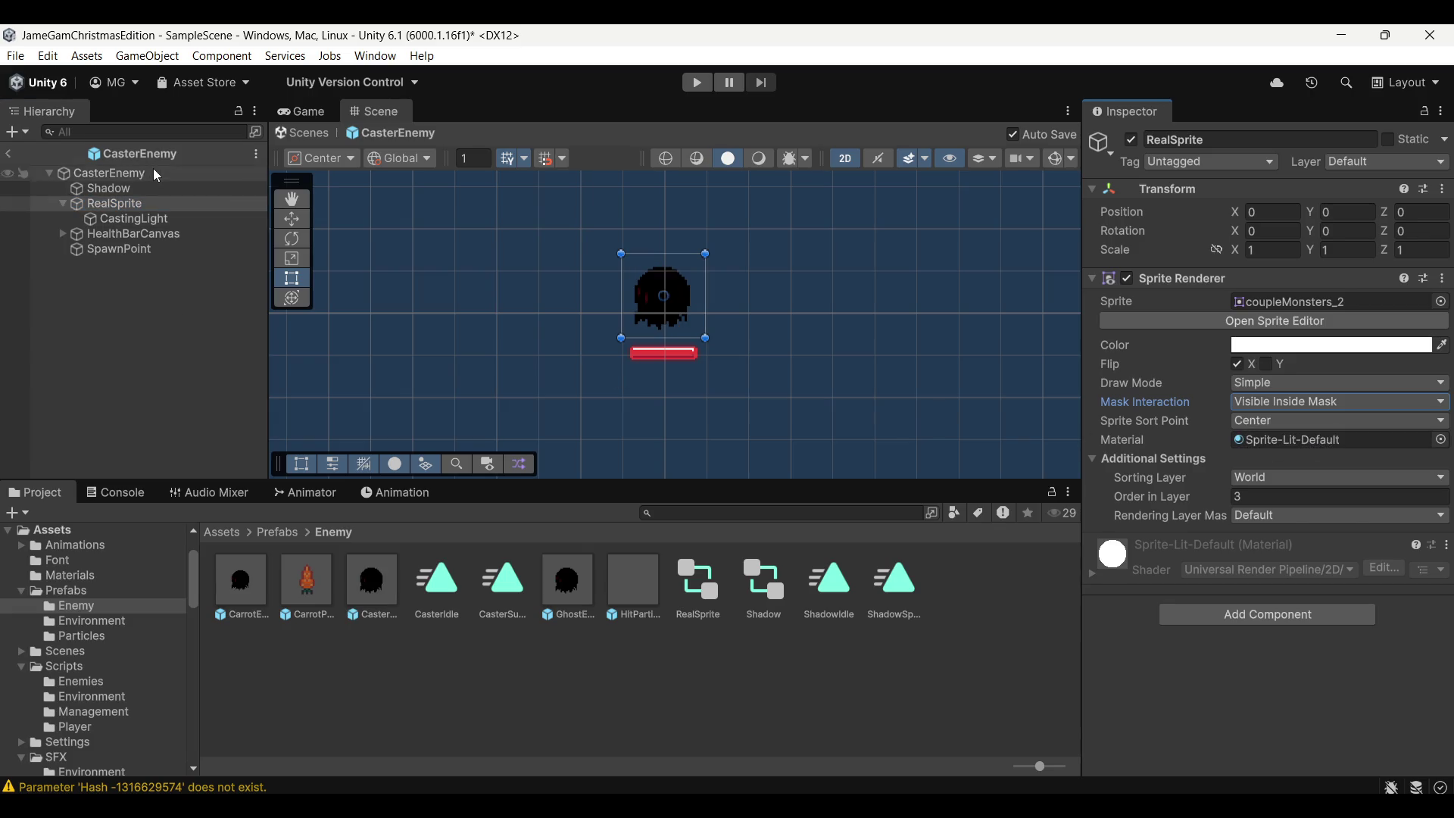
{"action": "scroll", "coordinate": [1134, 462], "scroll_direction": "down", "scroll_amount": 3}
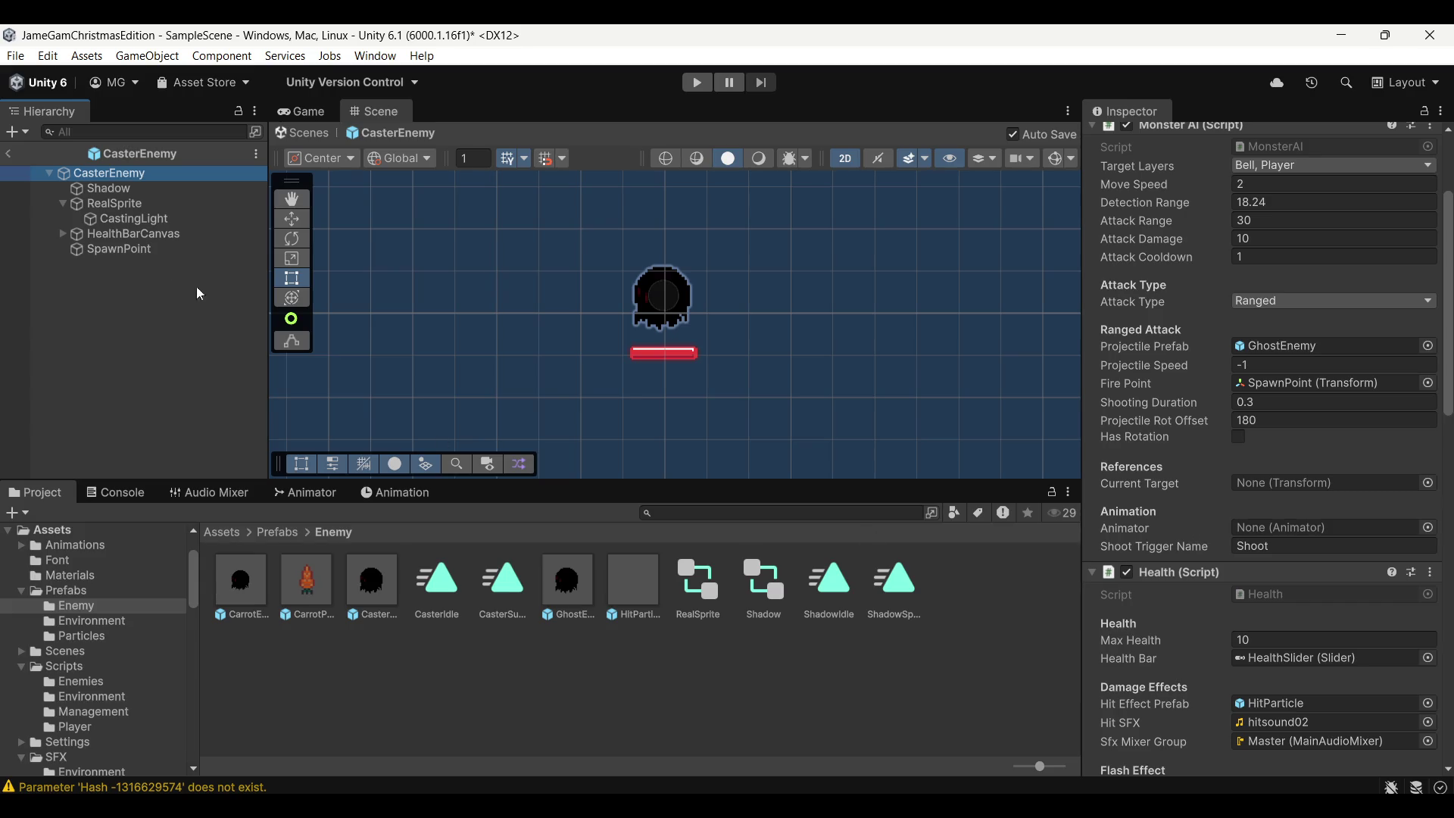
{"action": "left_click_drag", "start_coordinate": [114, 174], "coordinate": [1281, 530]}
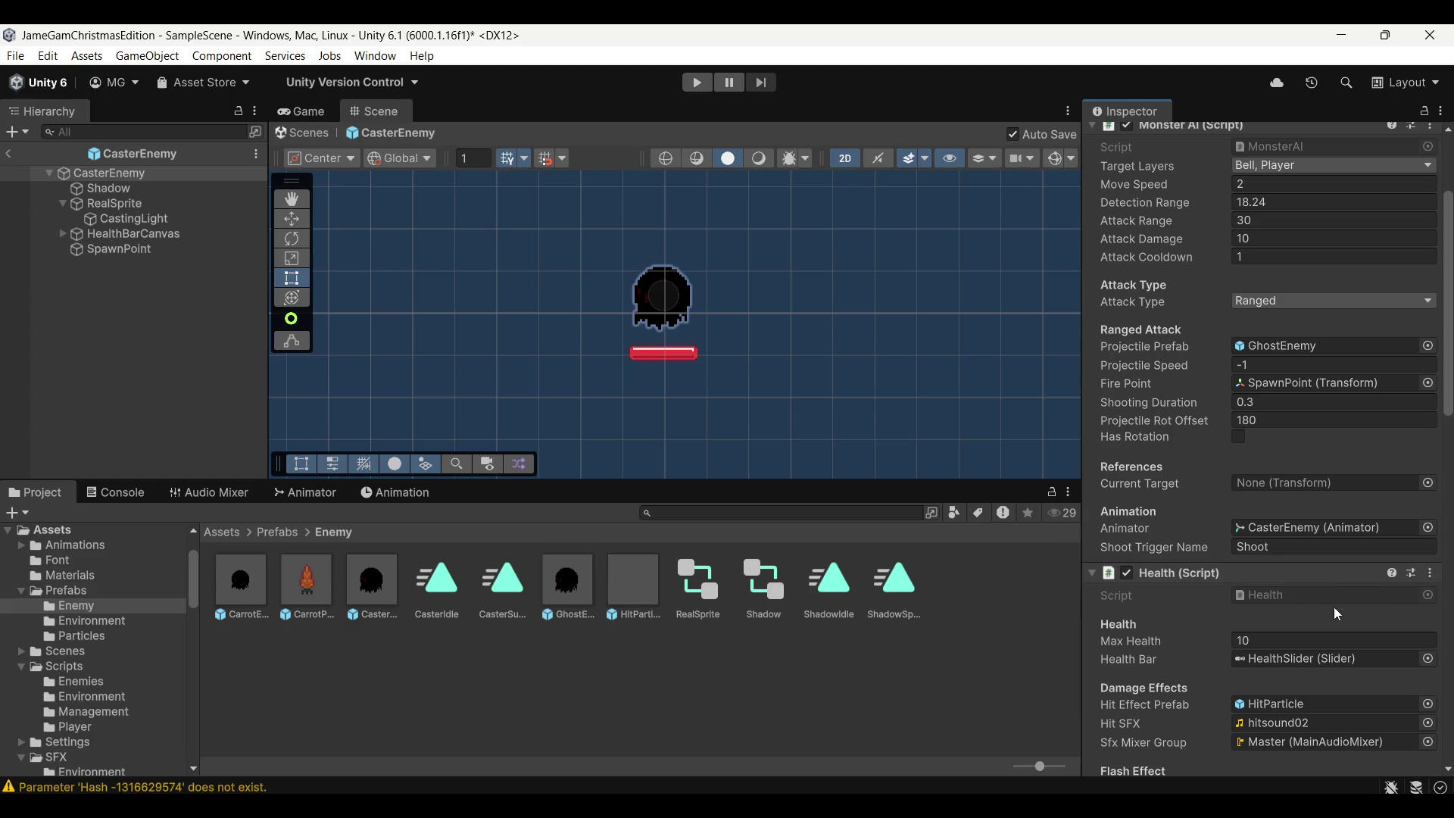
Read the animator parameter and set MonsterAI's Shoot Trigger Name to SummonMonster
{"action": "left_click", "coordinate": [307, 492]}
{"action": "left_click", "coordinate": [370, 494]}
{"action": "left_click", "coordinate": [307, 491]}
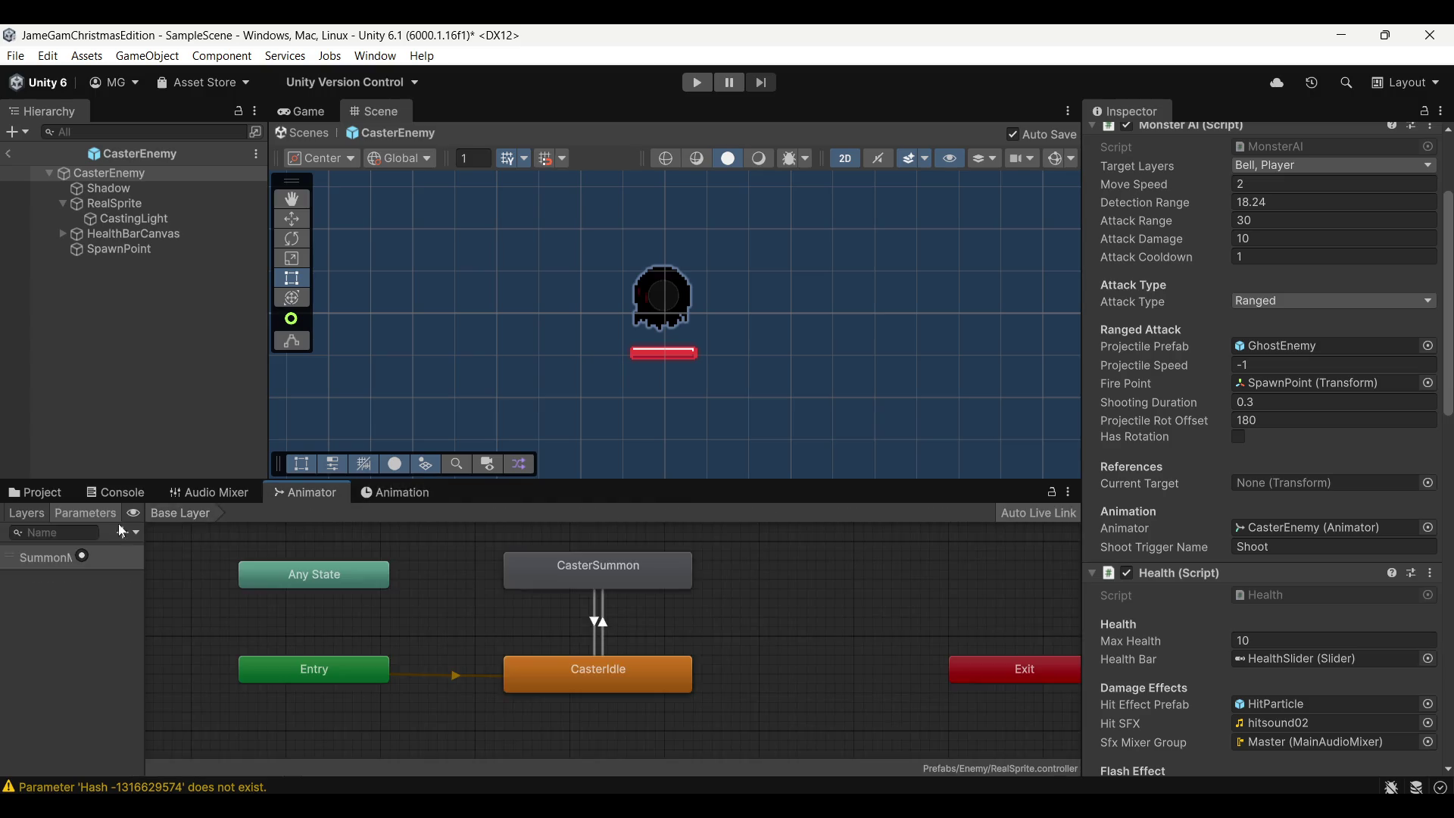
{"action": "left_click", "coordinate": [55, 559]}
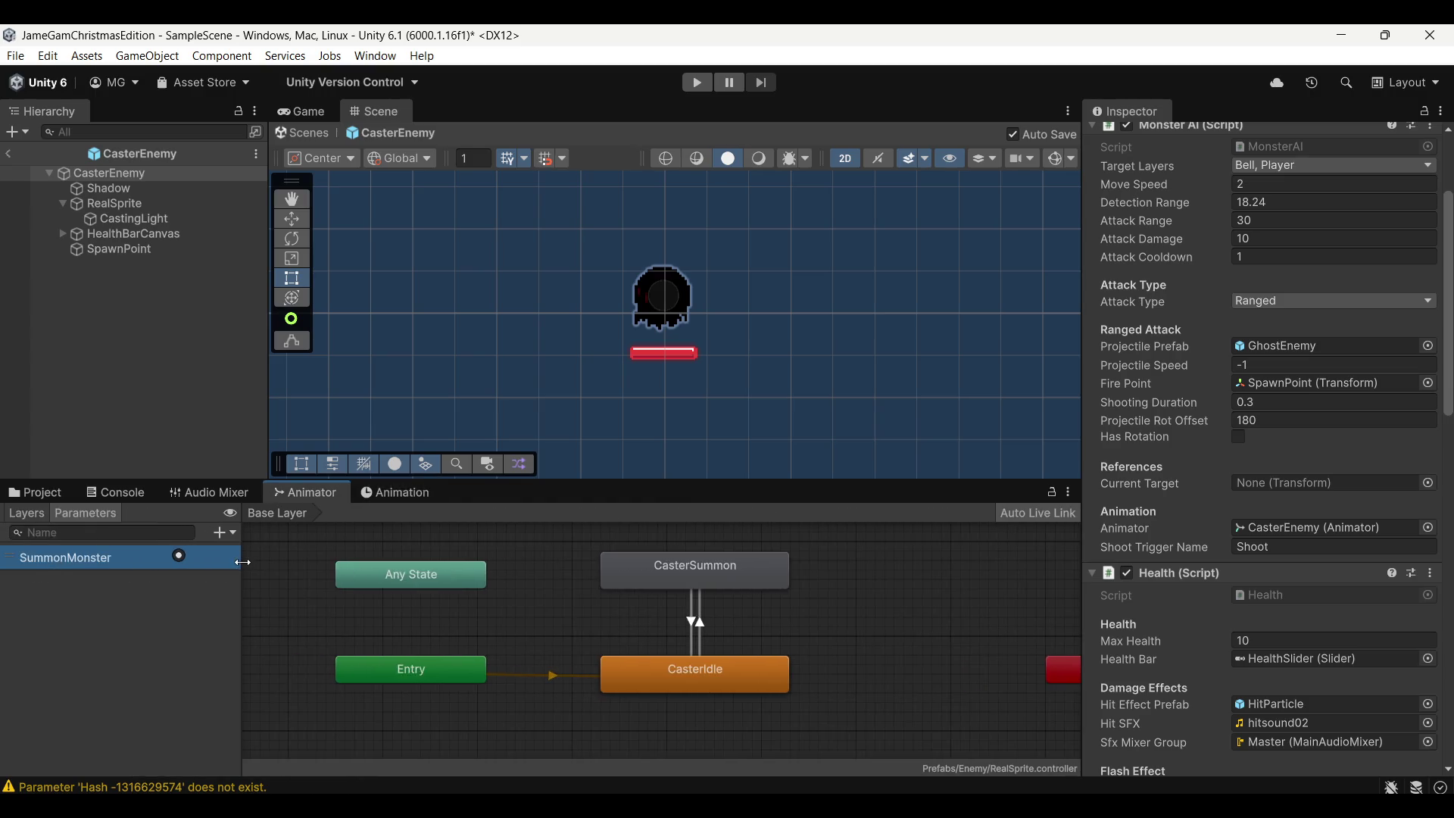
{"action": "left_click_drag", "start_coordinate": [145, 557], "coordinate": [209, 558]}
{"action": "left_click", "coordinate": [1251, 546]}
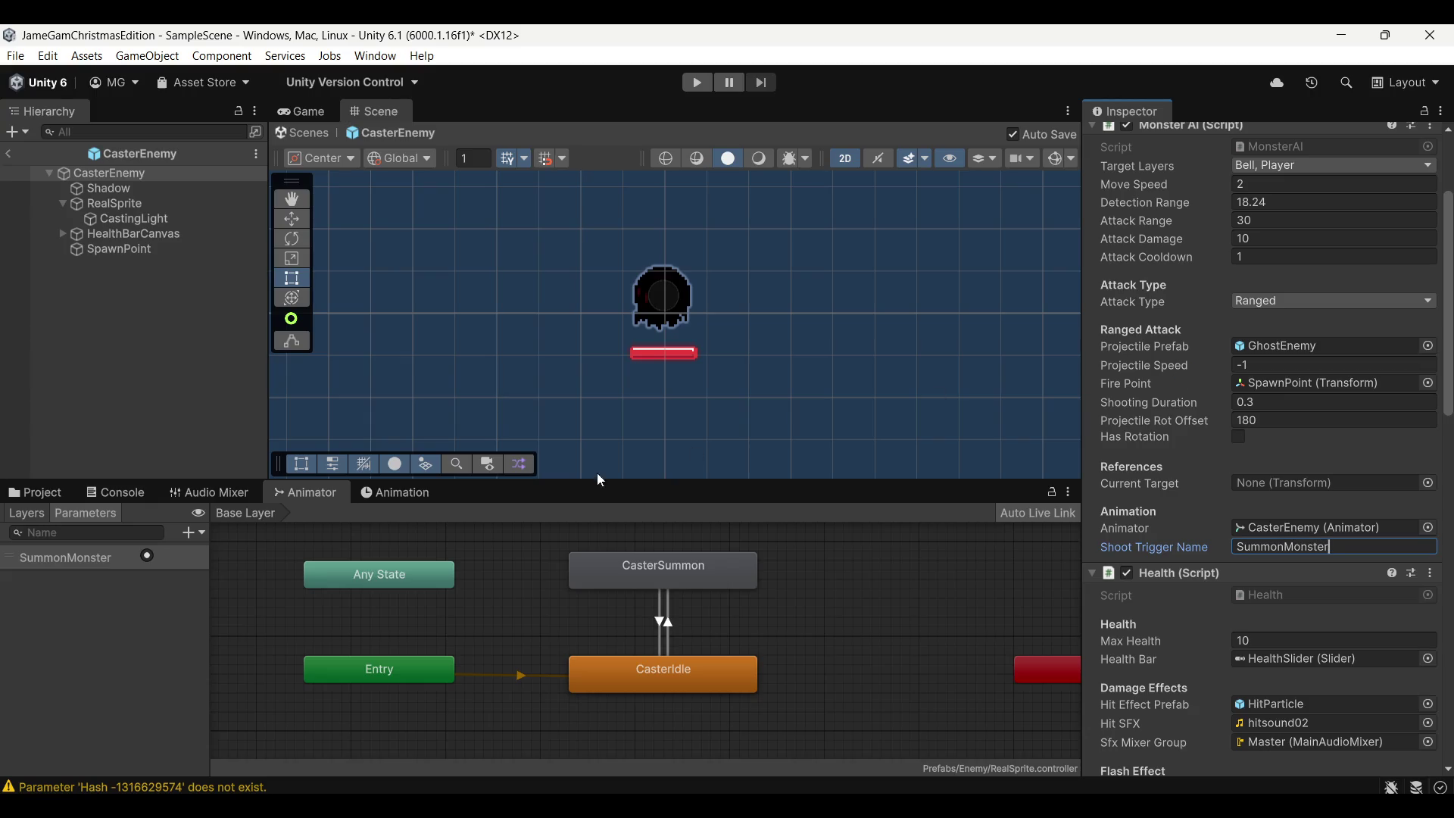
{"action": "left_click", "coordinate": [127, 657]}
{"action": "left_click", "coordinate": [31, 512]}
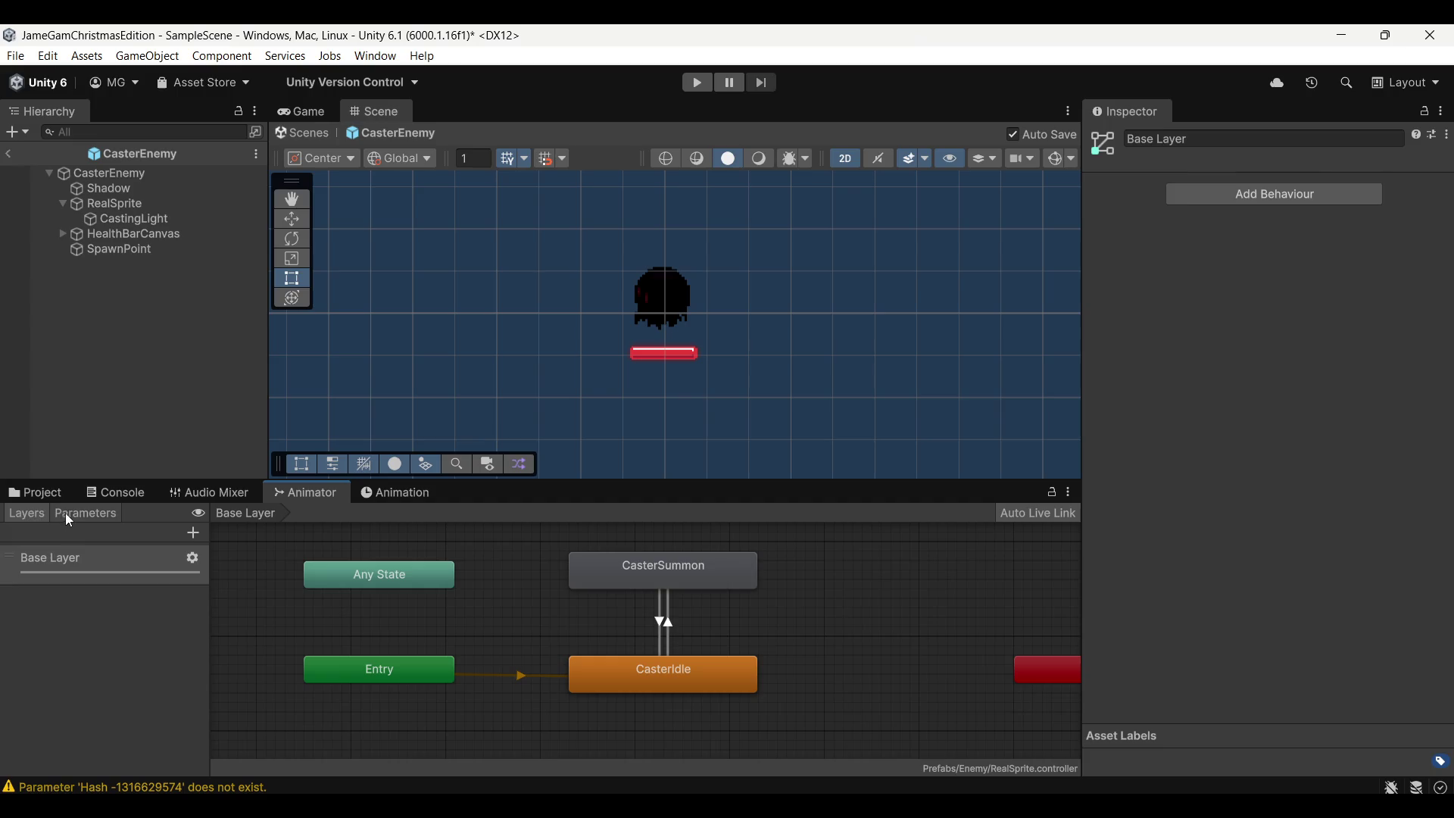
{"action": "left_click", "coordinate": [308, 110]}
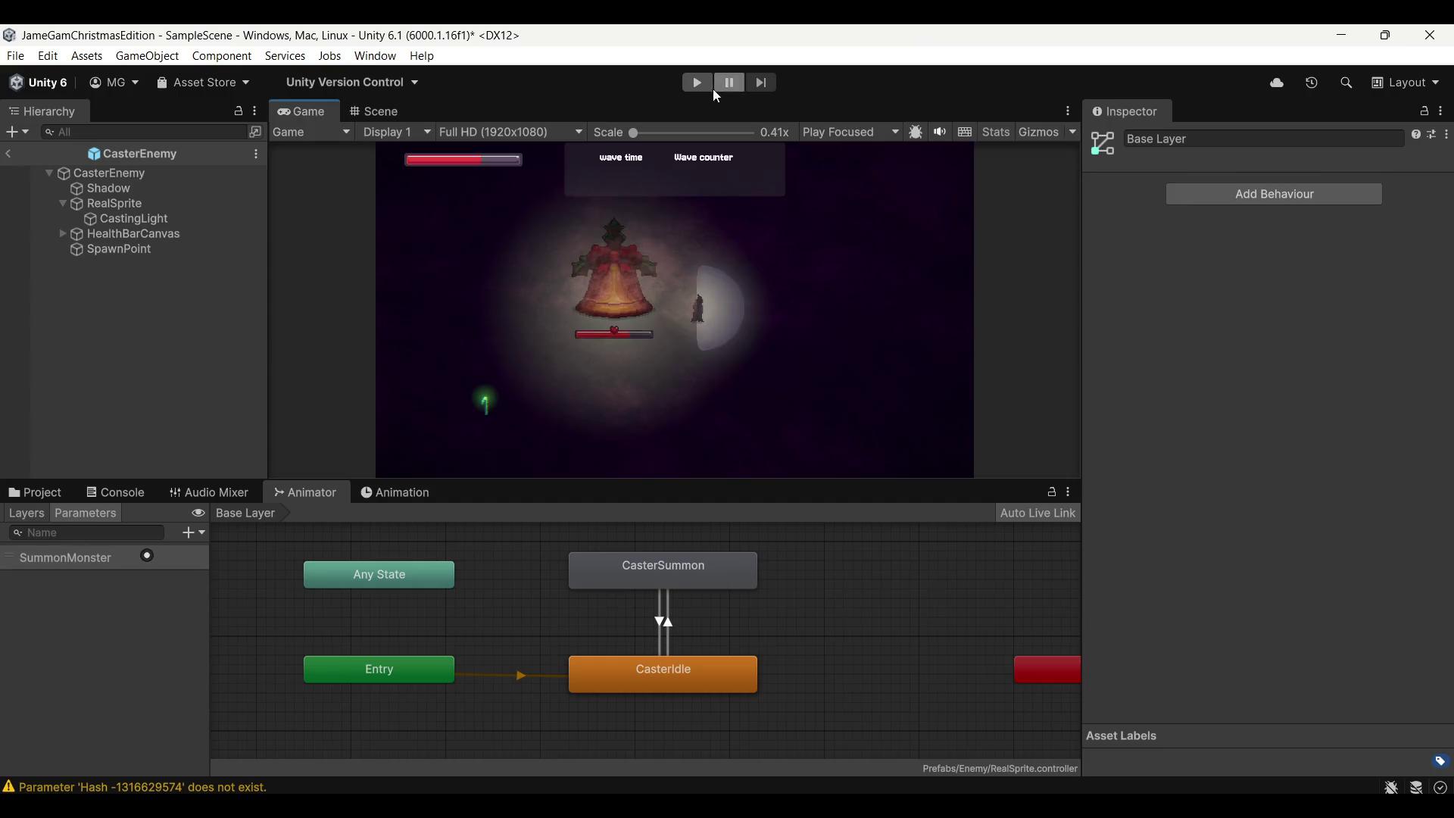
Start play mode with the enlarged game view over the enemy prefabs and fight the enemies
{"action": "left_click", "coordinate": [697, 82]}
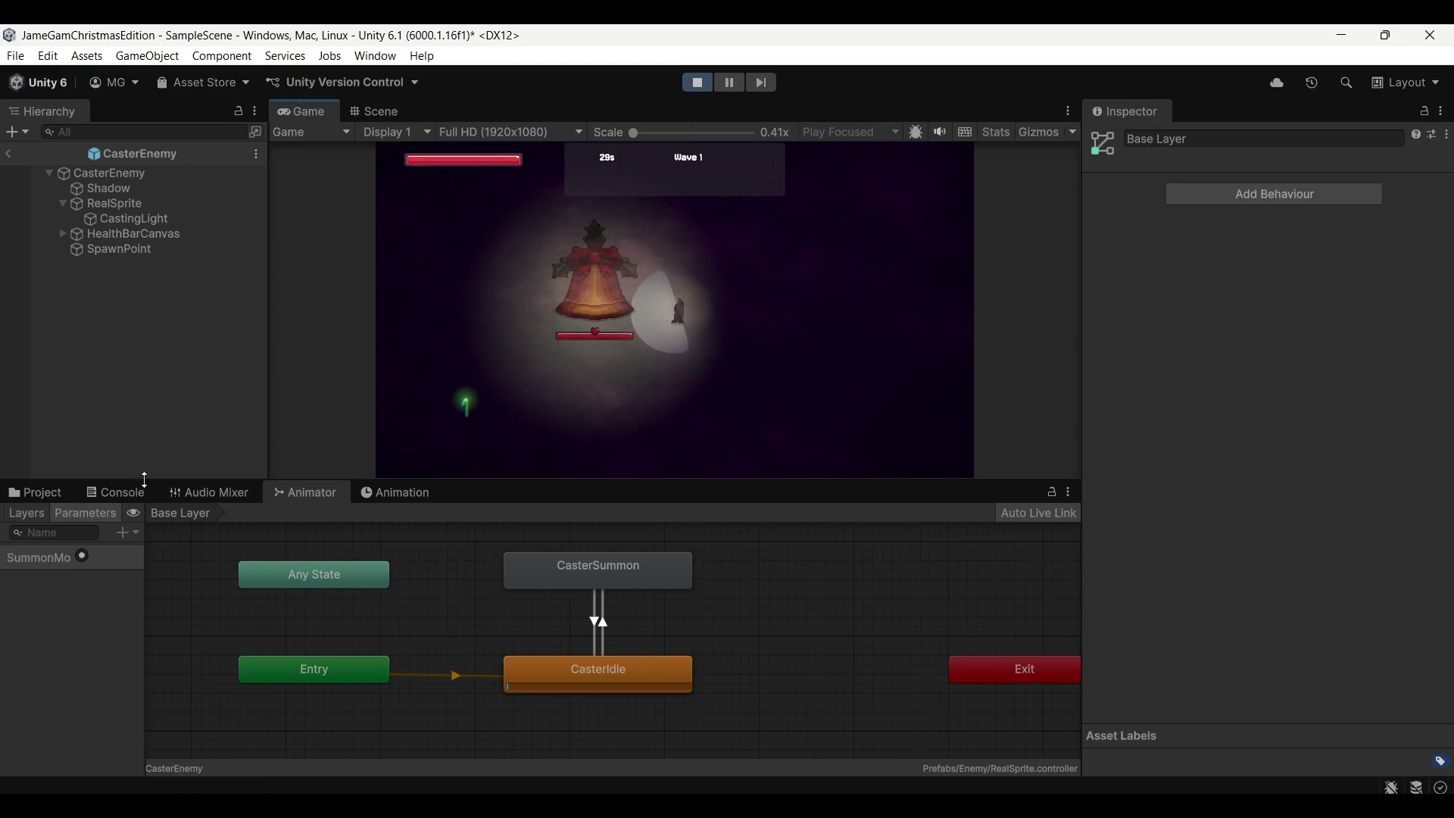
{"action": "left_click", "coordinate": [63, 497]}
{"action": "left_click_drag", "start_coordinate": [628, 488], "coordinate": [625, 575]}
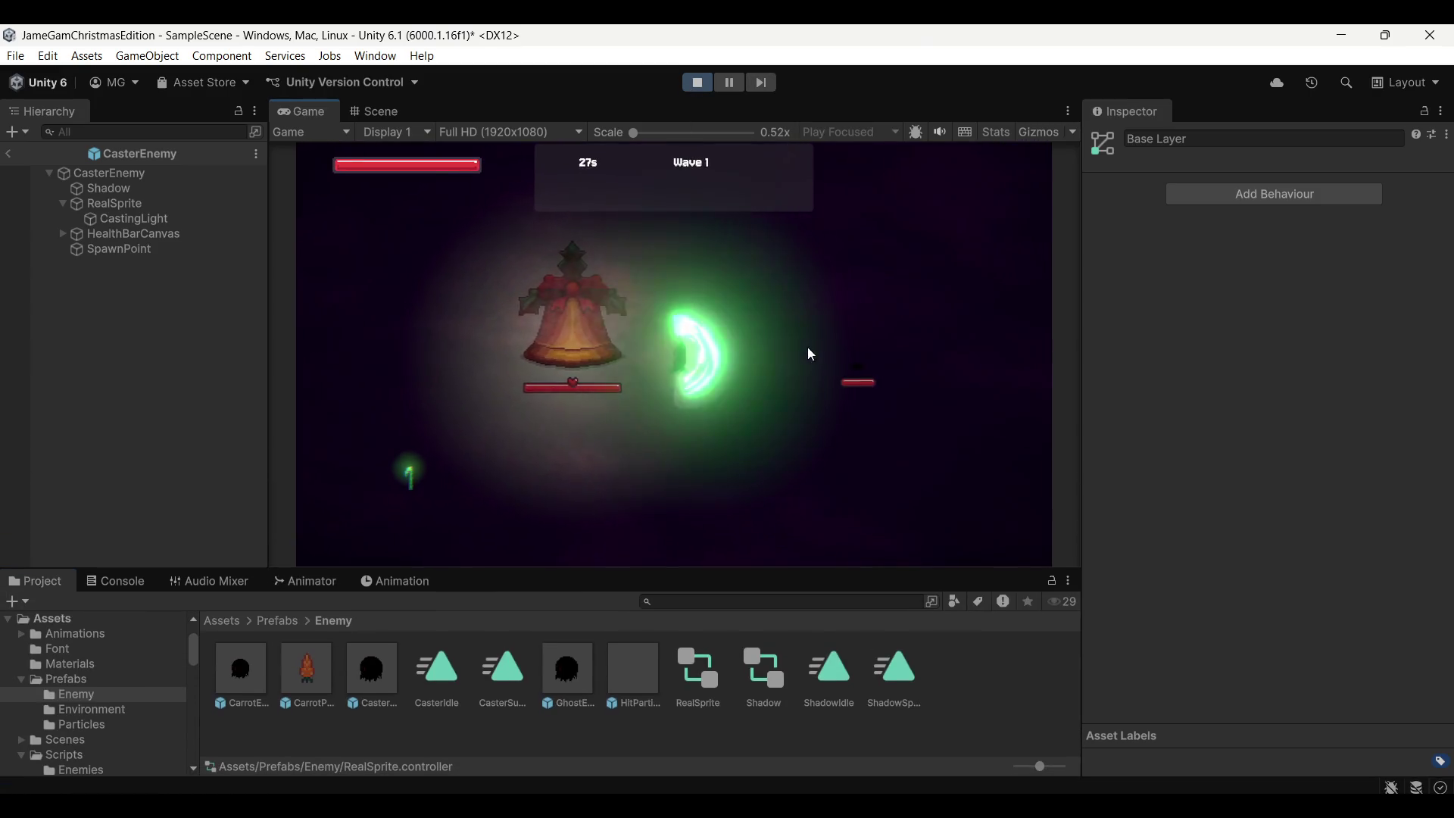
{"action": "key", "text": "d"}
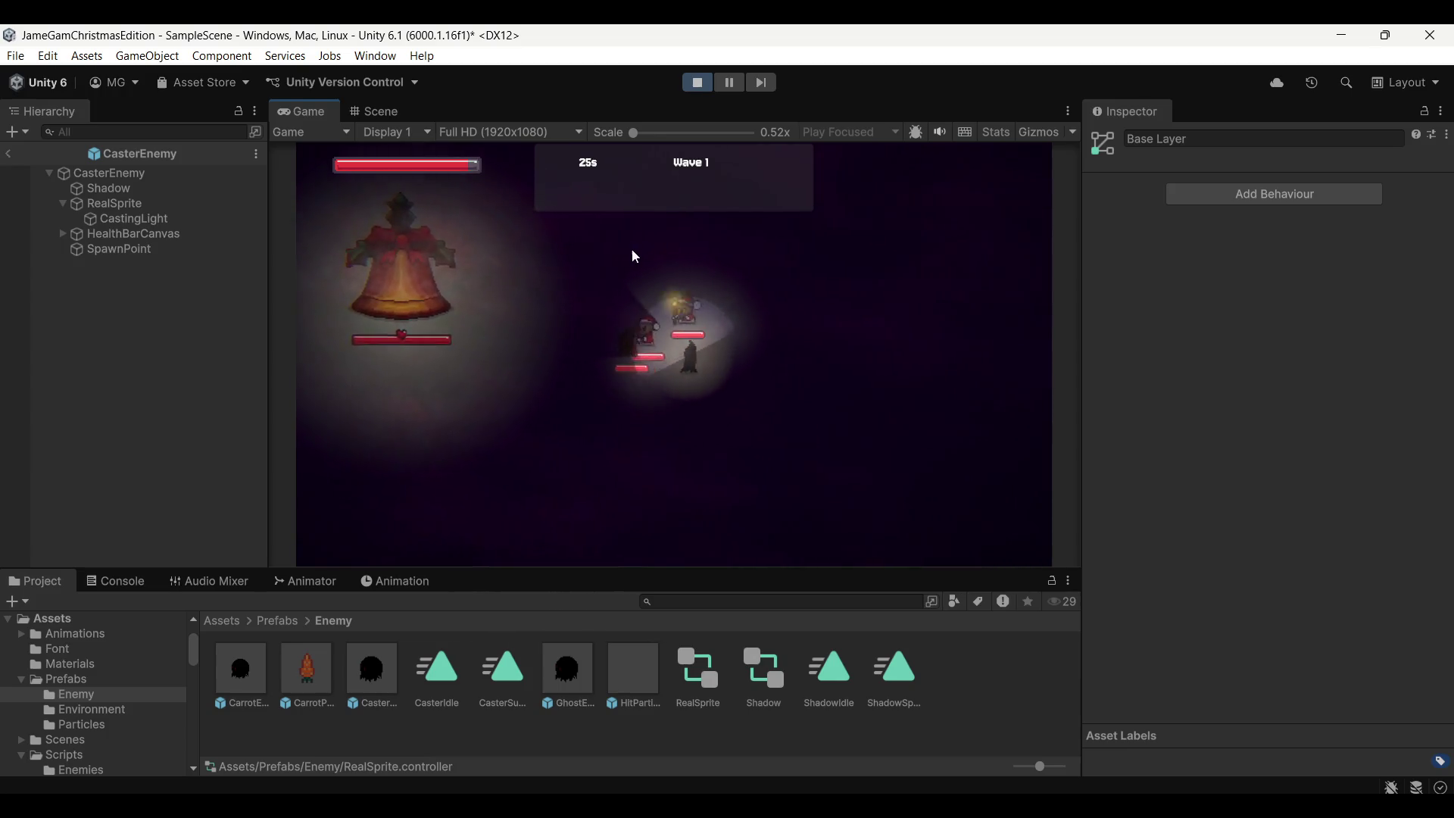
{"action": "key", "text": "a"}
{"action": "key", "text": "w"}
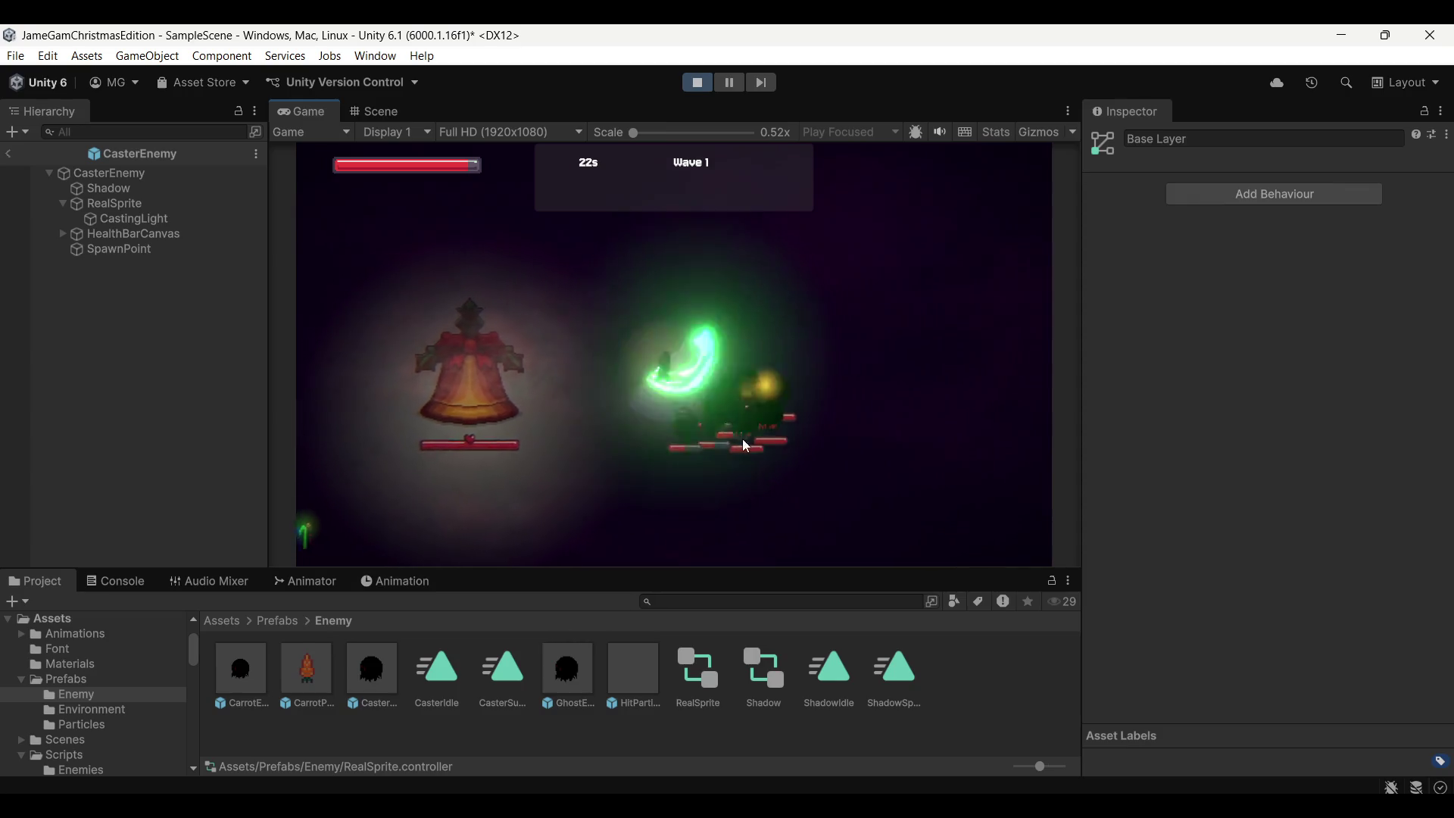
{"action": "key", "text": "s"}
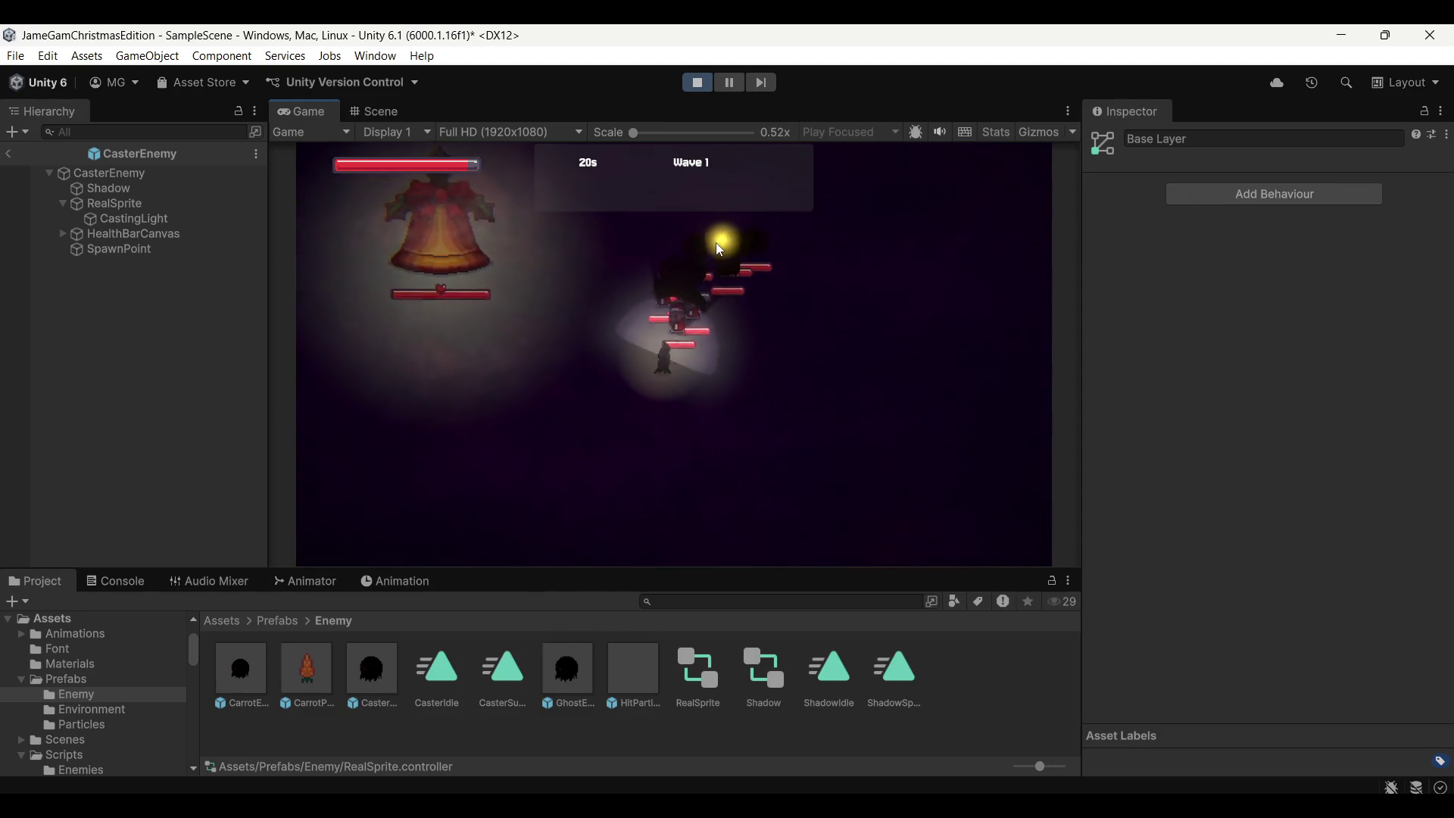
{"action": "key", "text": "a"}
{"action": "key", "text": "w"}
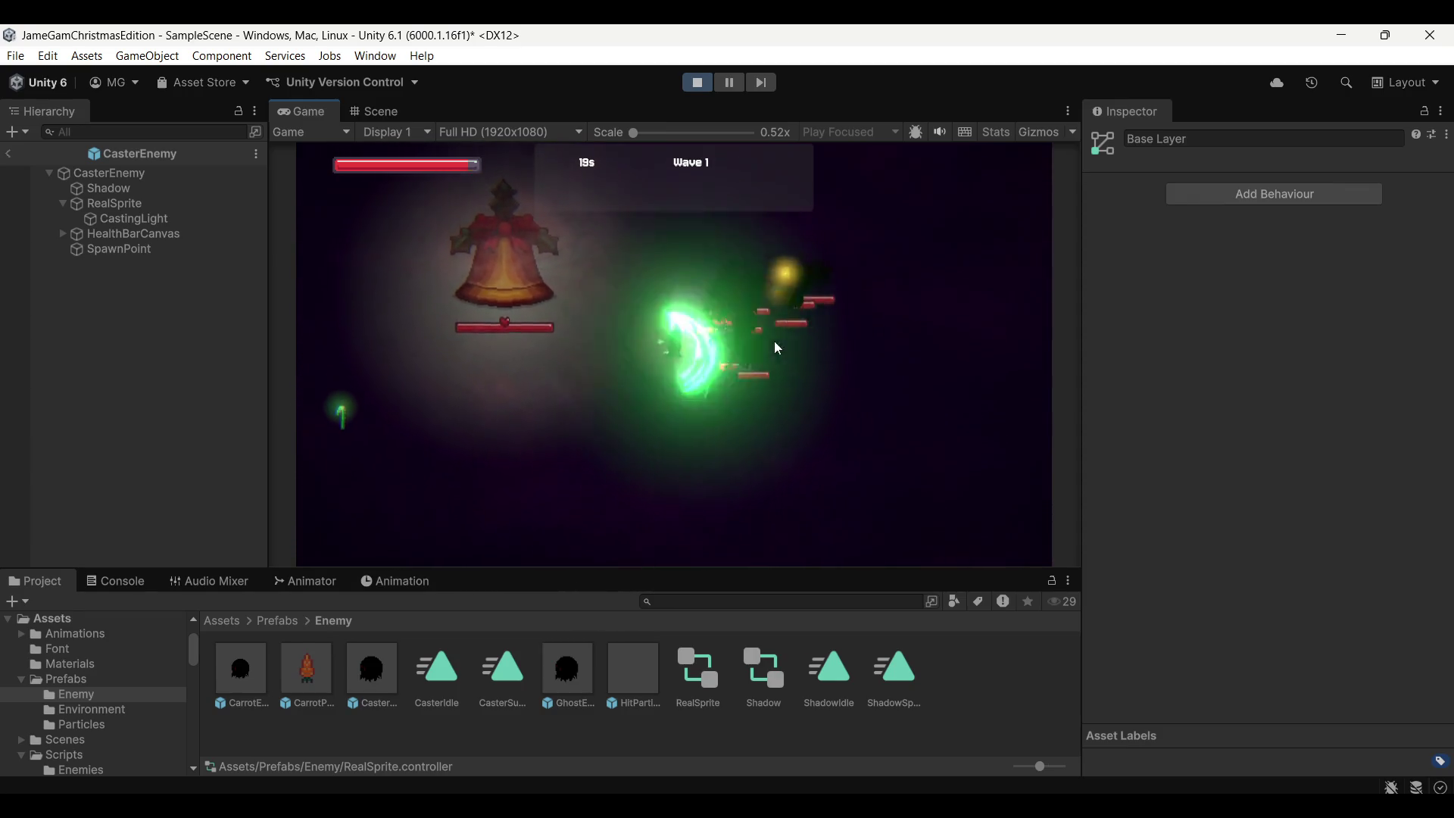
{"action": "key", "text": "s"}
Keep slashing the caster group around the bell, stop the test and select the CasterEnemy prefab
{"action": "key", "text": "d"}
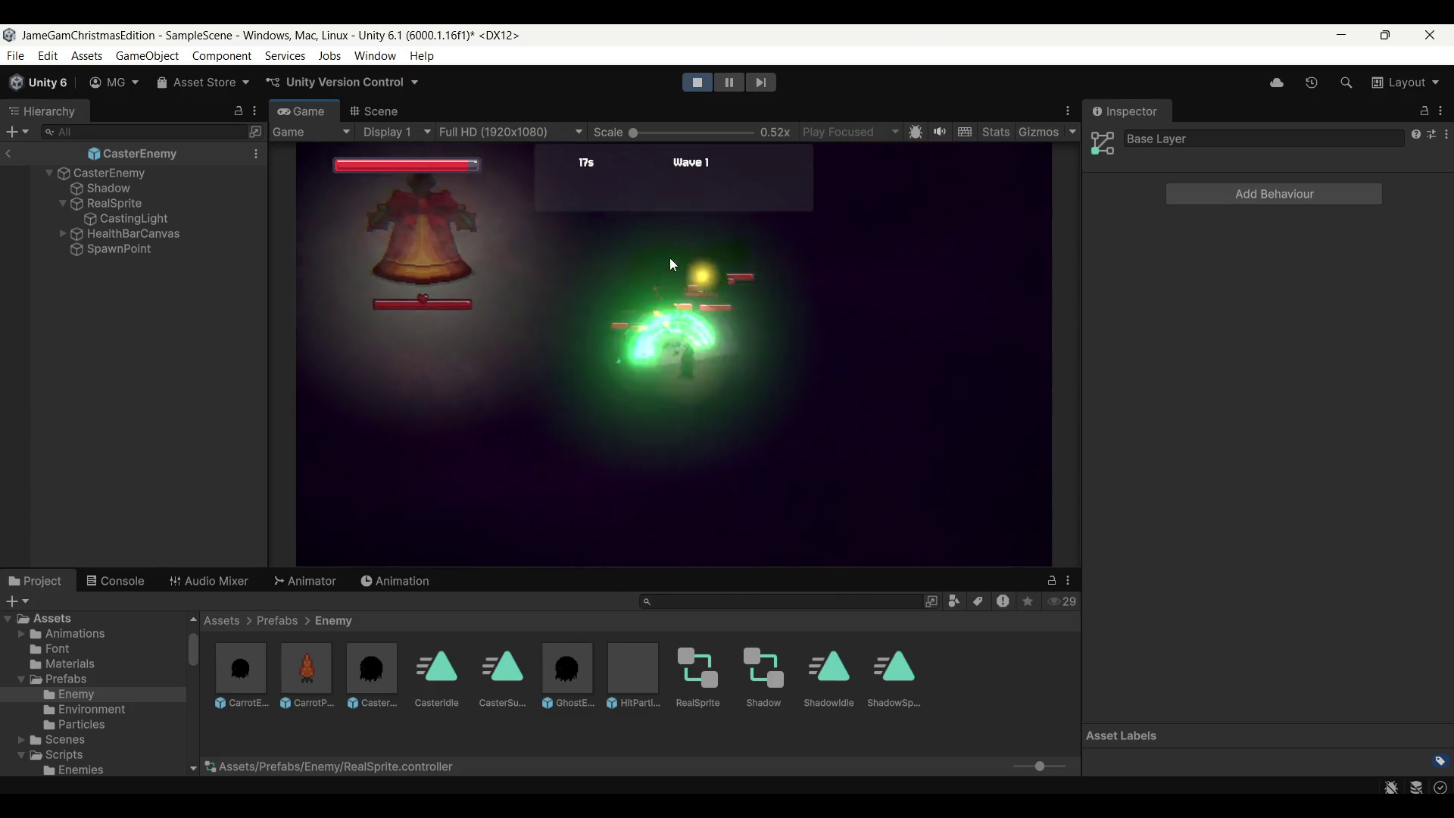
{"action": "key", "text": "a"}
{"action": "key", "text": "a"}
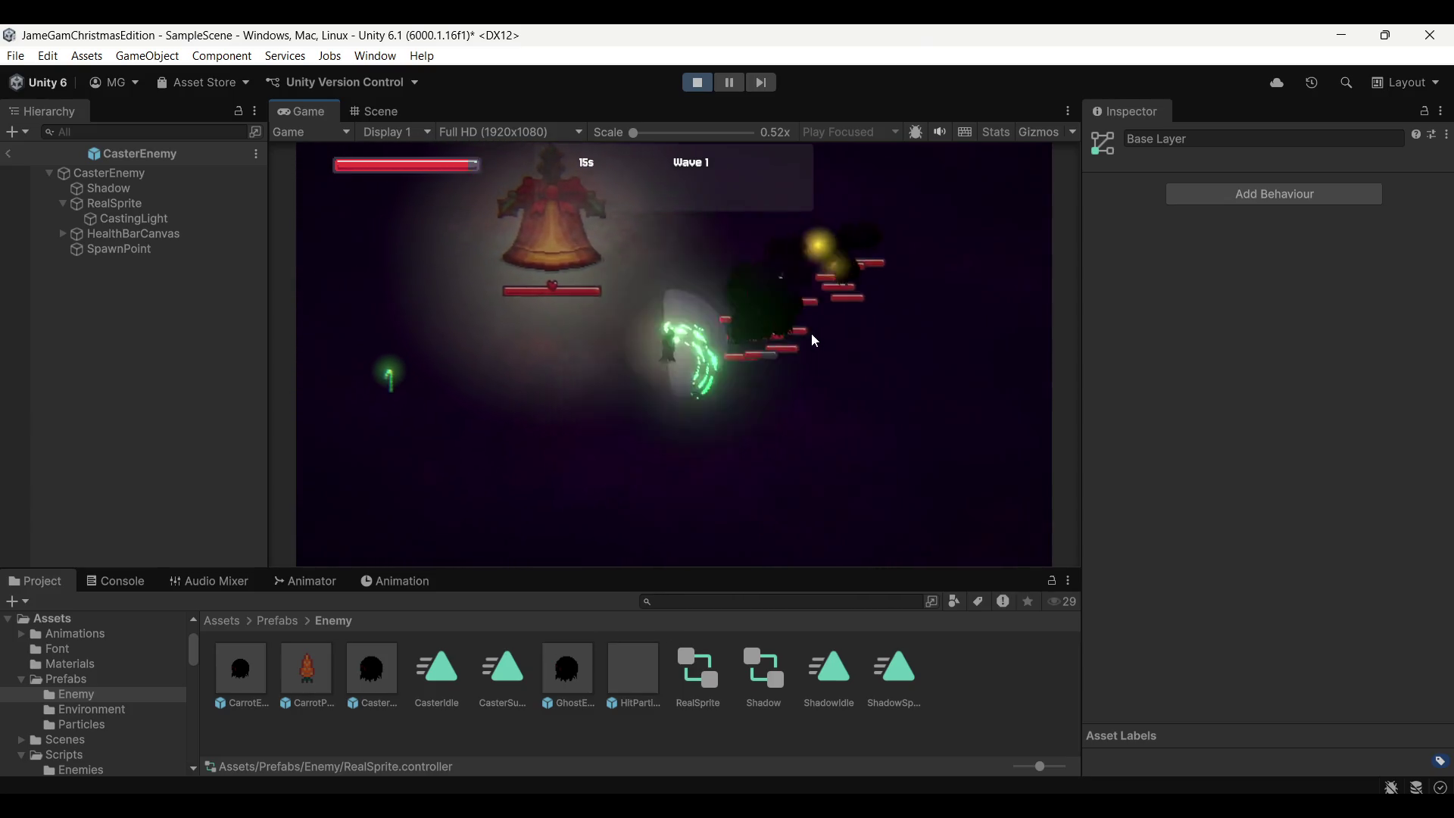
{"action": "key", "text": "w"}
{"action": "key", "text": "d"}
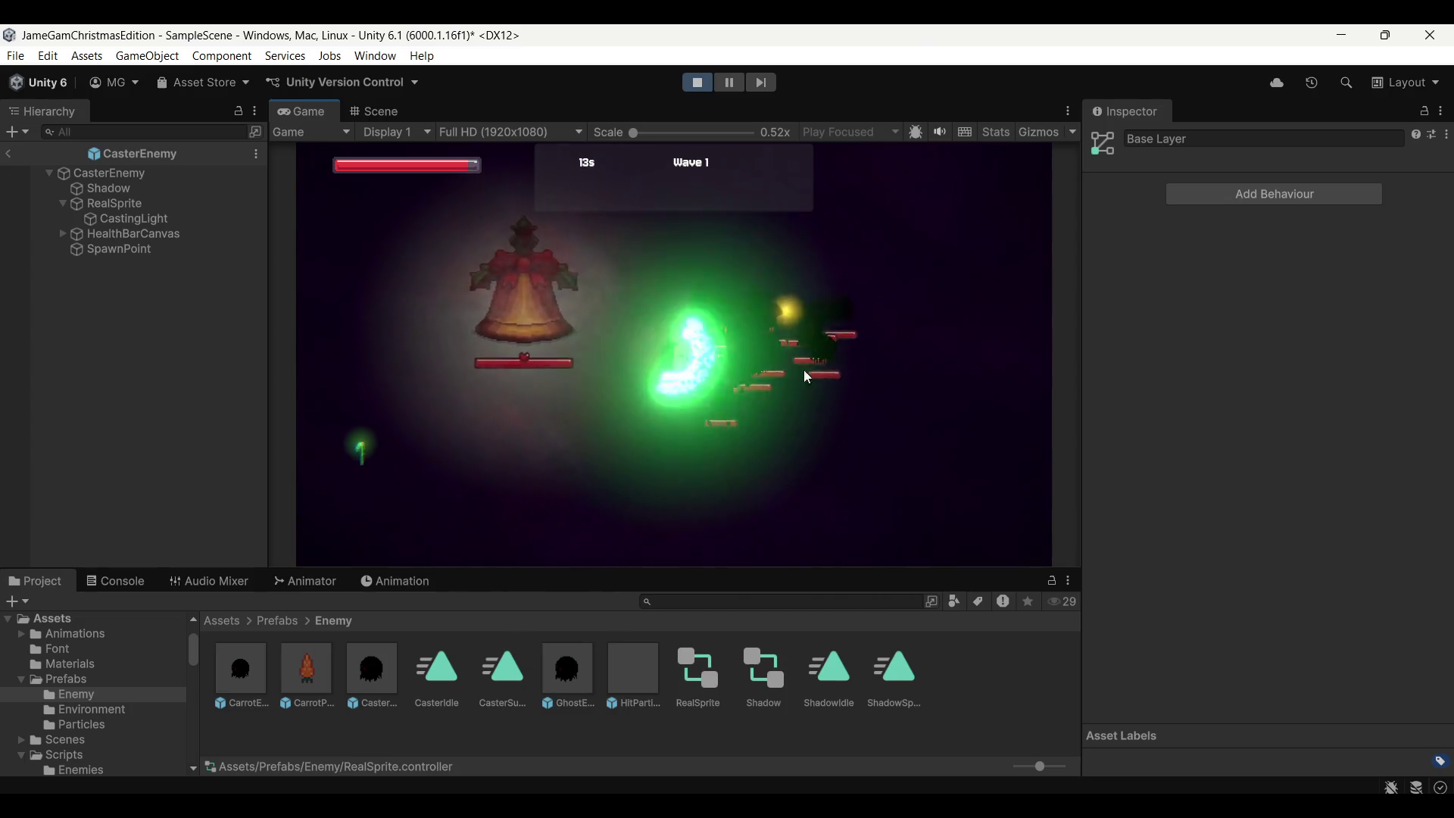
{"action": "key", "text": "d"}
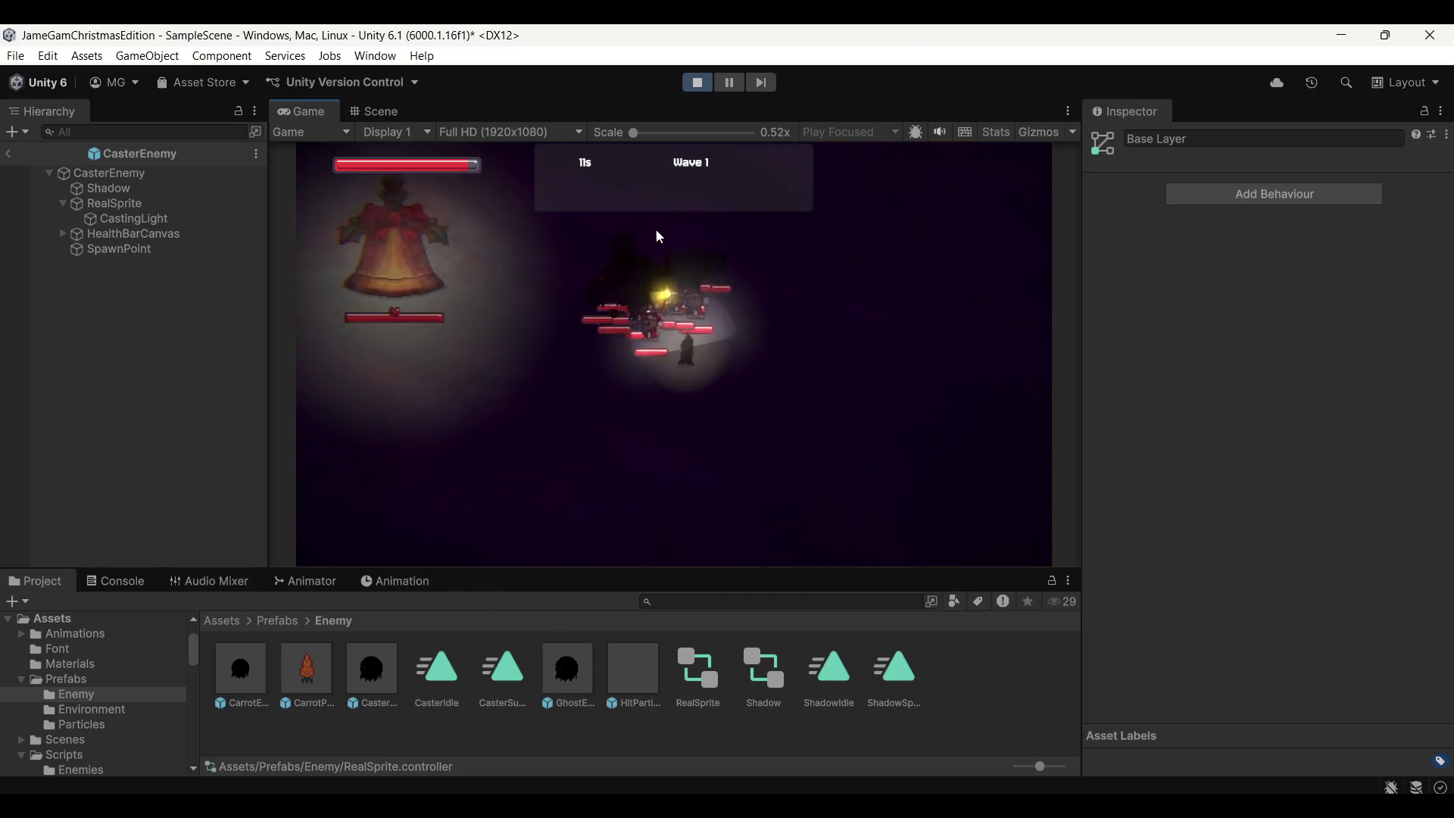
{"action": "key", "text": "d"}
{"action": "key", "text": "s"}
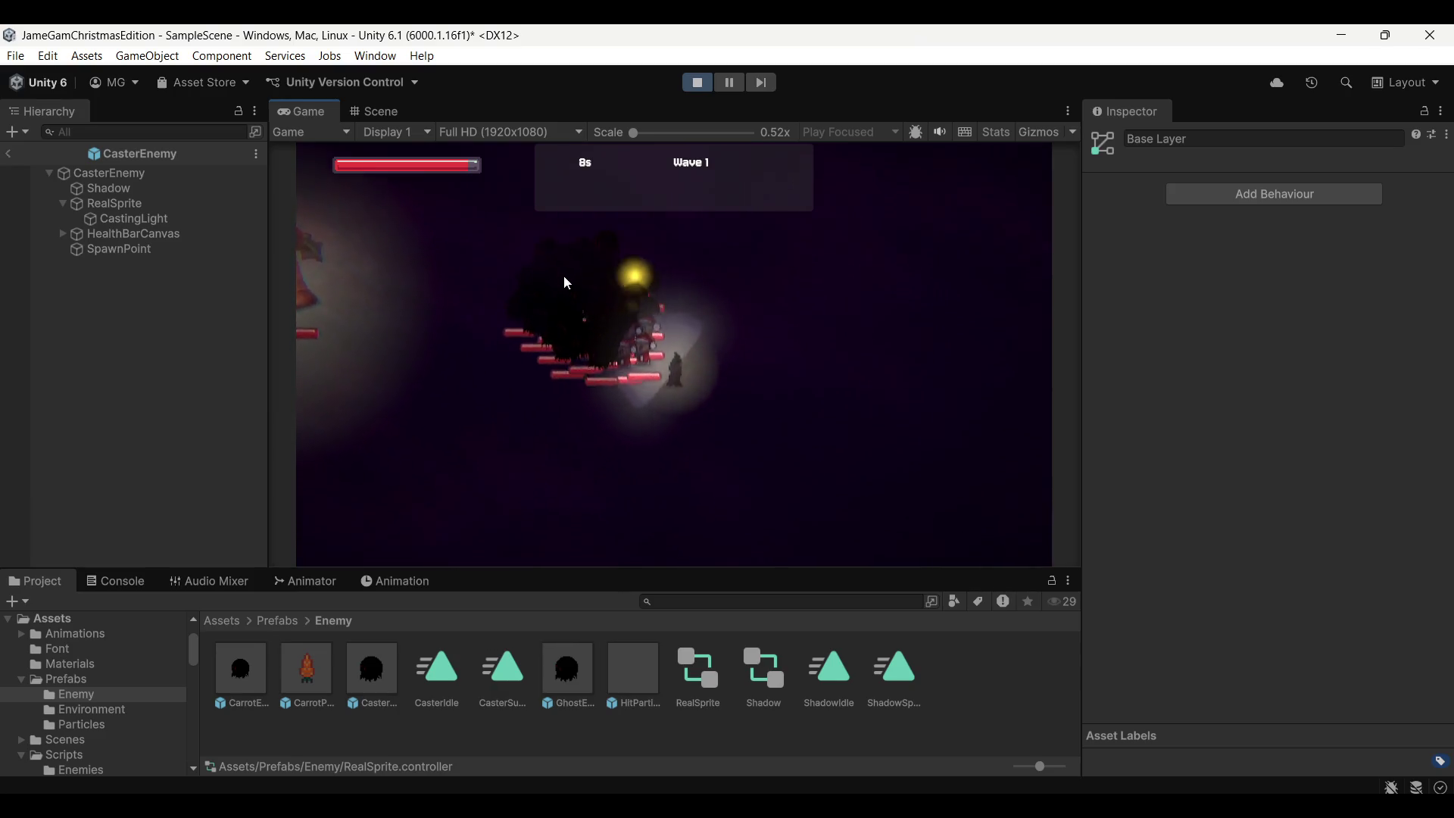
{"action": "key", "text": "a"}
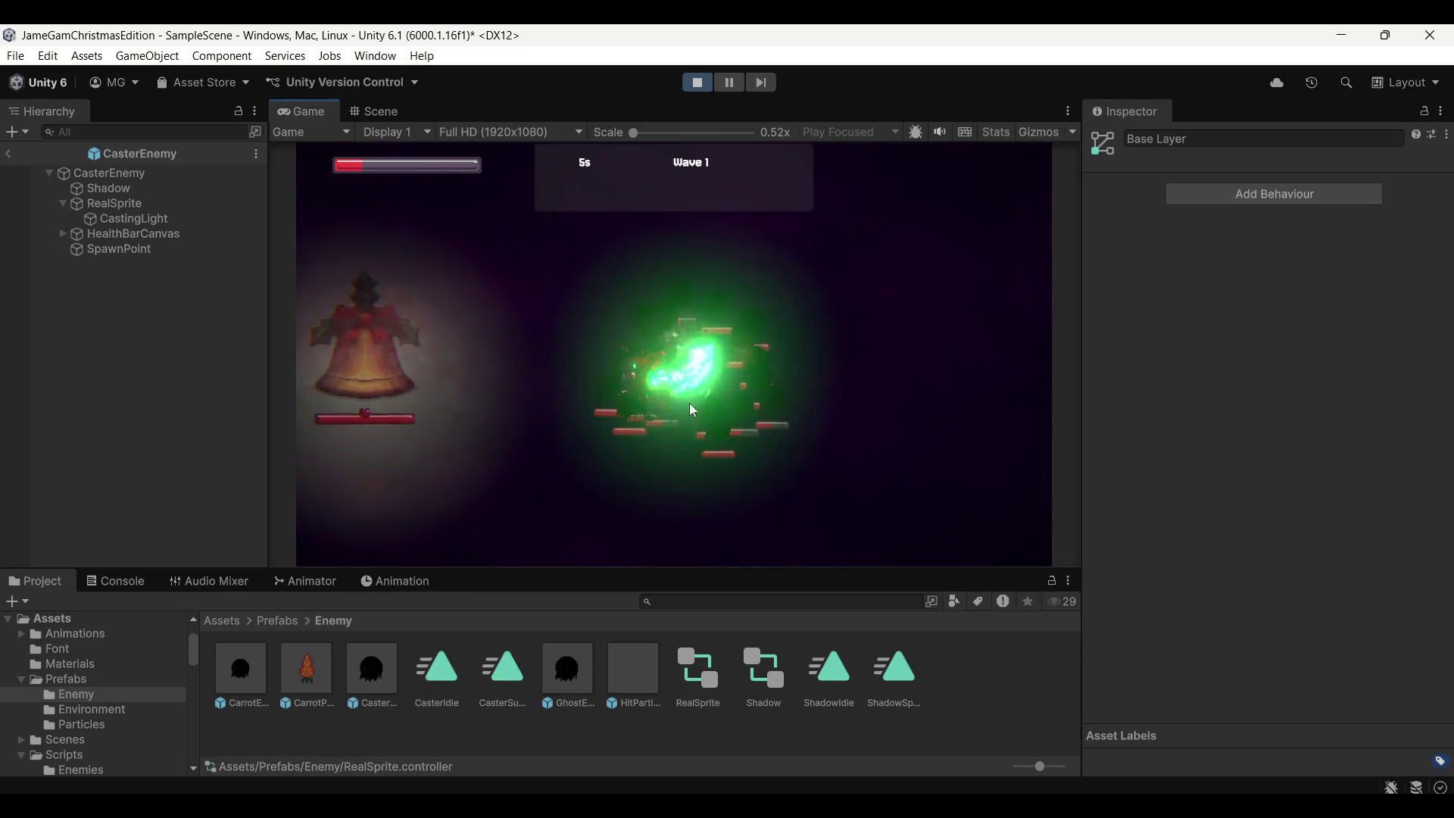
{"action": "left_click", "coordinate": [698, 83]}
{"action": "left_click", "coordinate": [364, 682]}
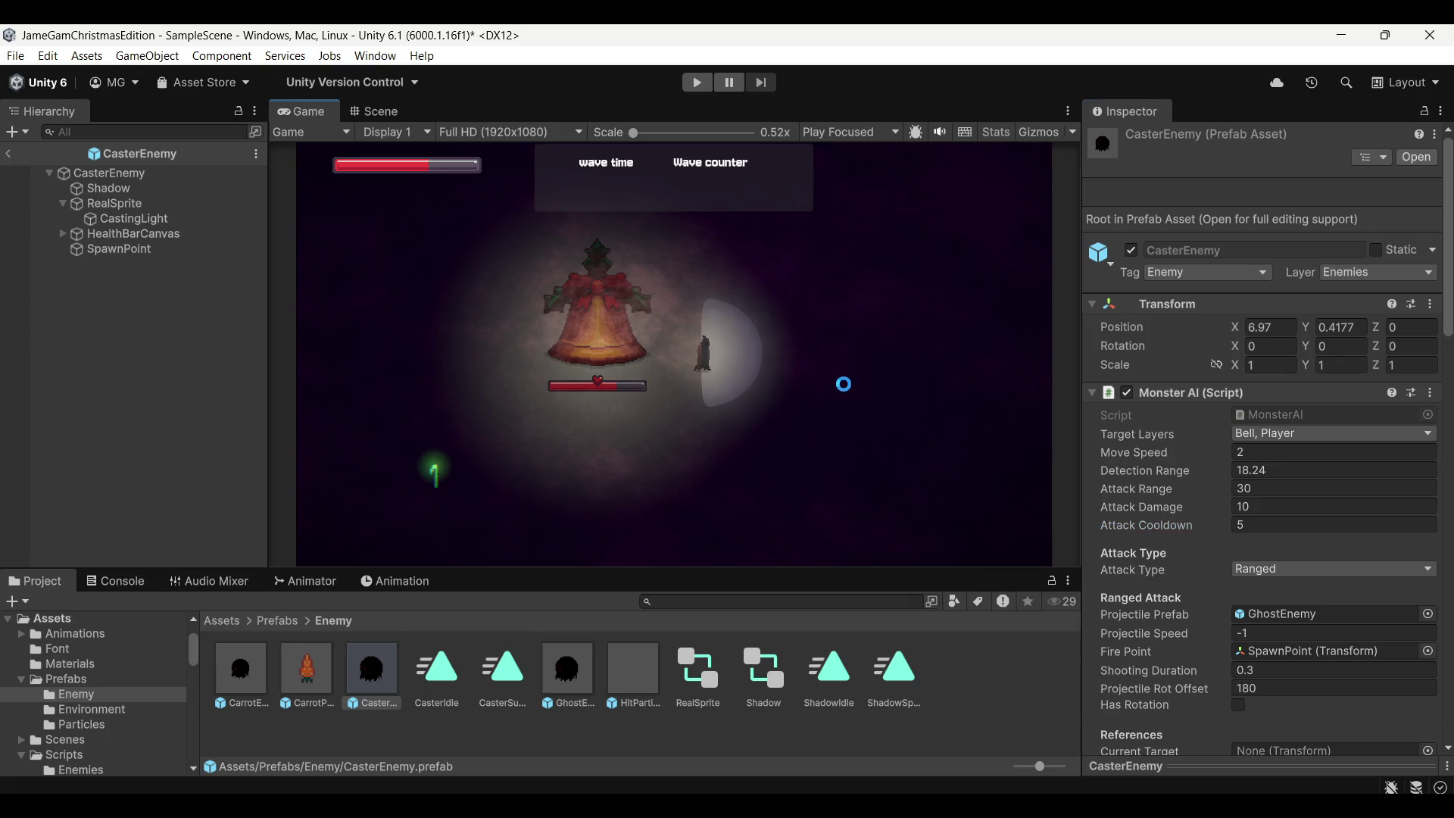
Start another play-mode test with the caster's attack cooldown at 5
{"action": "left_click", "coordinate": [697, 82]}
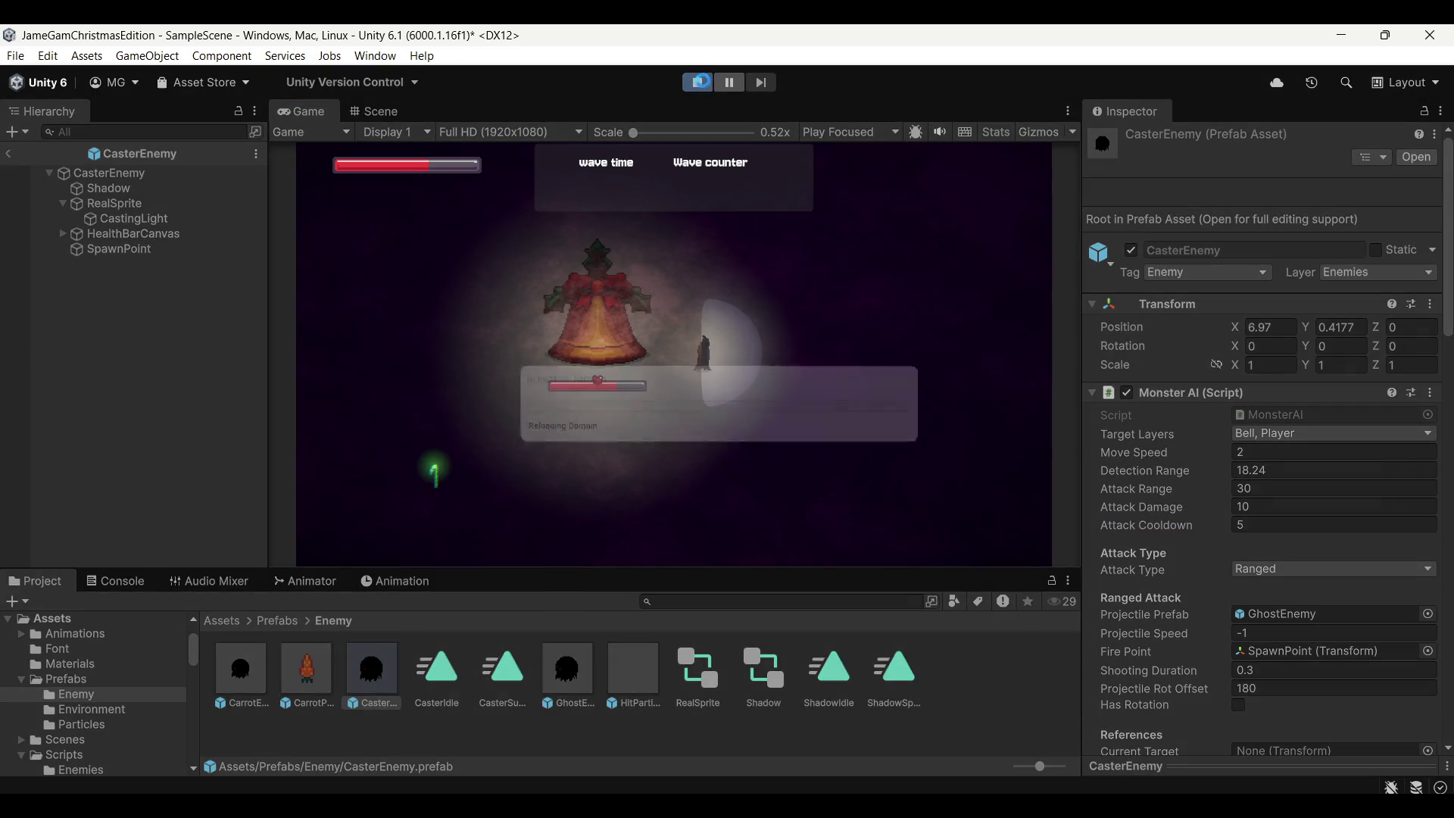
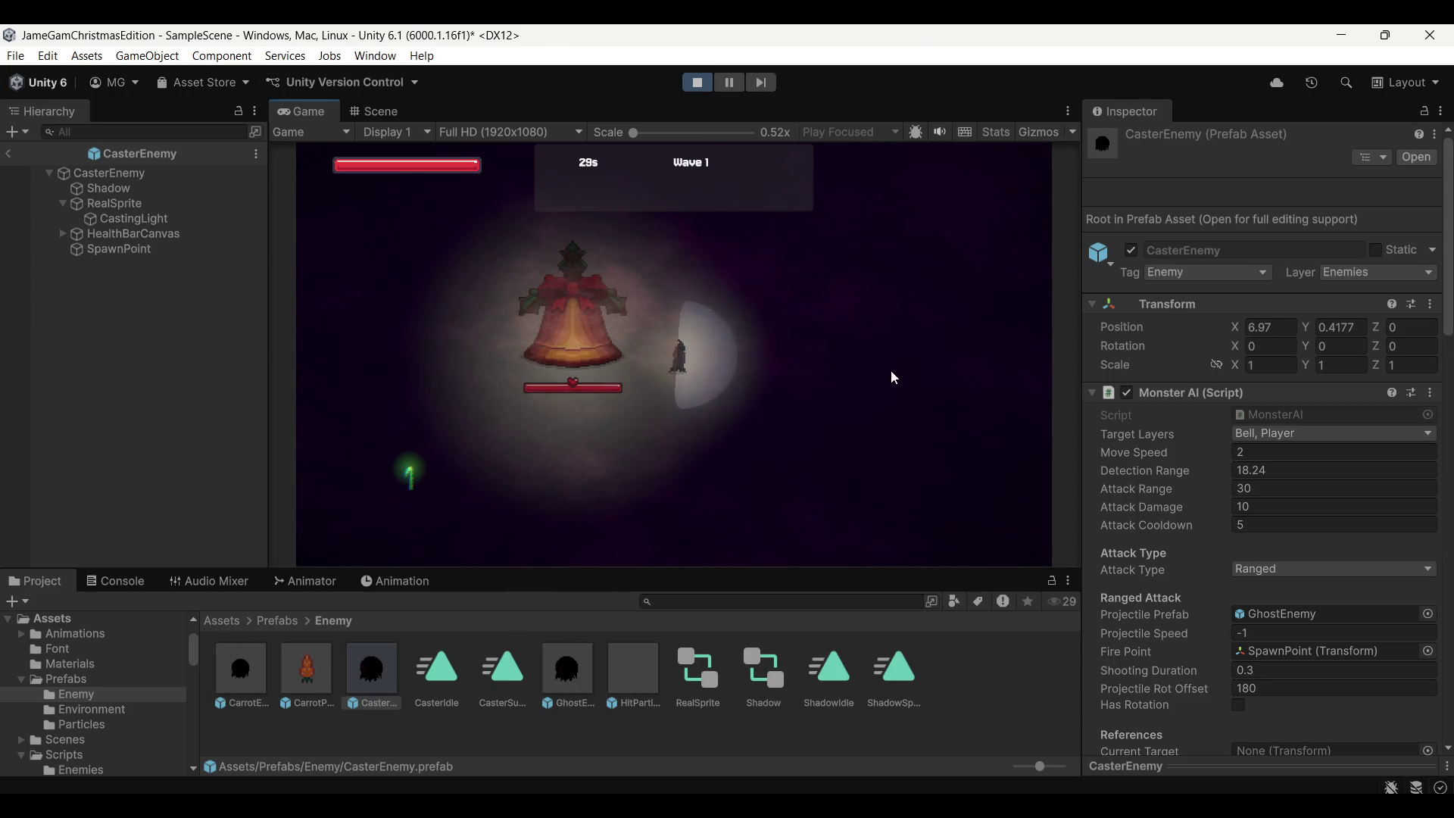
Move and slash around the bell to test the green SlashFX, then stop the test run
{"action": "key", "text": "d"}
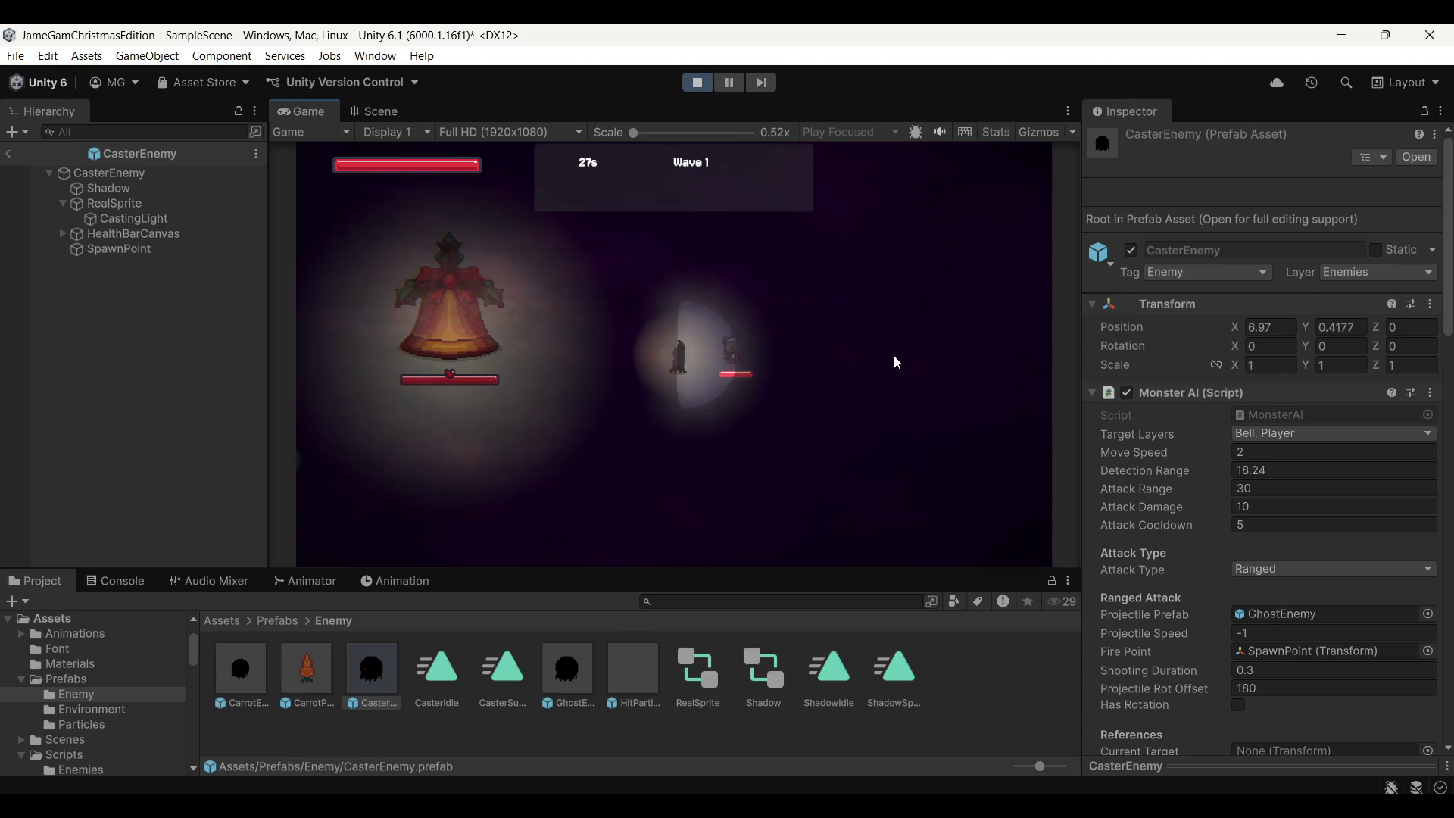
{"action": "key", "text": "d"}
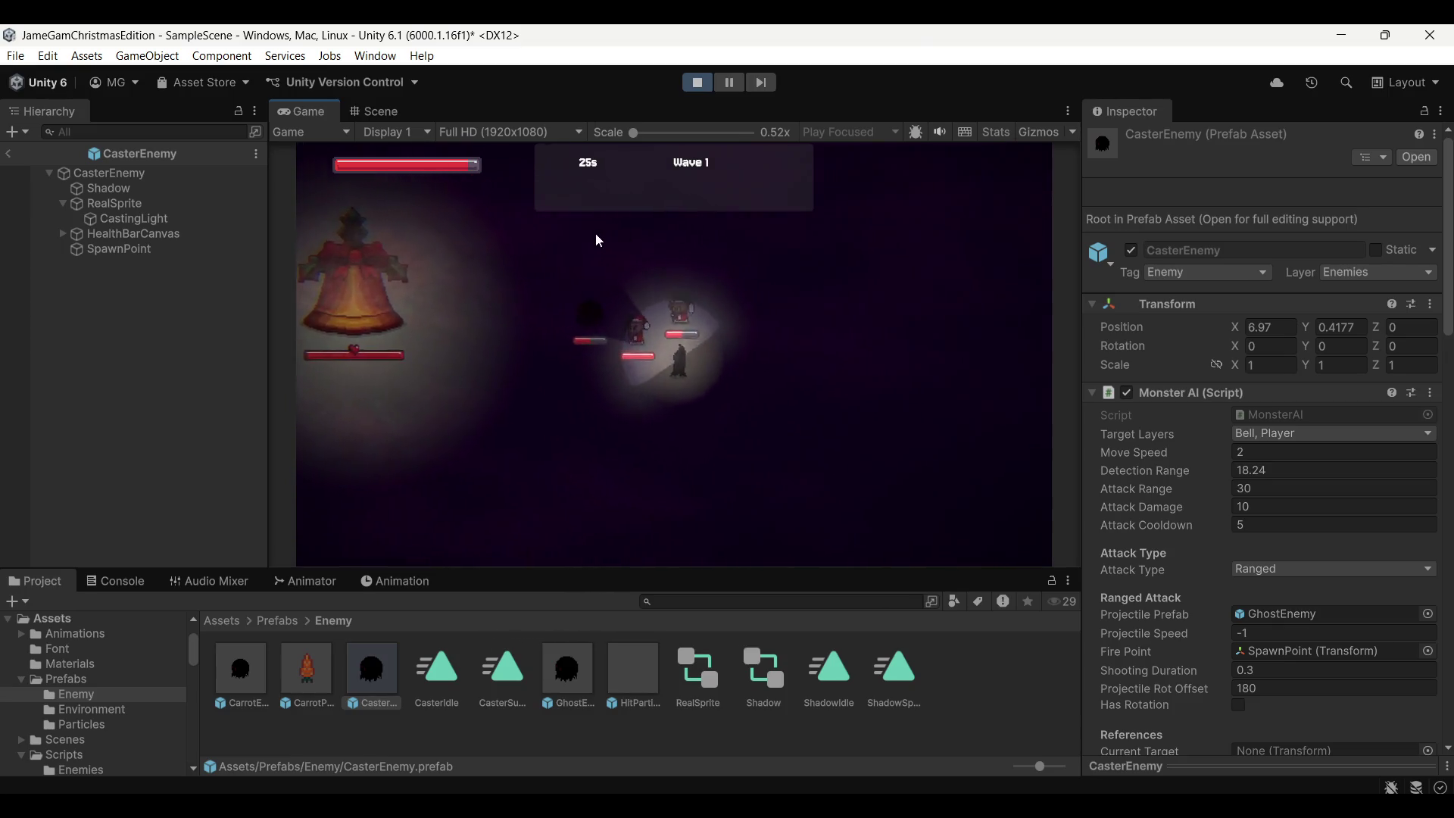
{"action": "key", "text": "a"}
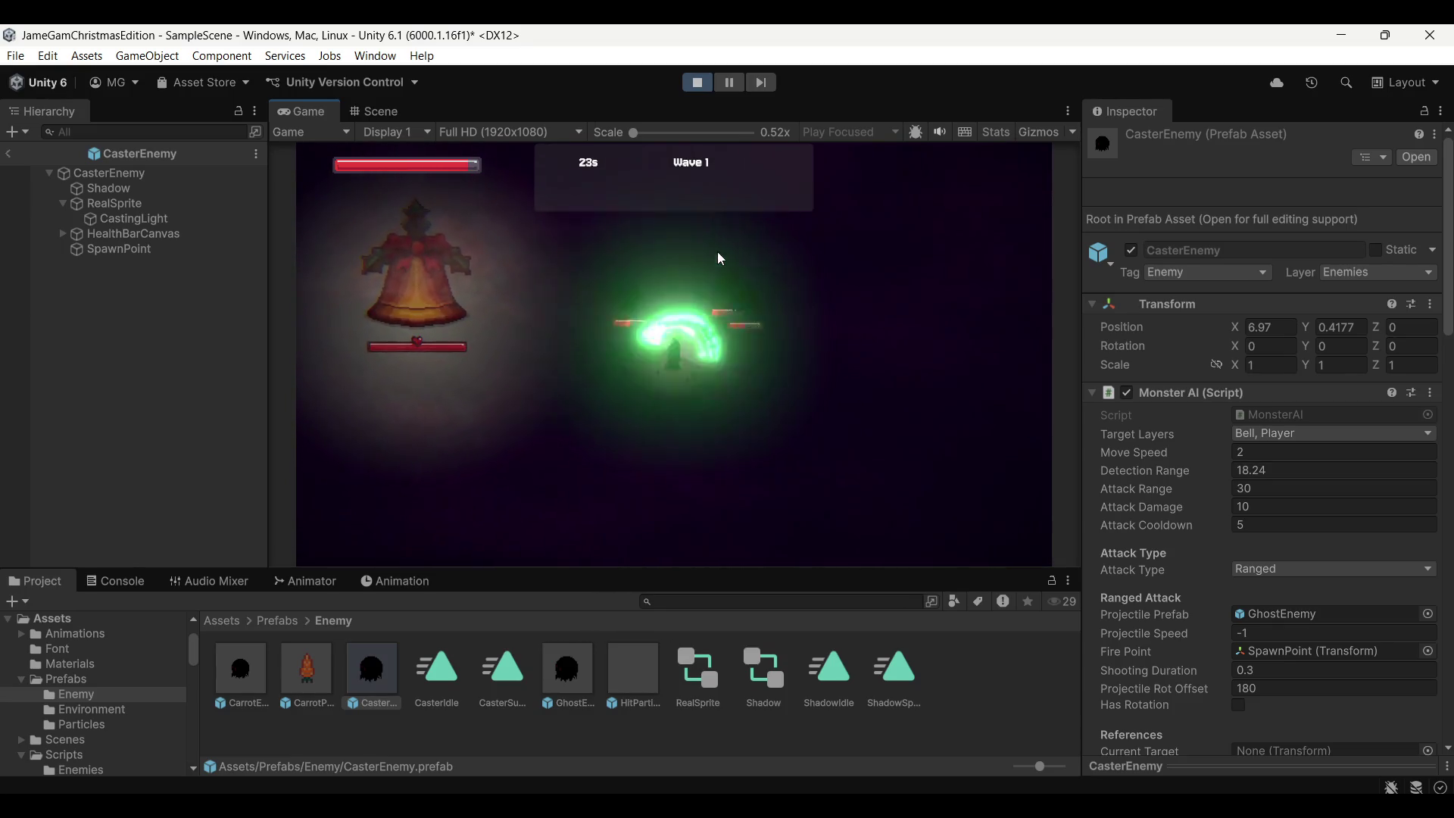
{"action": "key", "text": "d"}
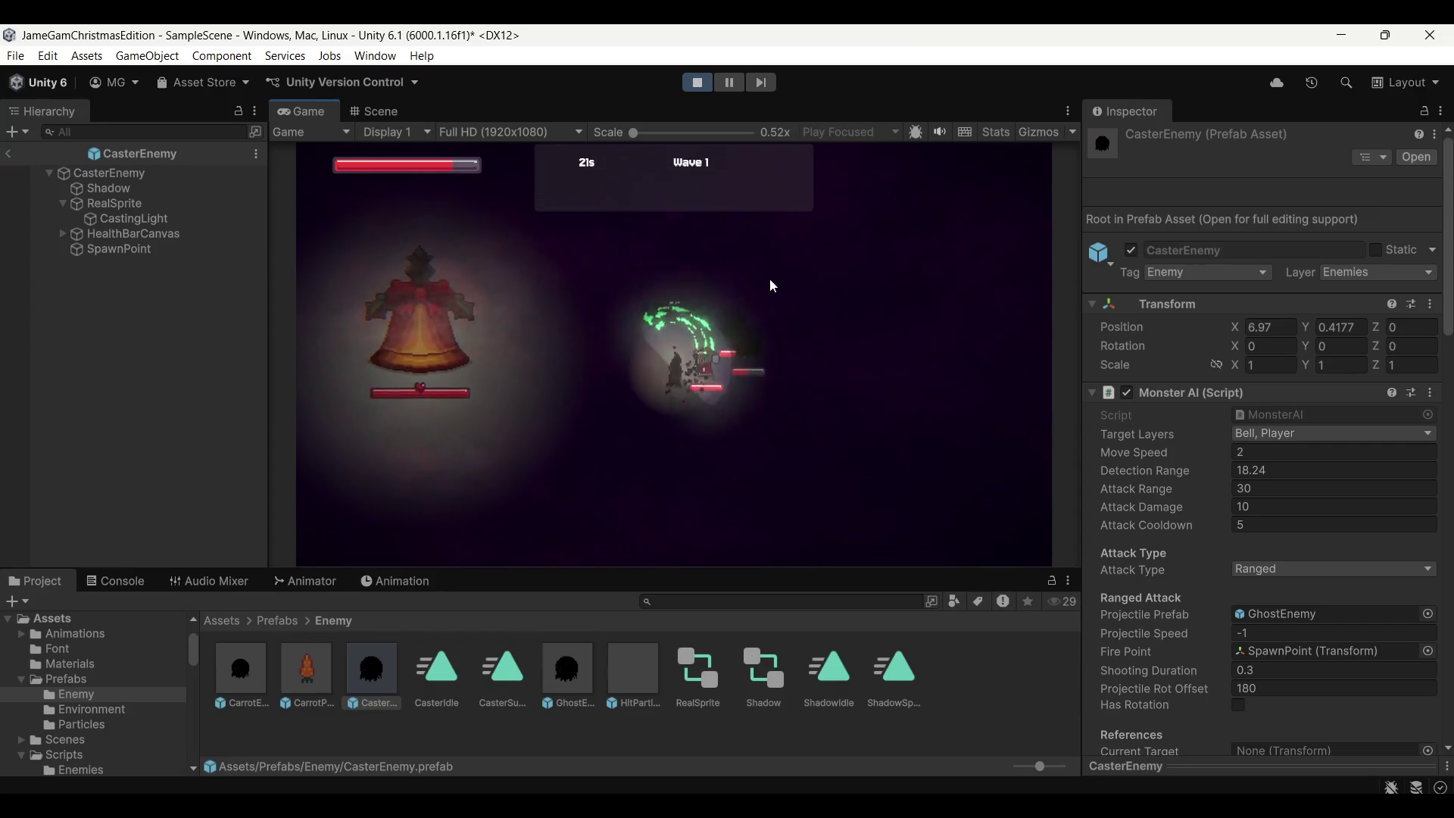
{"action": "key", "text": "a"}
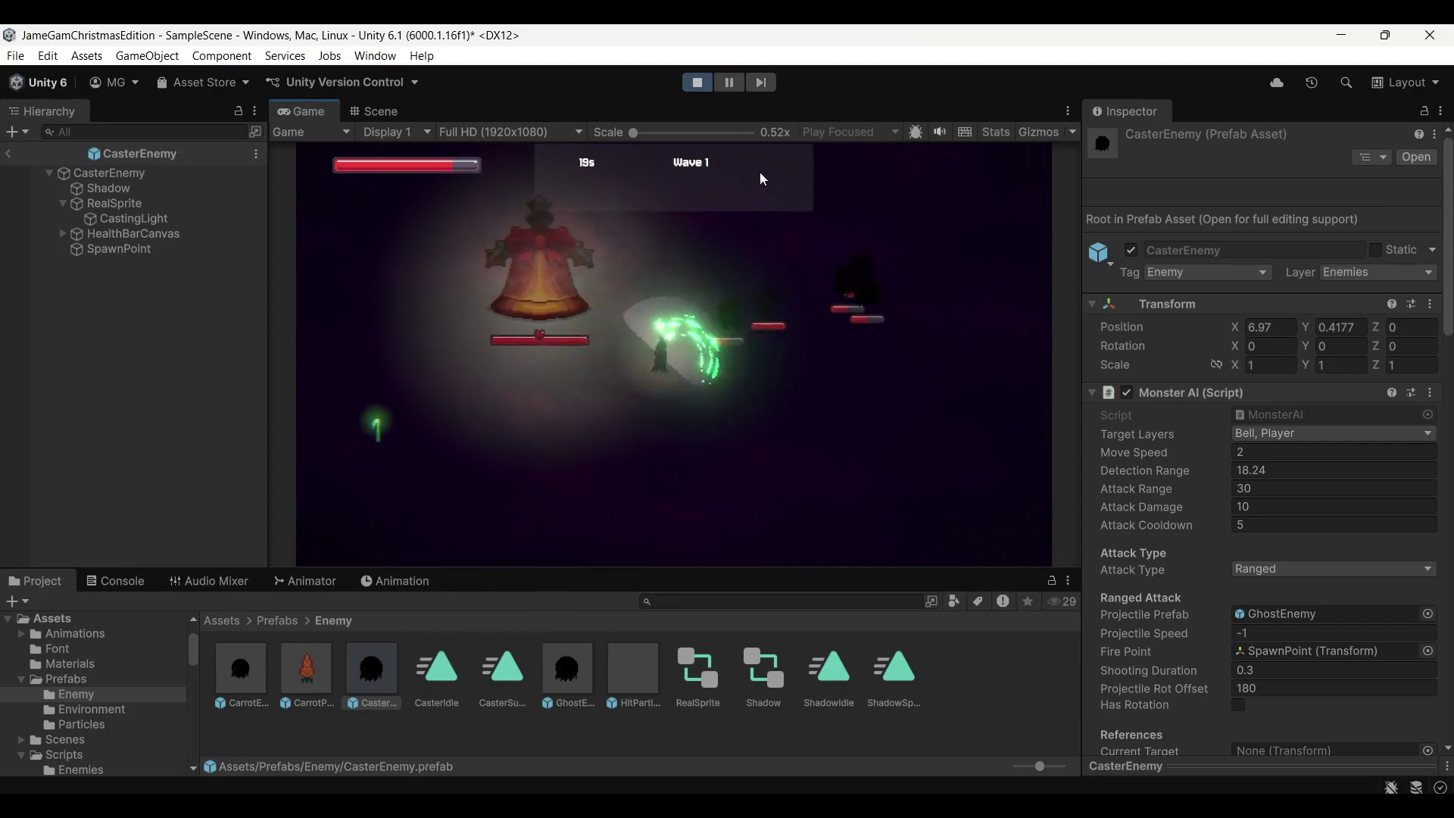
{"action": "left_click", "coordinate": [694, 82]}
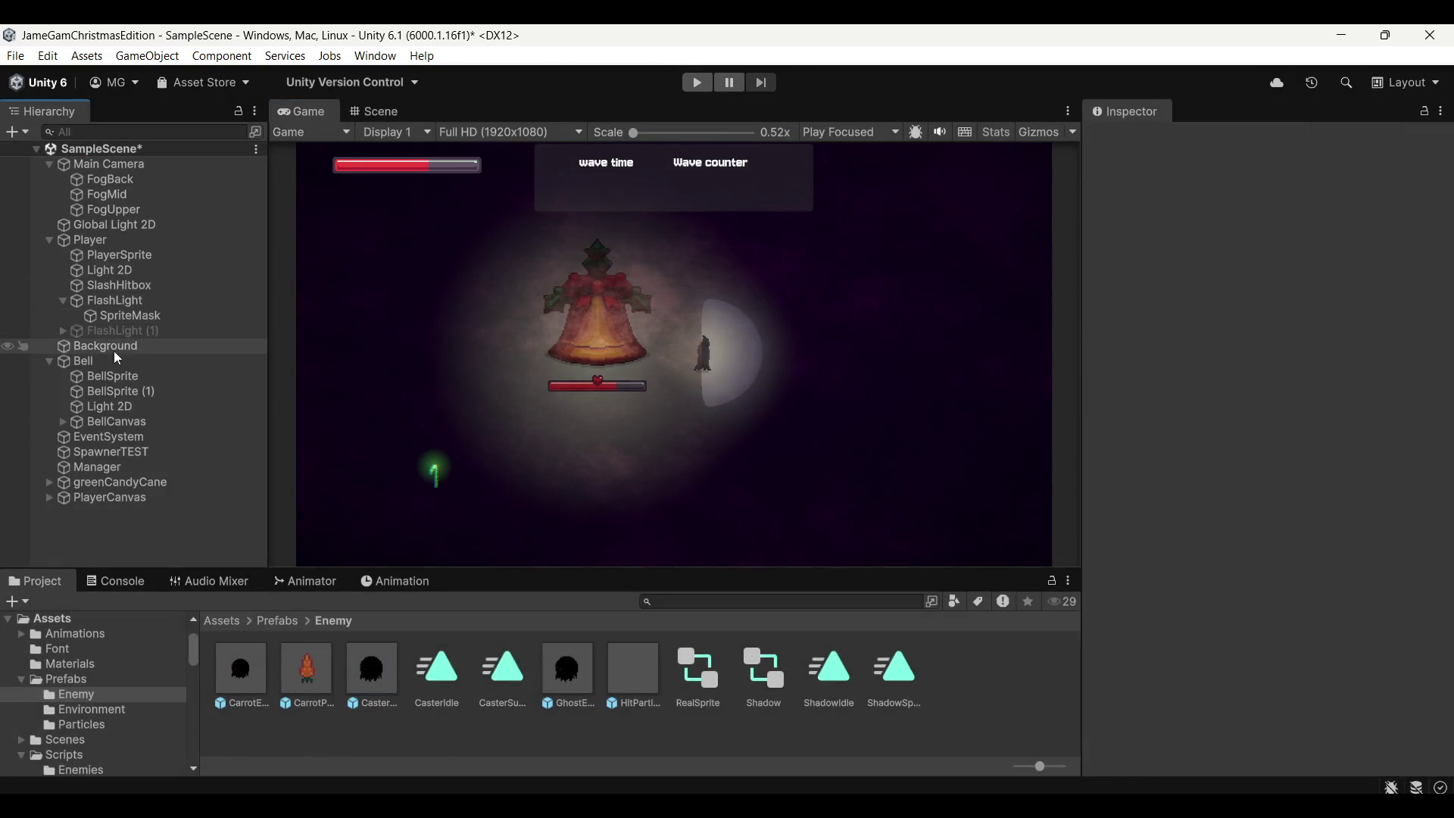
Inspect SlashHitbox and browse into the Prefabs > Particles folder
{"action": "left_click", "coordinate": [150, 286]}
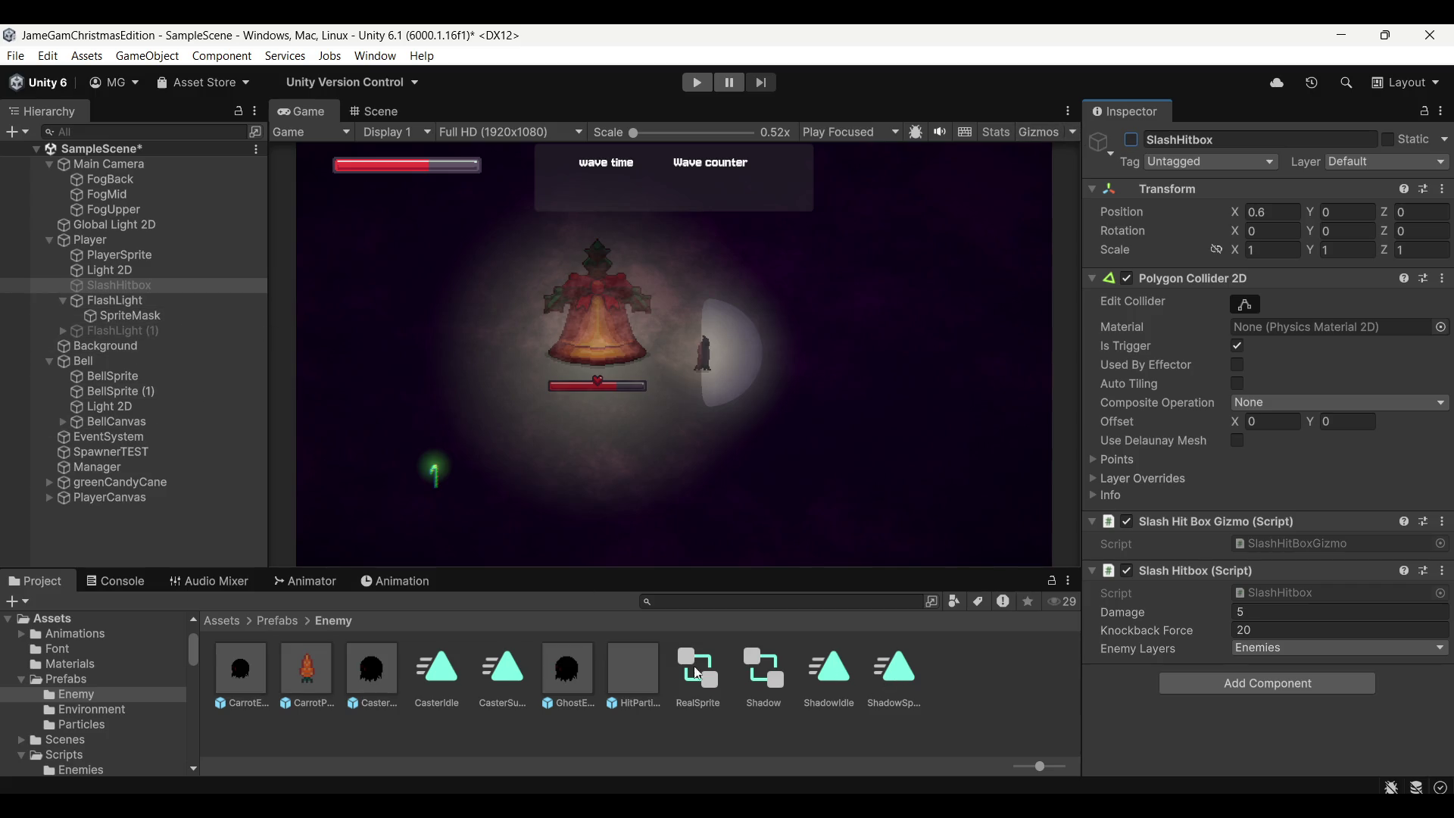
{"action": "left_click", "coordinate": [277, 620]}
{"action": "left_click", "coordinate": [365, 666]}
{"action": "left_click", "coordinate": [306, 668]}
{"action": "left_click", "coordinate": [240, 668]}
{"action": "left_click", "coordinate": [356, 664]}
{"action": "double_click", "coordinate": [356, 663]}
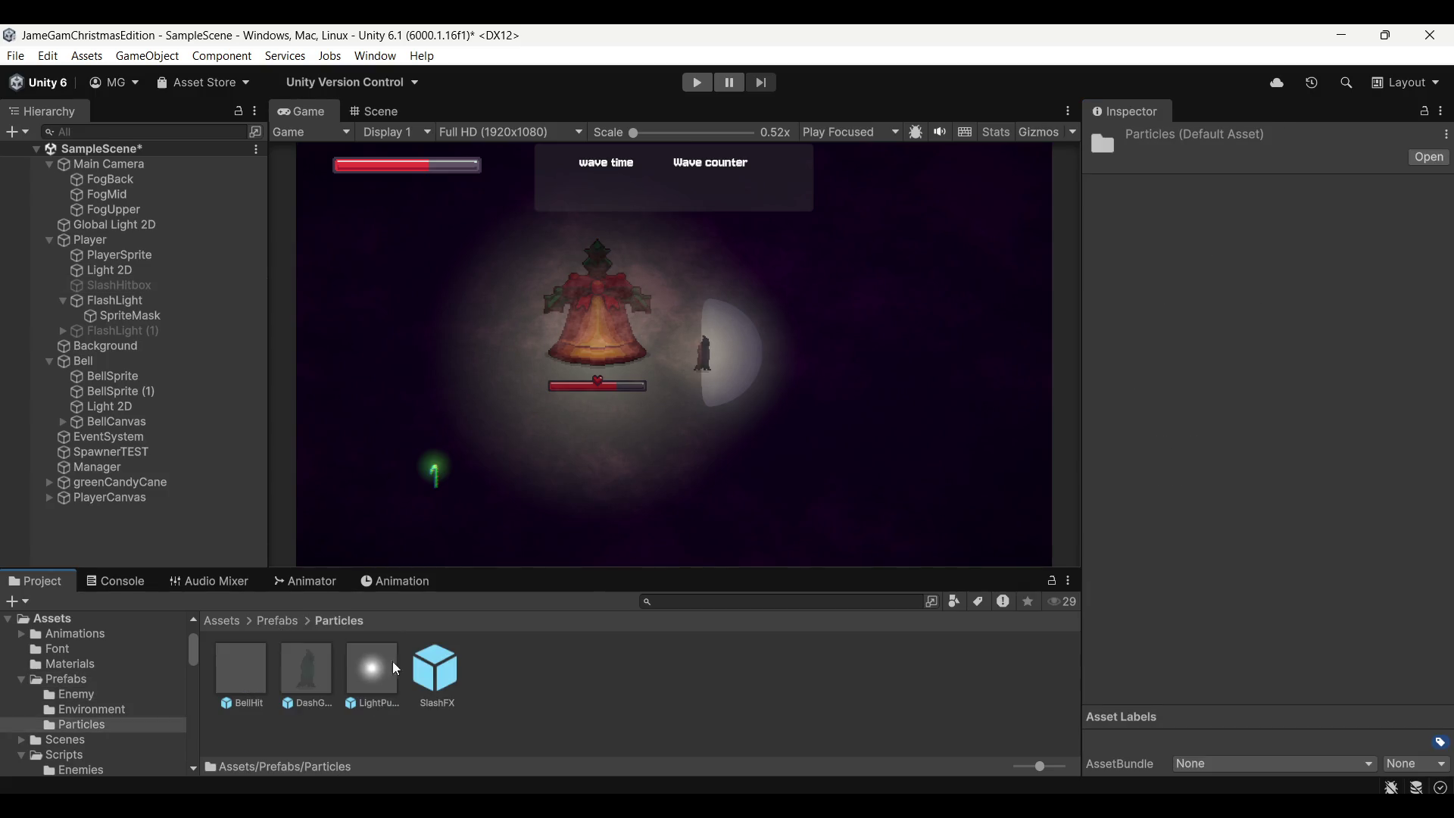
Open the SlashFX prefab, check its Light 2D color and intensity, and start a new run
{"action": "left_click", "coordinate": [451, 661]}
{"action": "double_click", "coordinate": [450, 662]}
{"action": "left_click", "coordinate": [375, 111]}
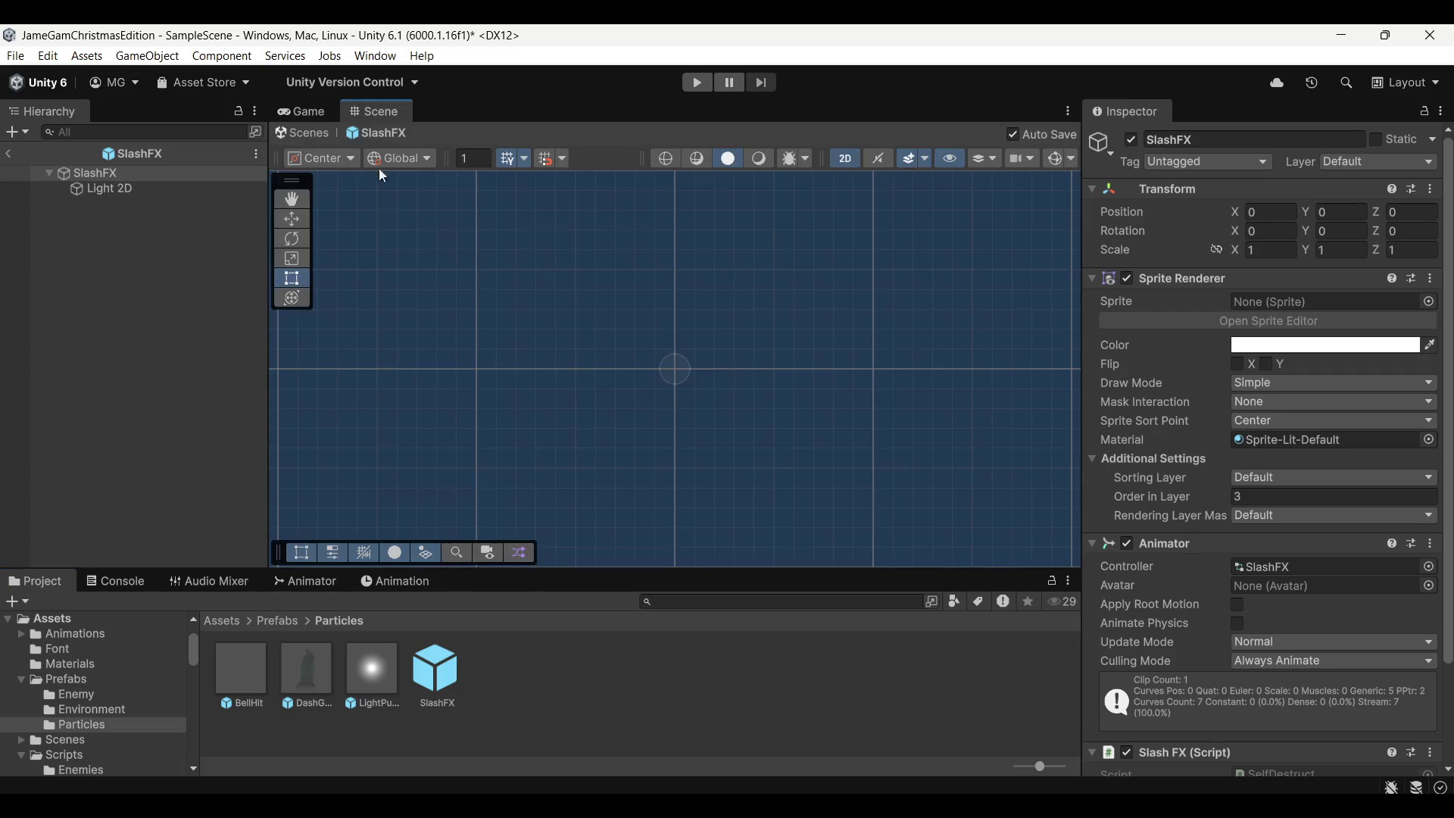
{"action": "left_click", "coordinate": [153, 190]}
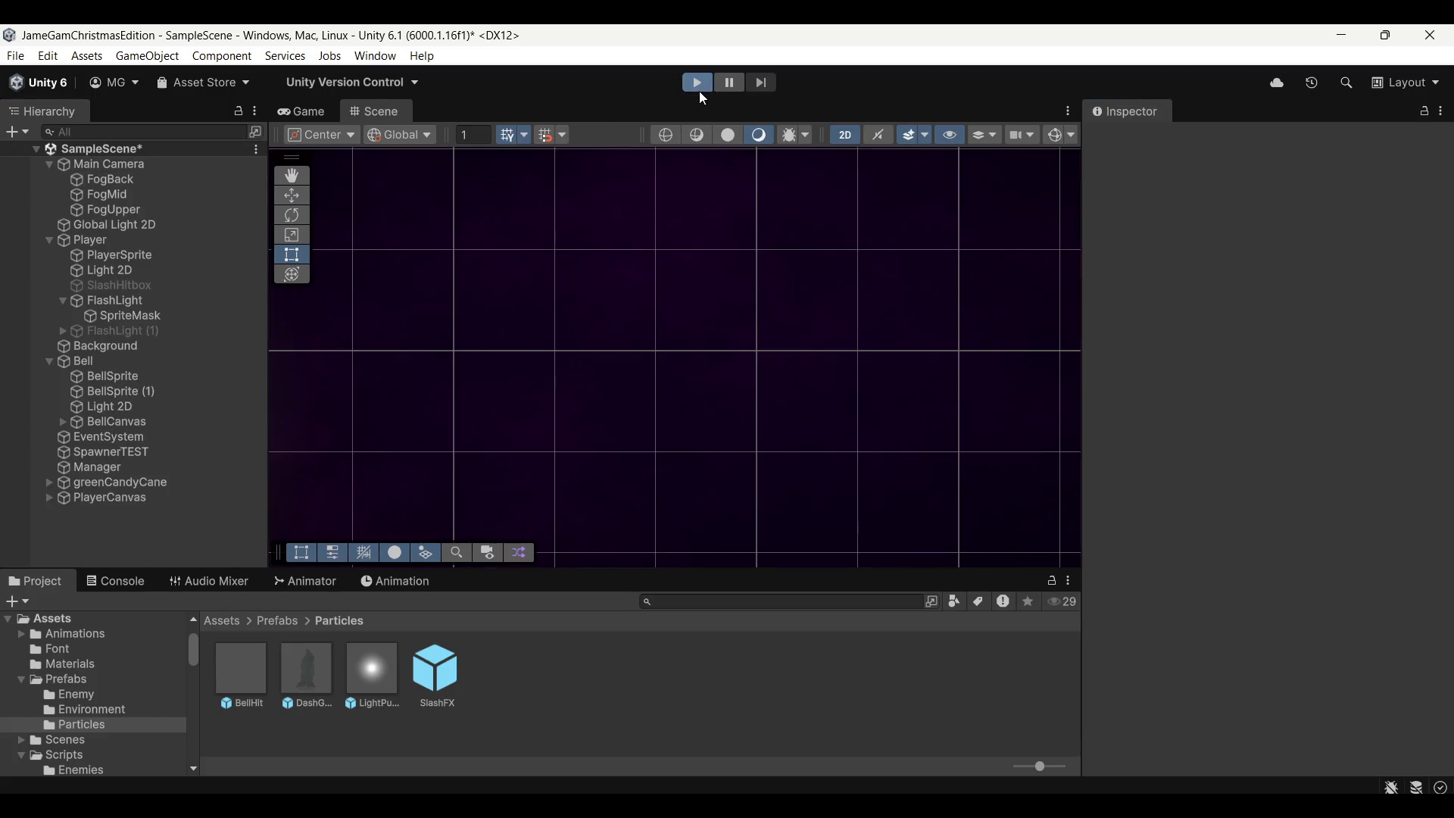
{"action": "left_click", "coordinate": [697, 83]}
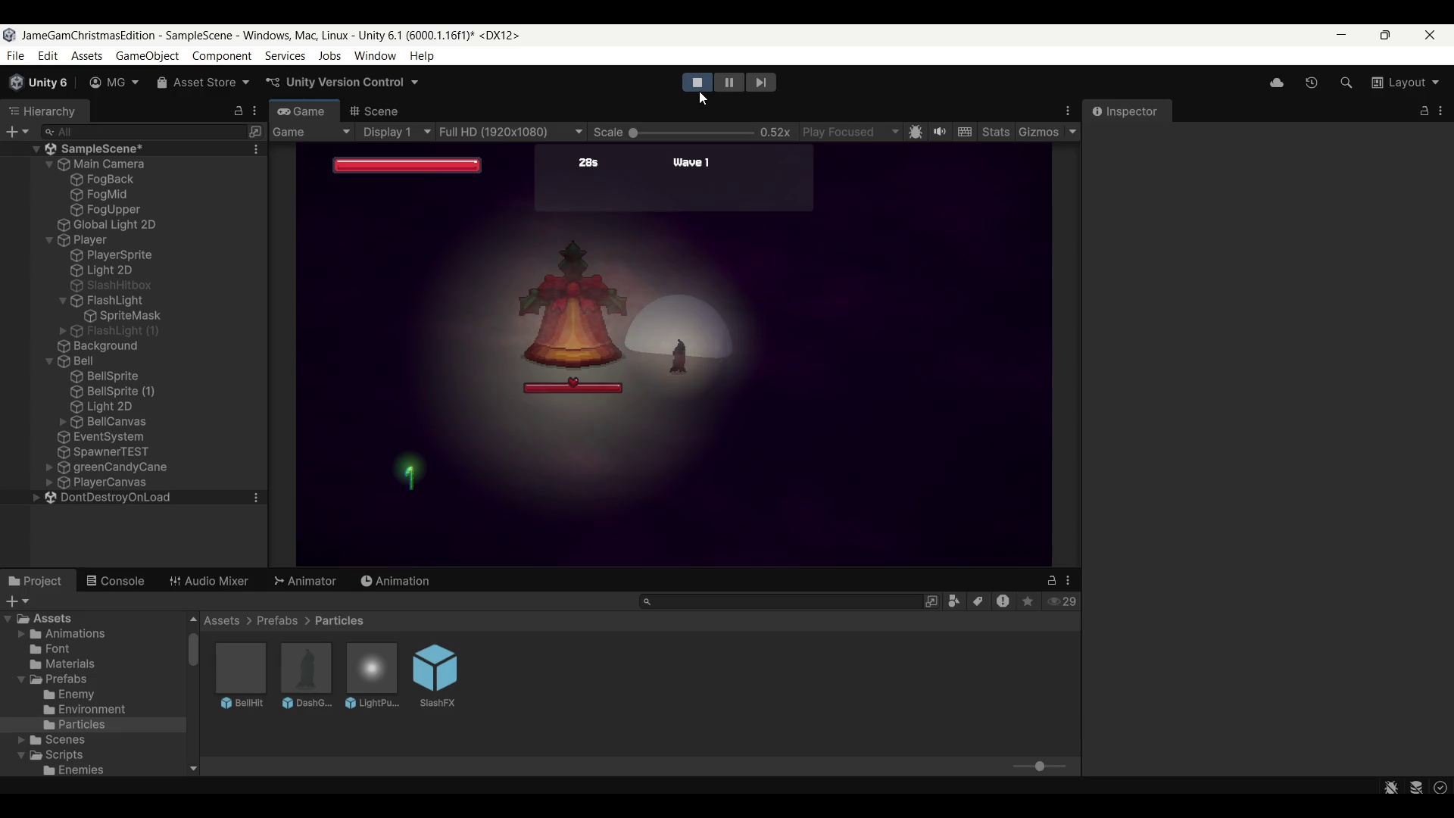
Slash at incoming enemies in play mode, then pause the game
{"action": "left_click", "coordinate": [728, 209]}
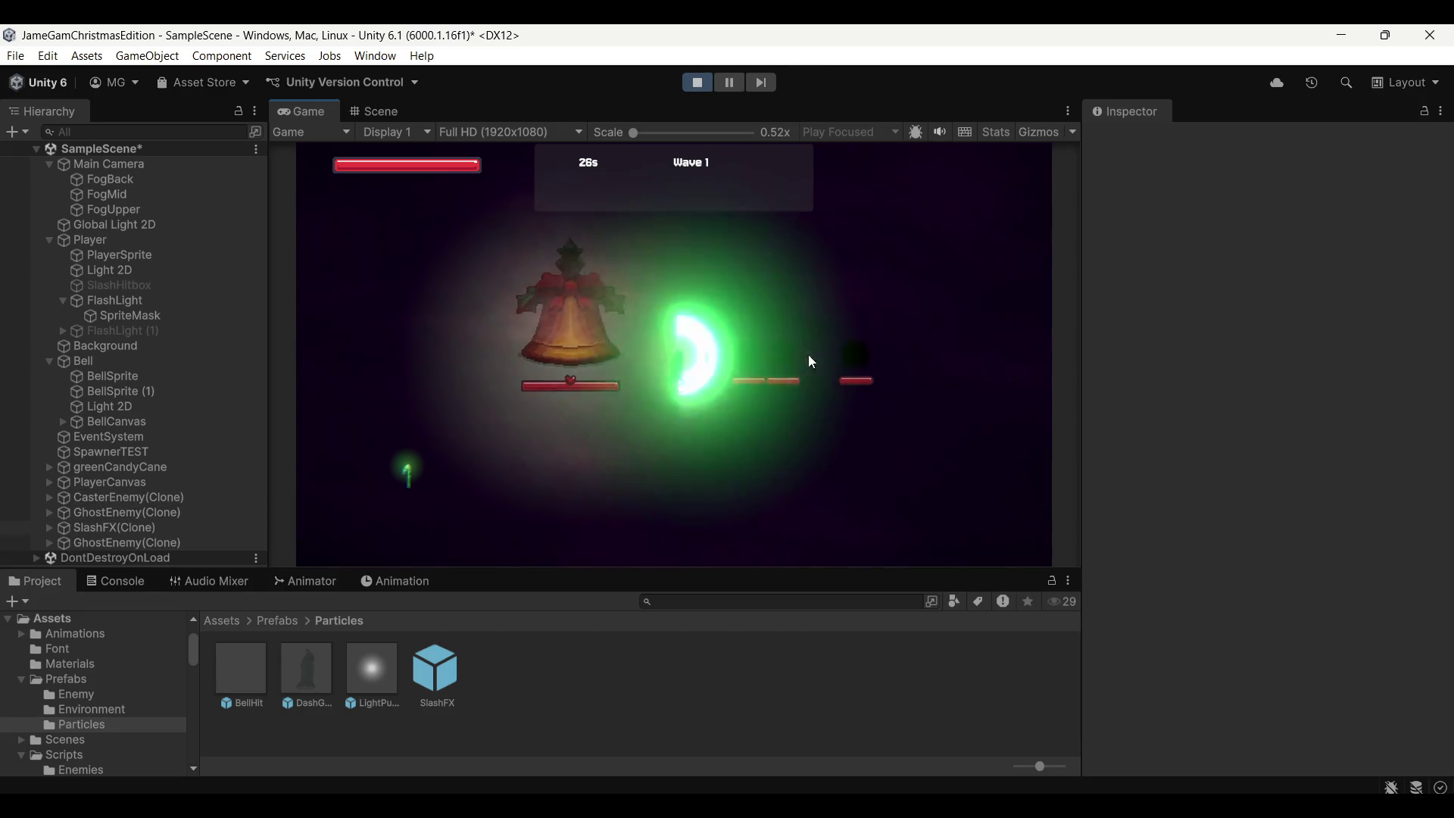
{"action": "left_click", "coordinate": [761, 421]}
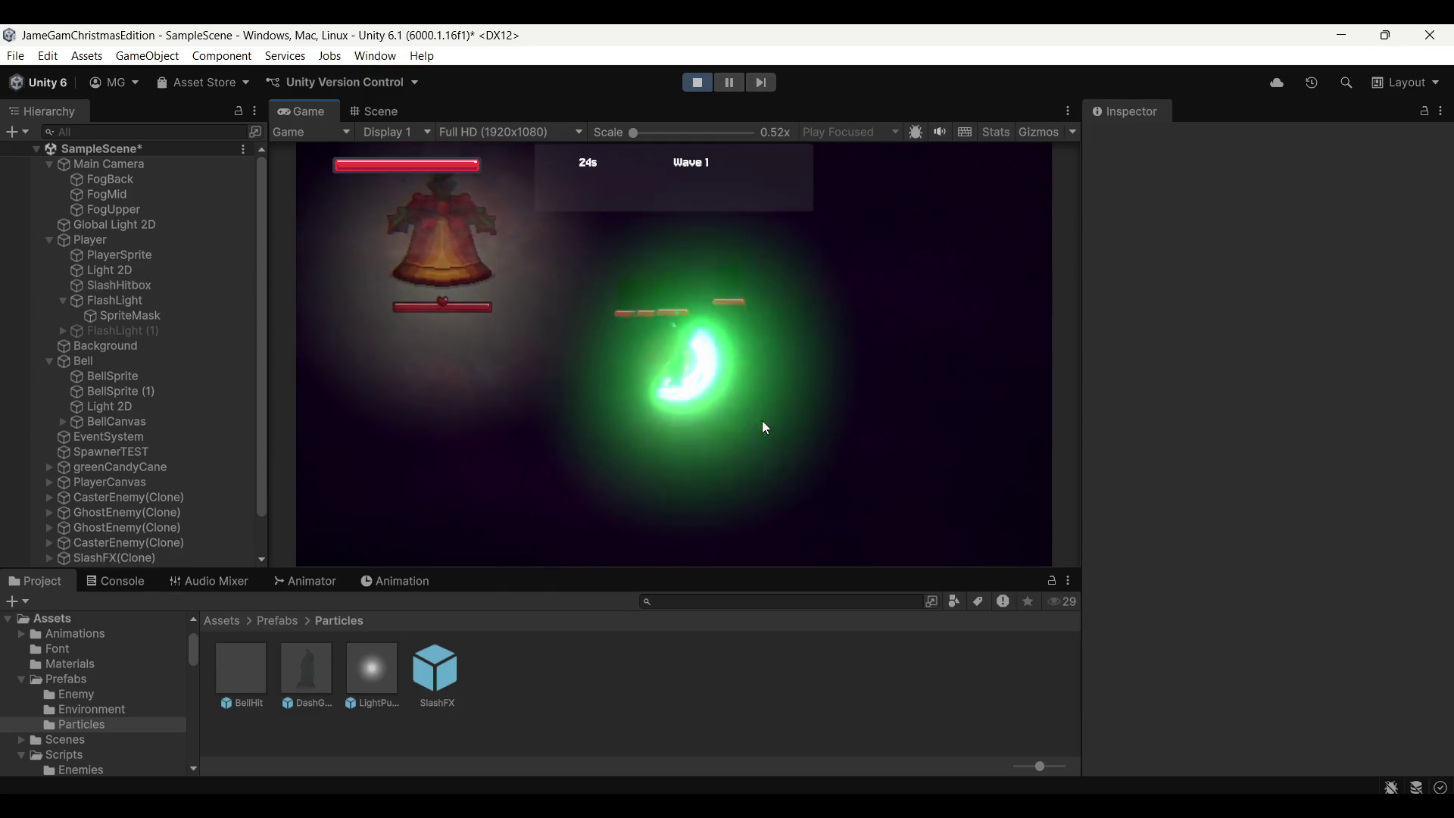
{"action": "key", "text": "a"}
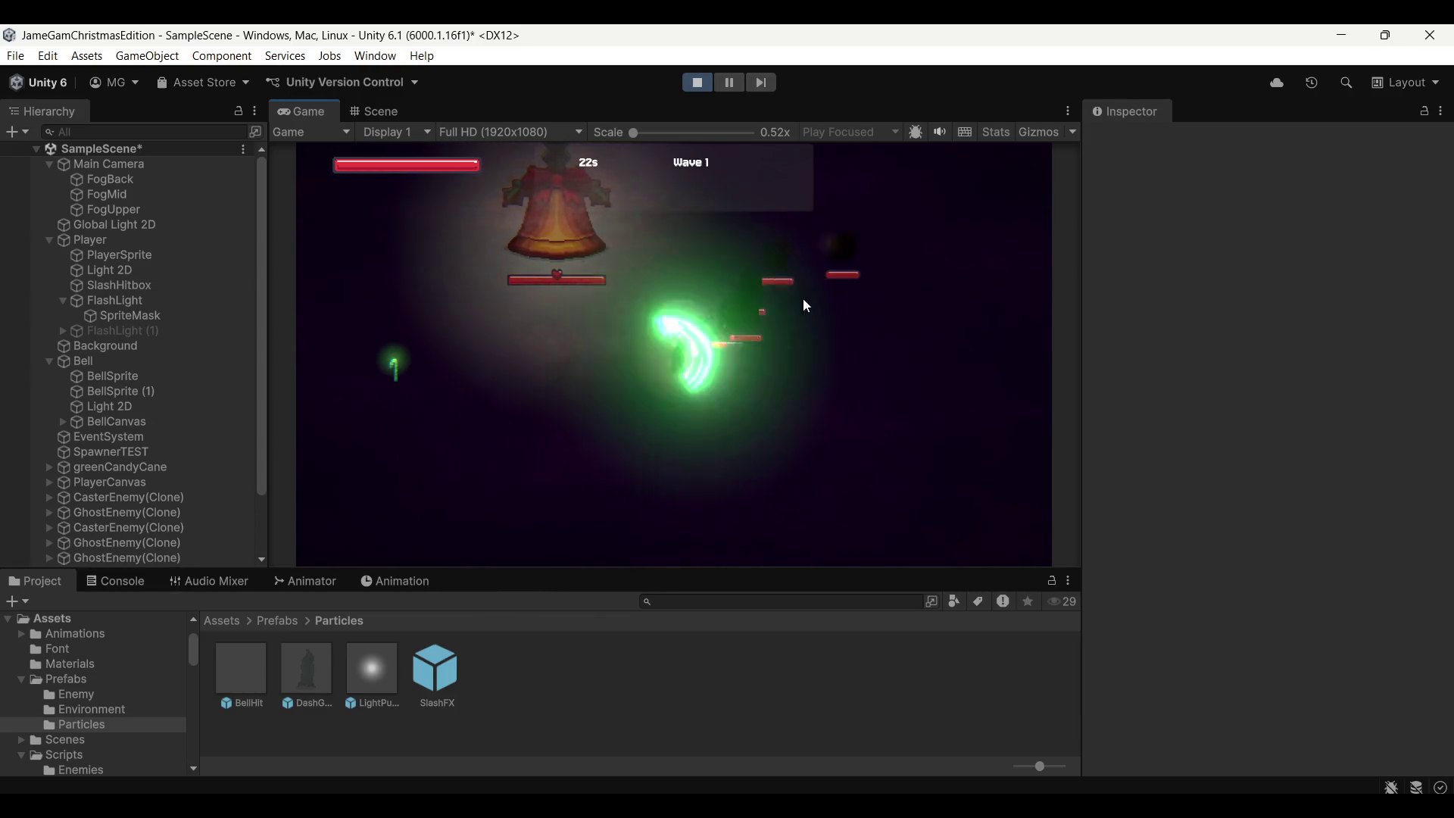
{"action": "left_click", "coordinate": [729, 82]}
Reopen the SlashFX prefab, adjust its Light 2D setting, and resume the game
{"action": "left_click", "coordinate": [381, 109]}
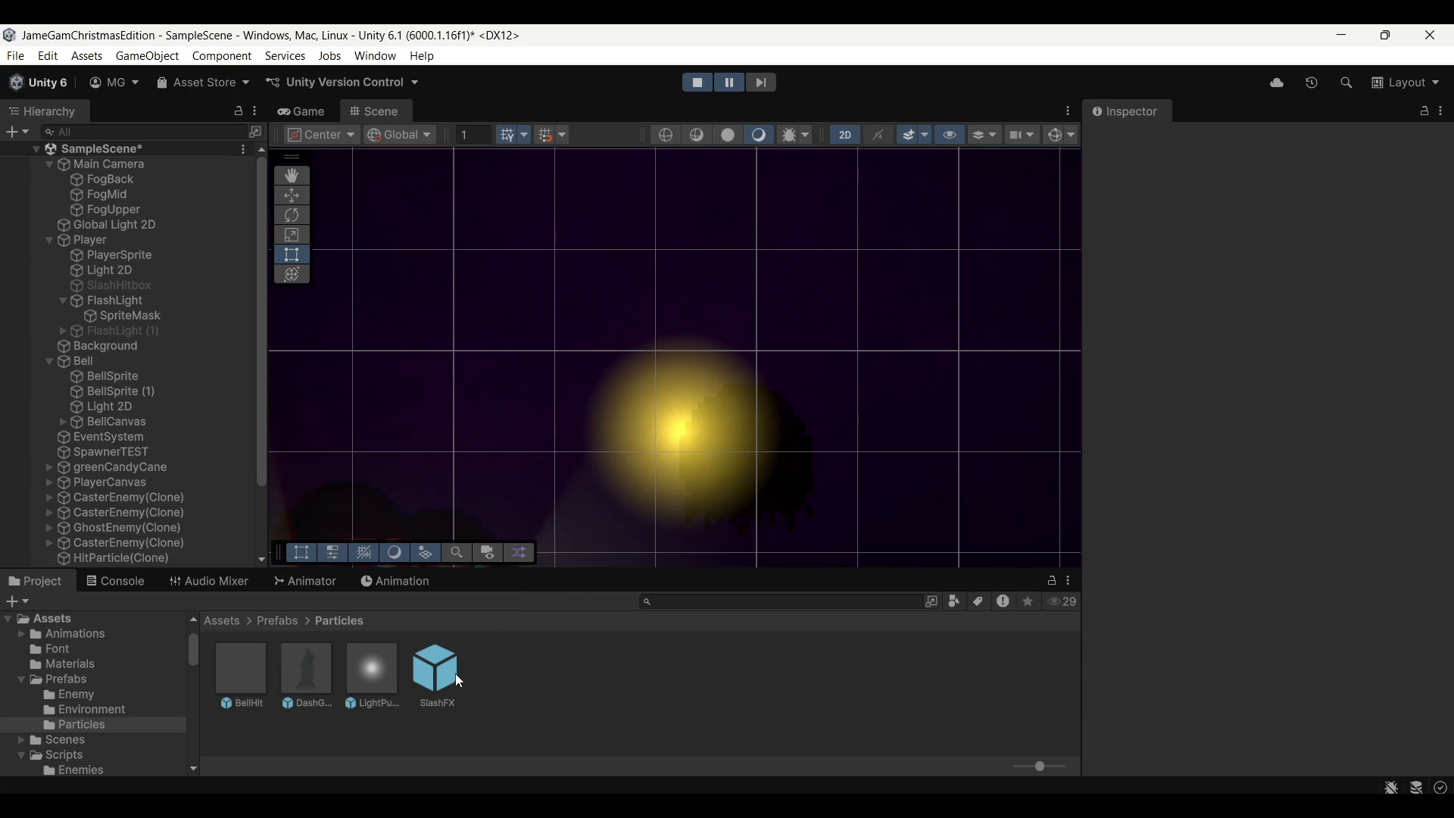
{"action": "left_click", "coordinate": [449, 673]}
{"action": "scroll", "coordinate": [1246, 497], "scroll_direction": "down", "scroll_amount": 4}
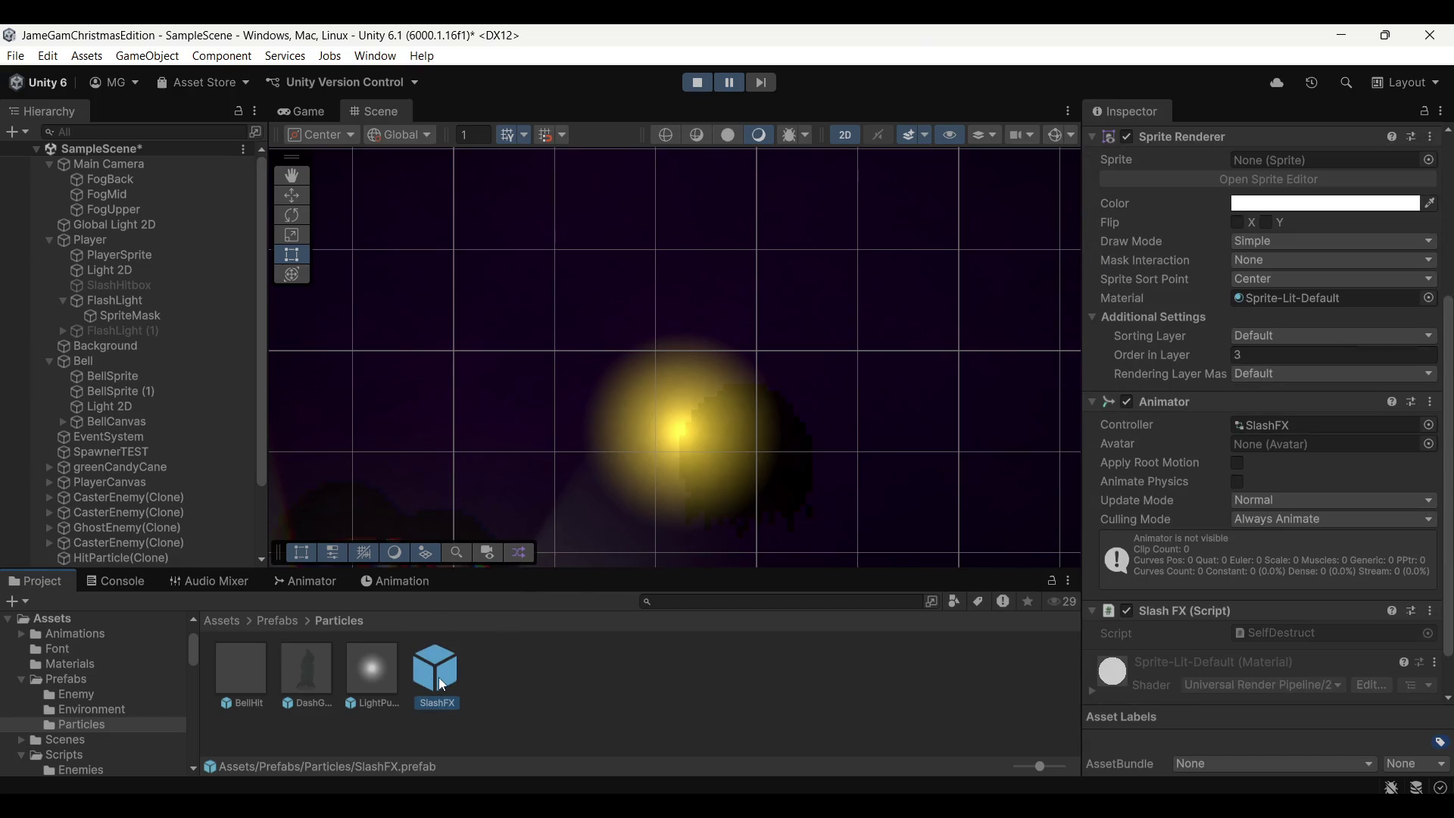
{"action": "double_click", "coordinate": [439, 677]}
{"action": "left_click", "coordinate": [160, 189]}
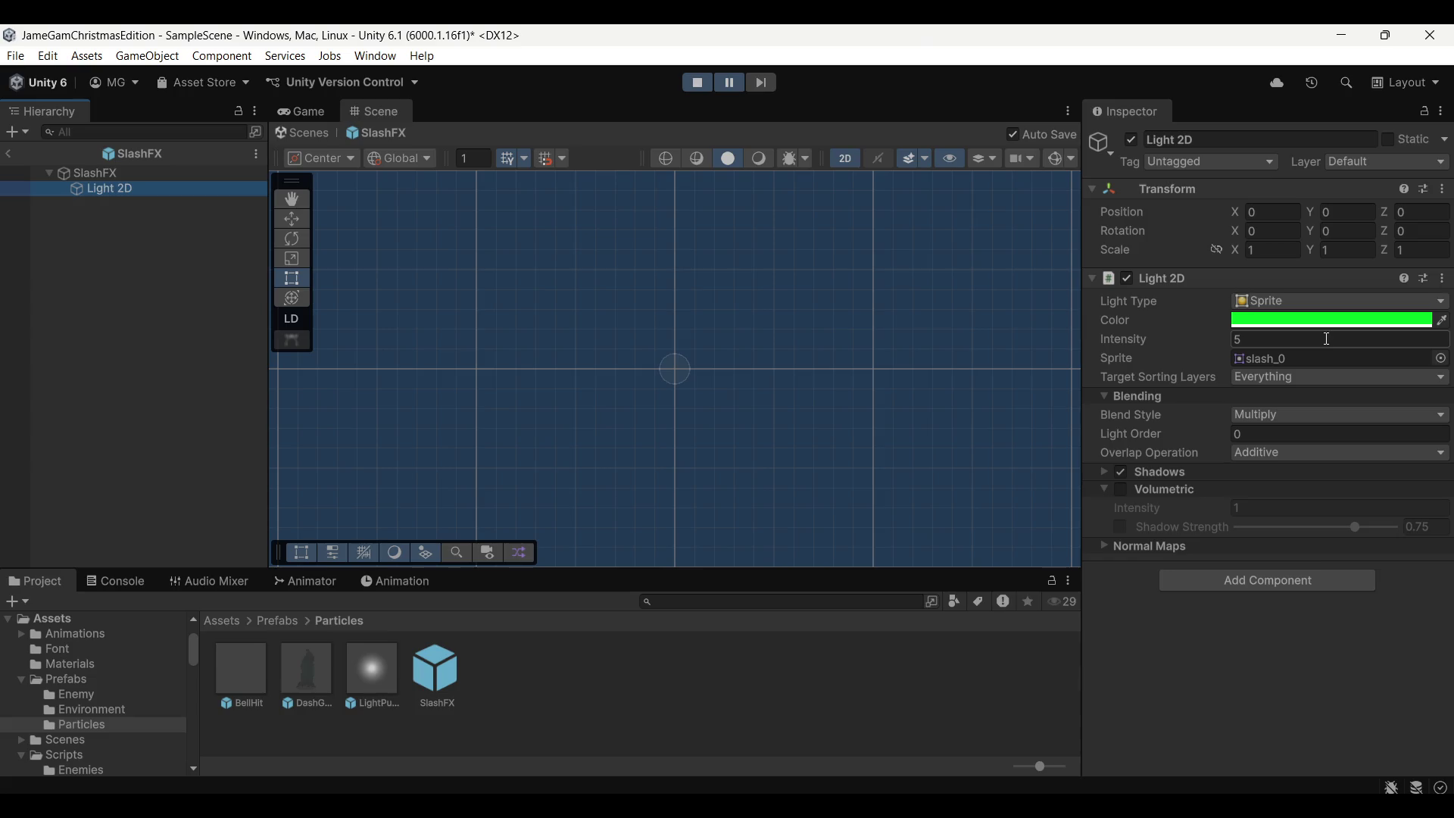
{"action": "left_click", "coordinate": [937, 681]}
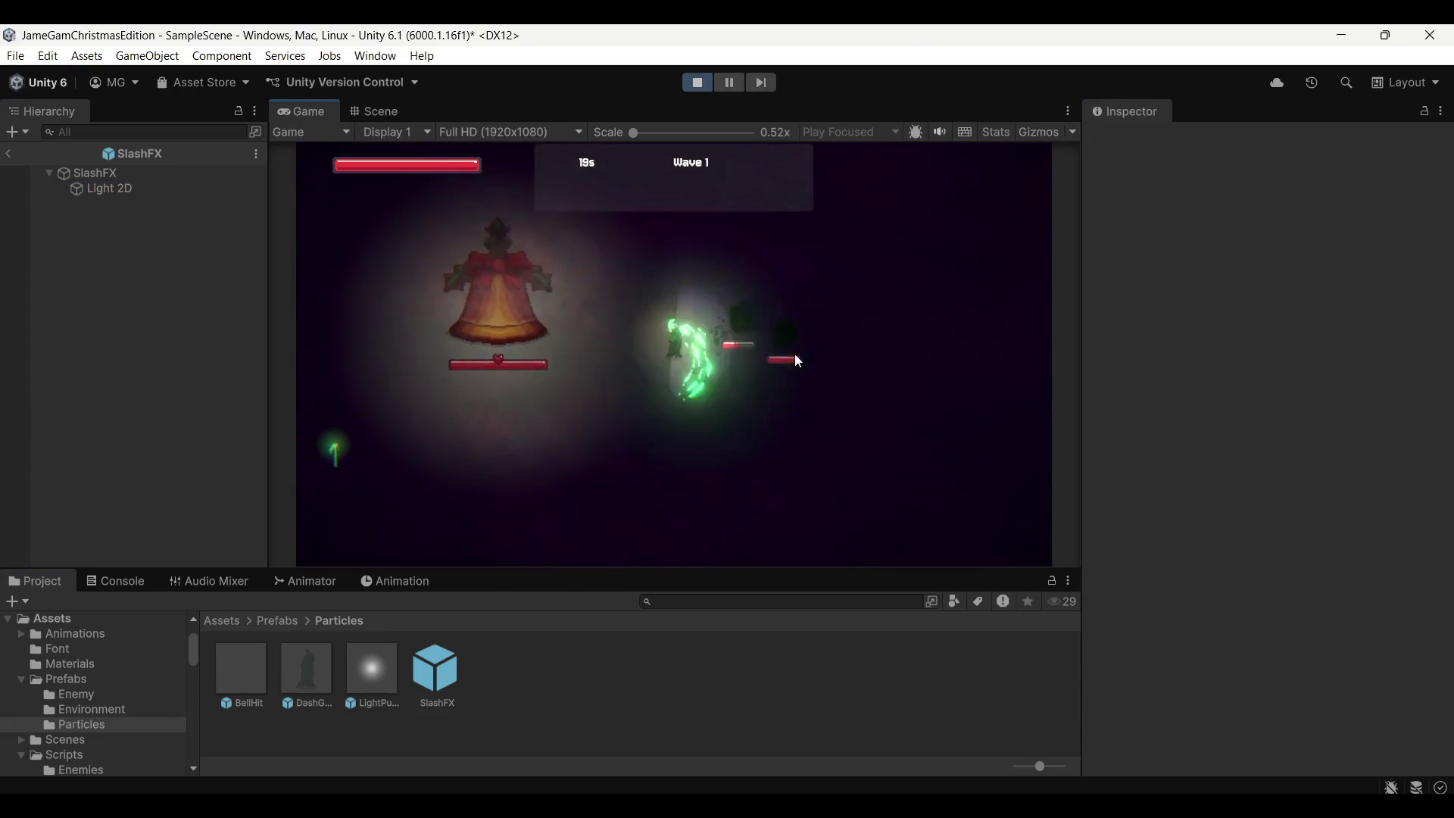
Move the player around the bell and slash to watch the green light
{"action": "key", "text": "w"}
{"action": "key", "text": "s"}
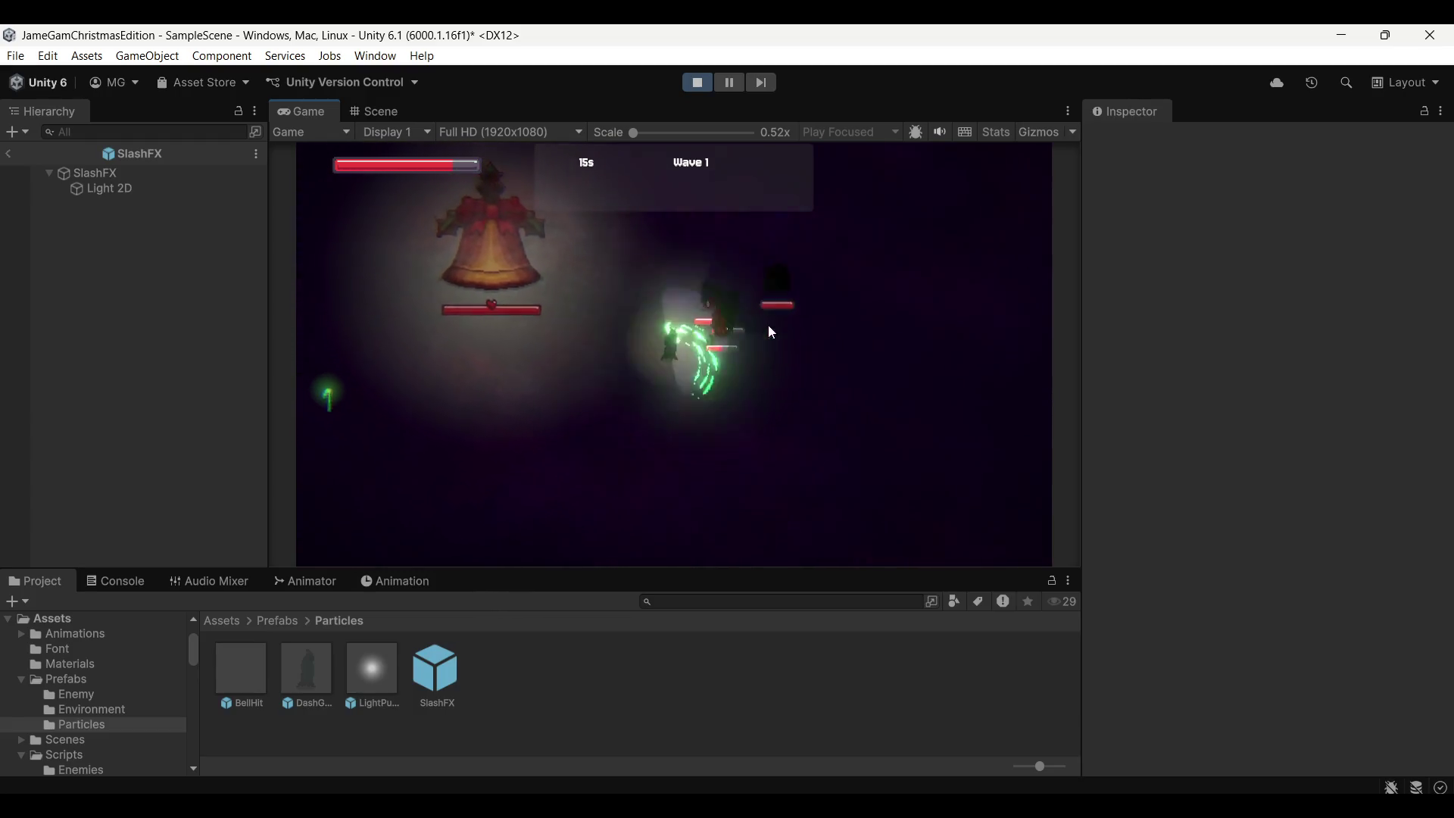
{"action": "key", "text": "w"}
{"action": "key", "text": "a"}
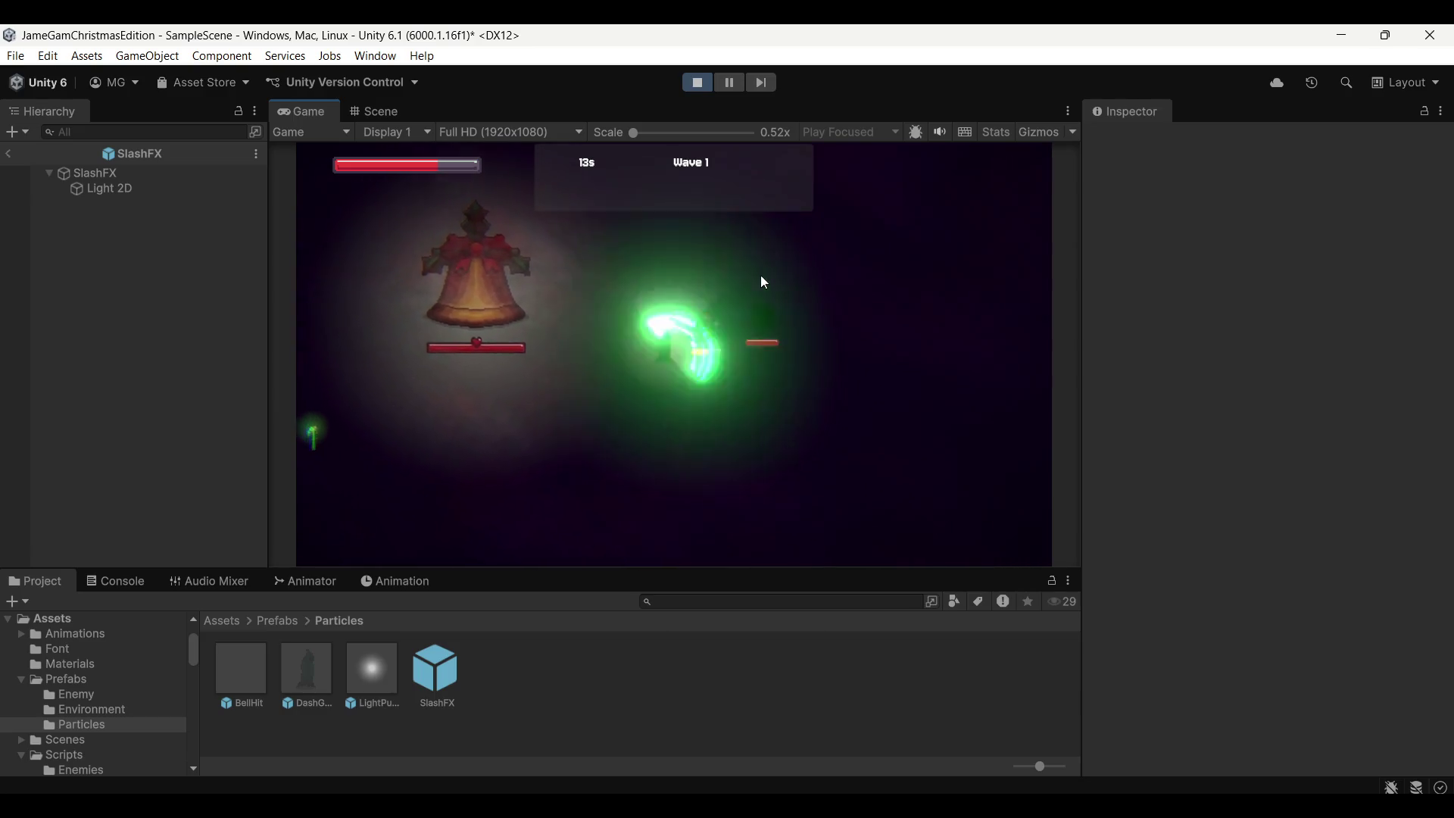
{"action": "key", "text": "a"}
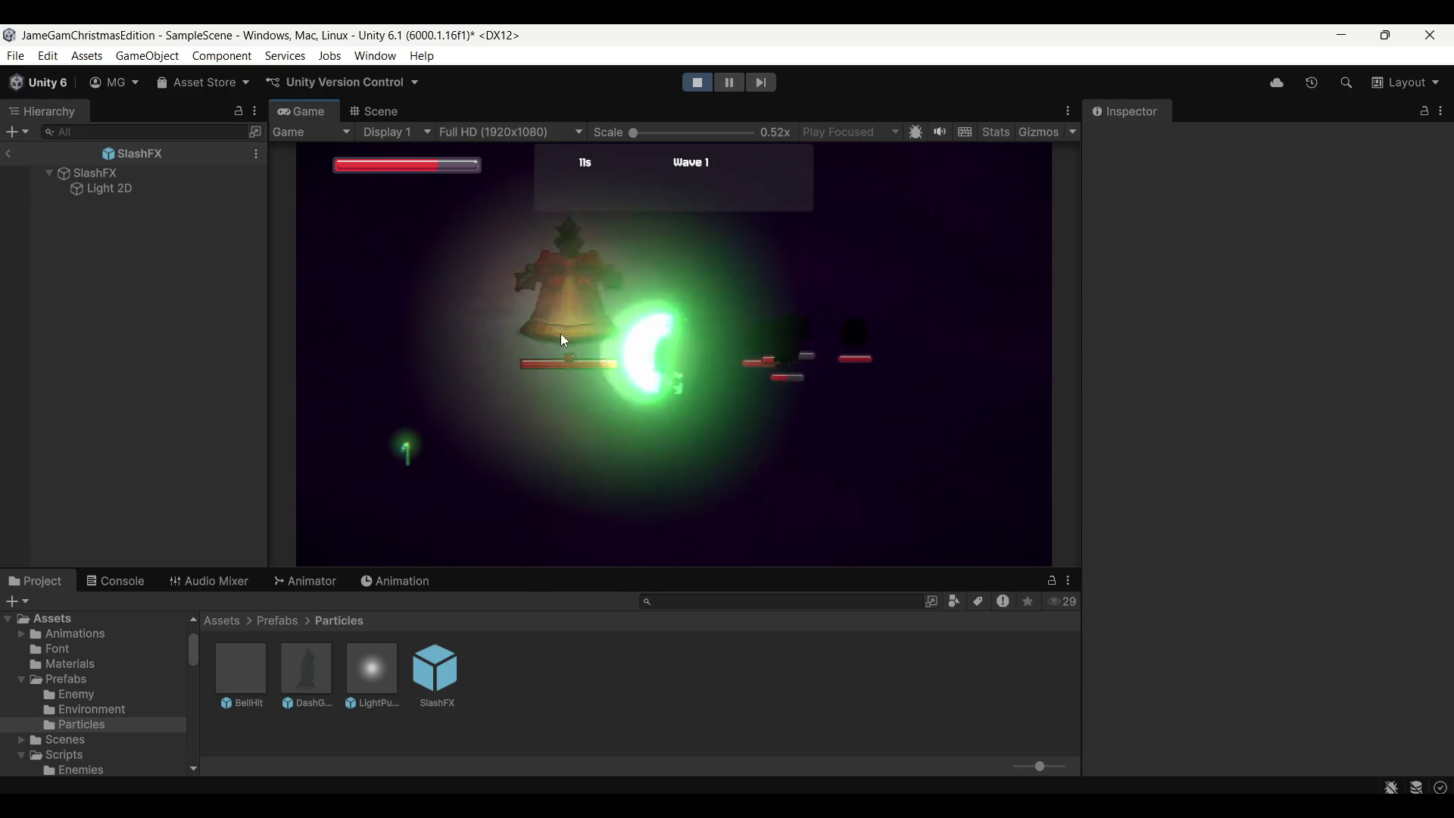
{"action": "key", "text": "d"}
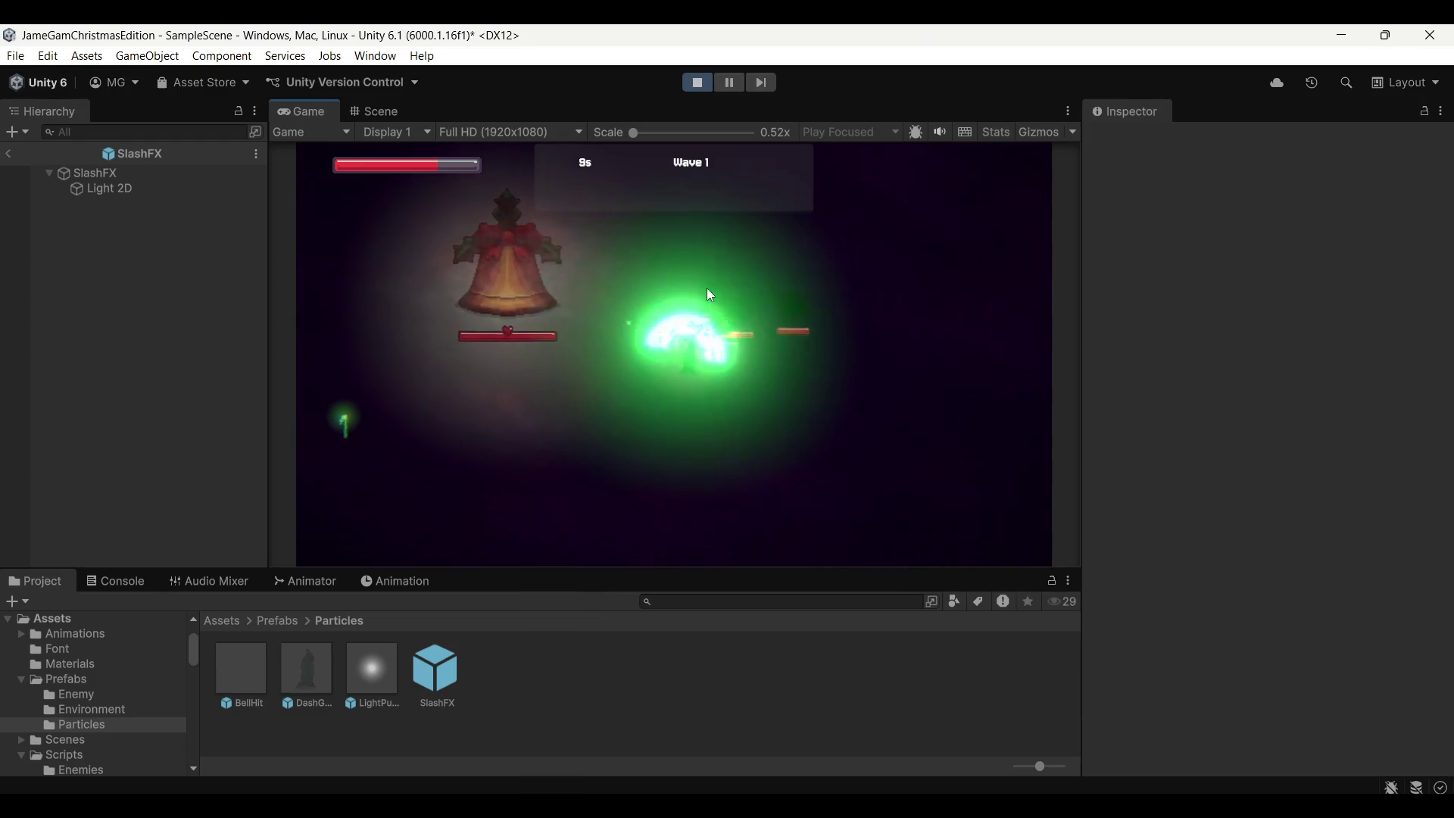
{"action": "key", "text": "d"}
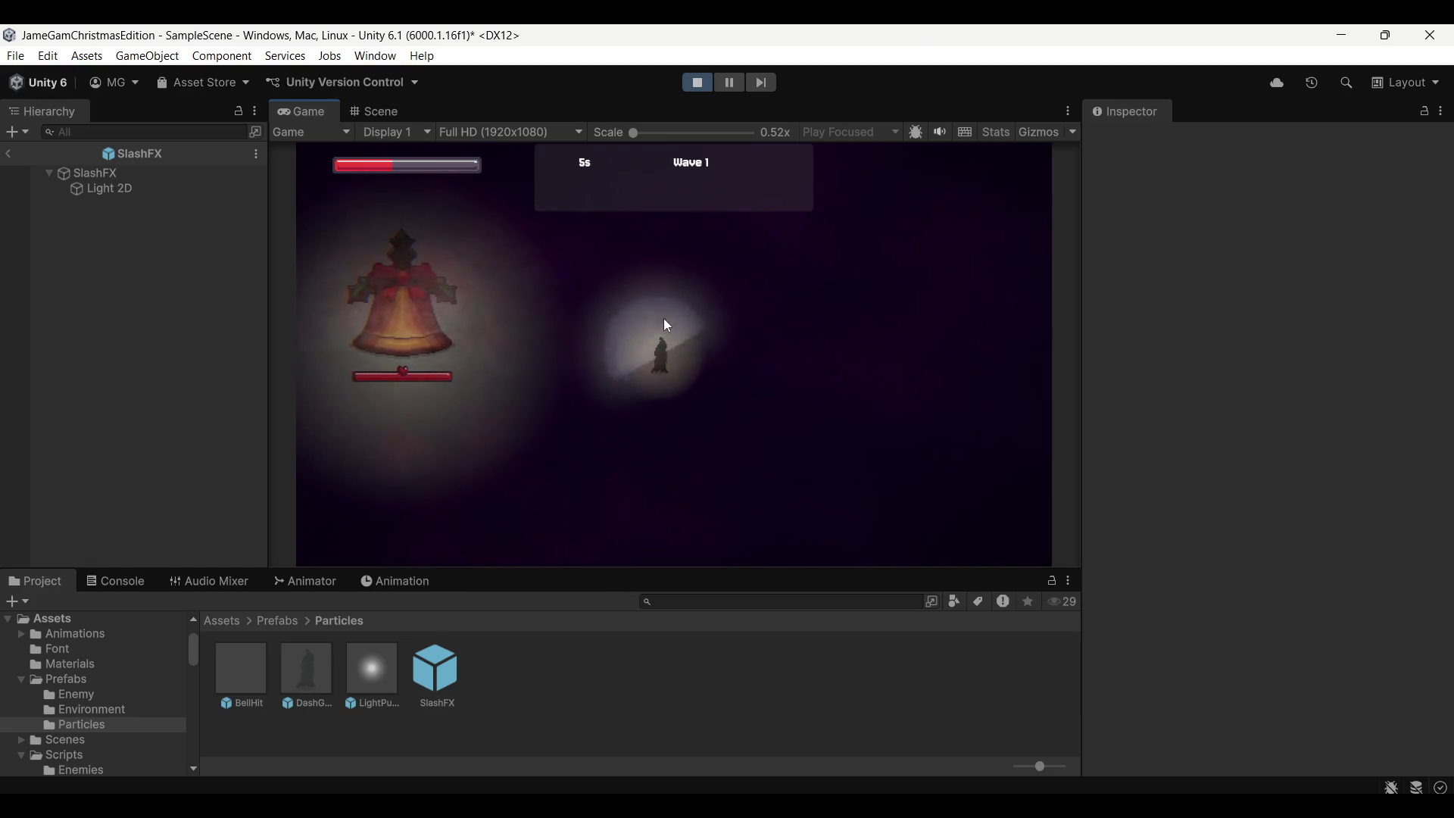
{"action": "key", "text": "a"}
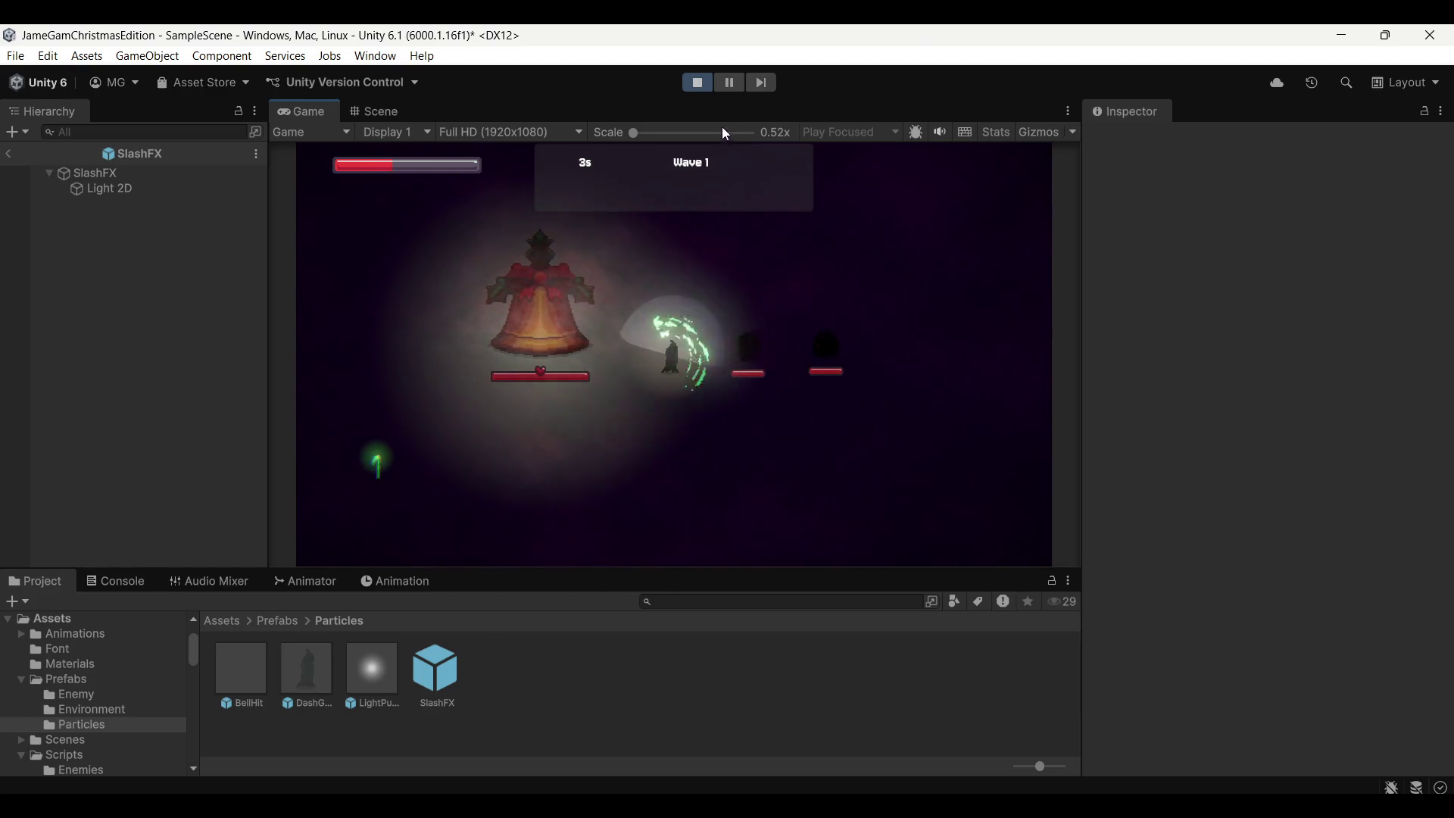
Pause to review SlashFX's Light 2D, then resume and slash to compare the glow
{"action": "left_click", "coordinate": [729, 82]}
{"action": "left_click", "coordinate": [436, 671]}
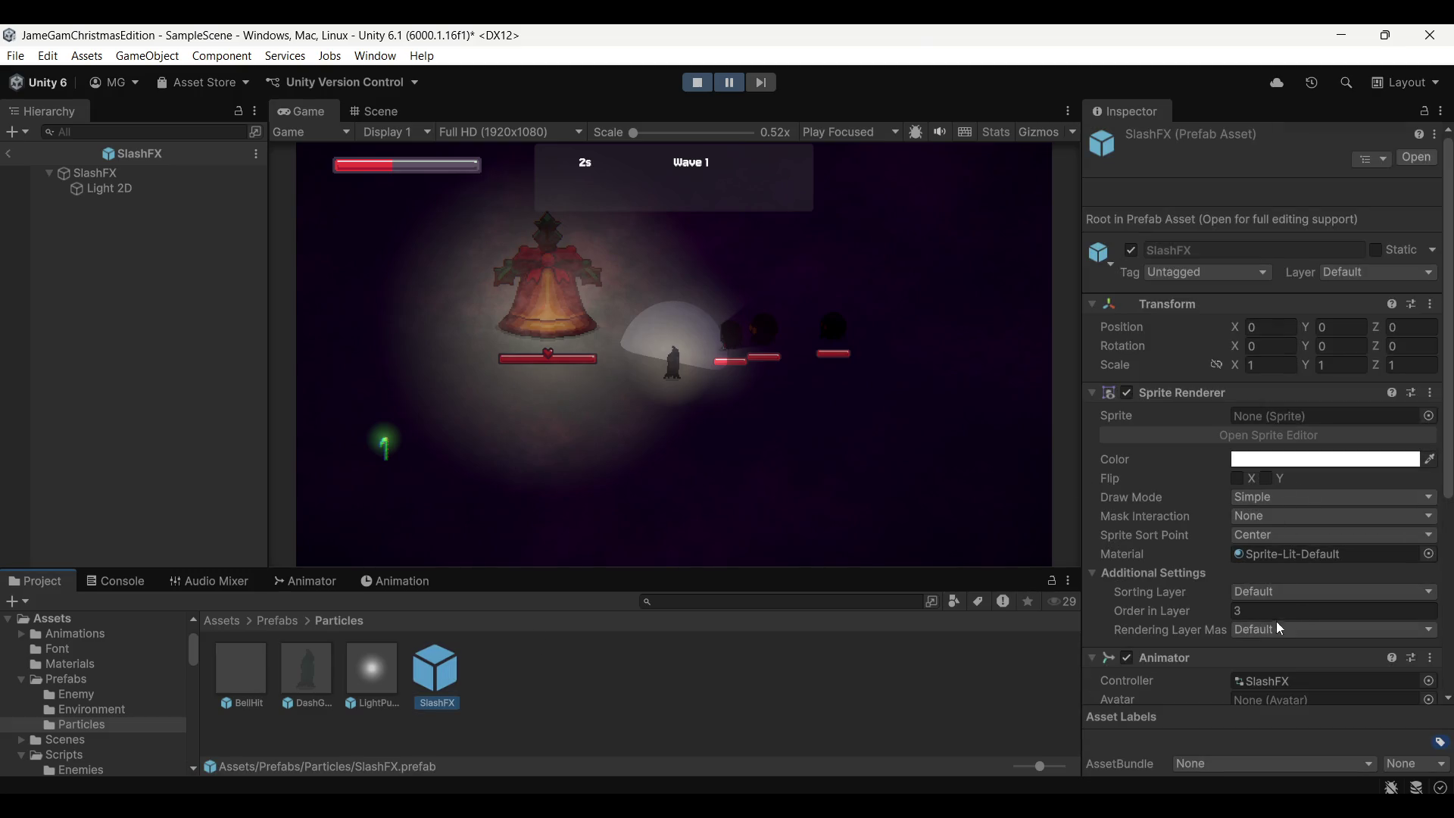
{"action": "left_click", "coordinate": [110, 188]}
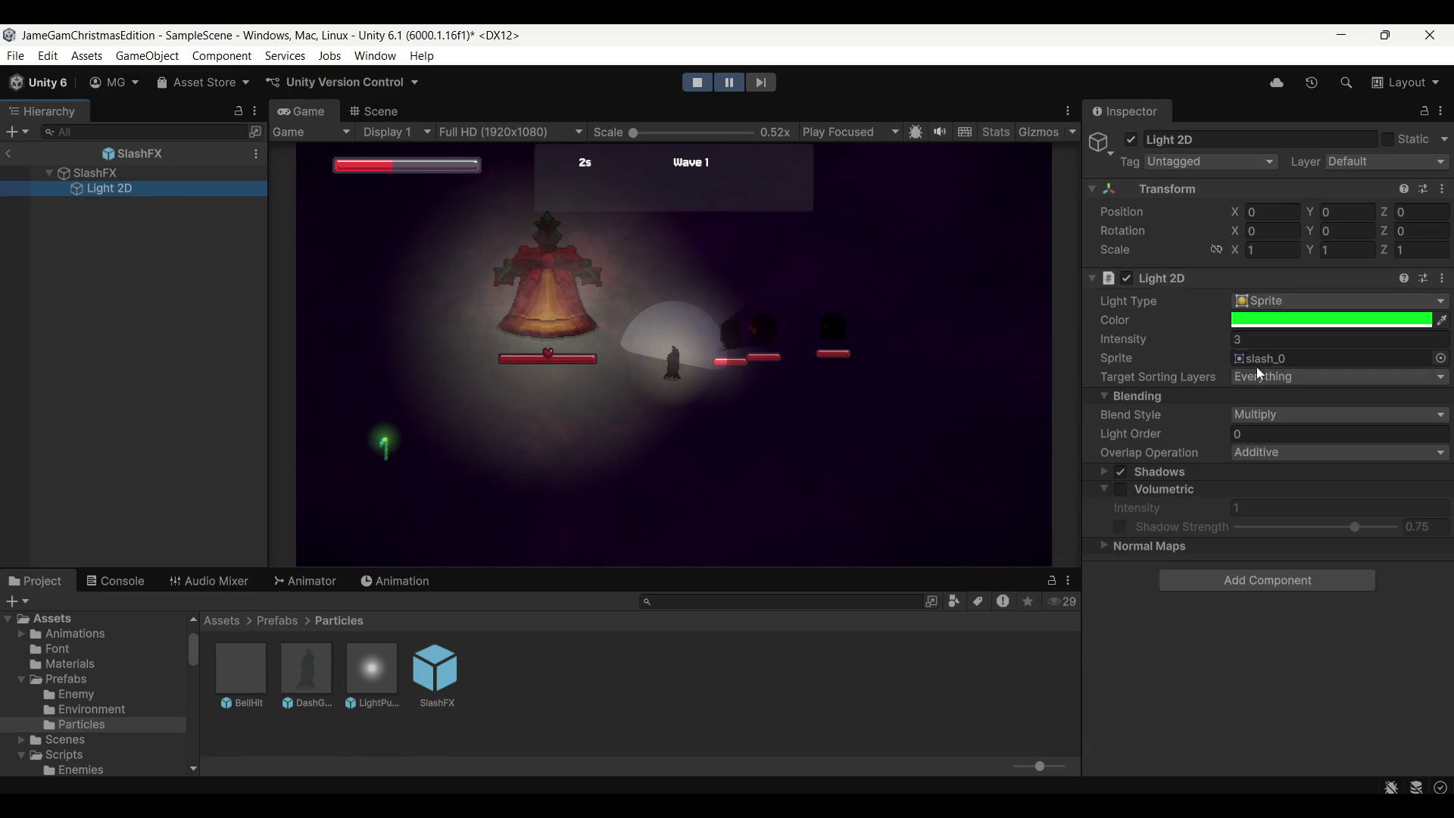
{"action": "left_click", "coordinate": [729, 82]}
{"action": "left_click", "coordinate": [744, 256]}
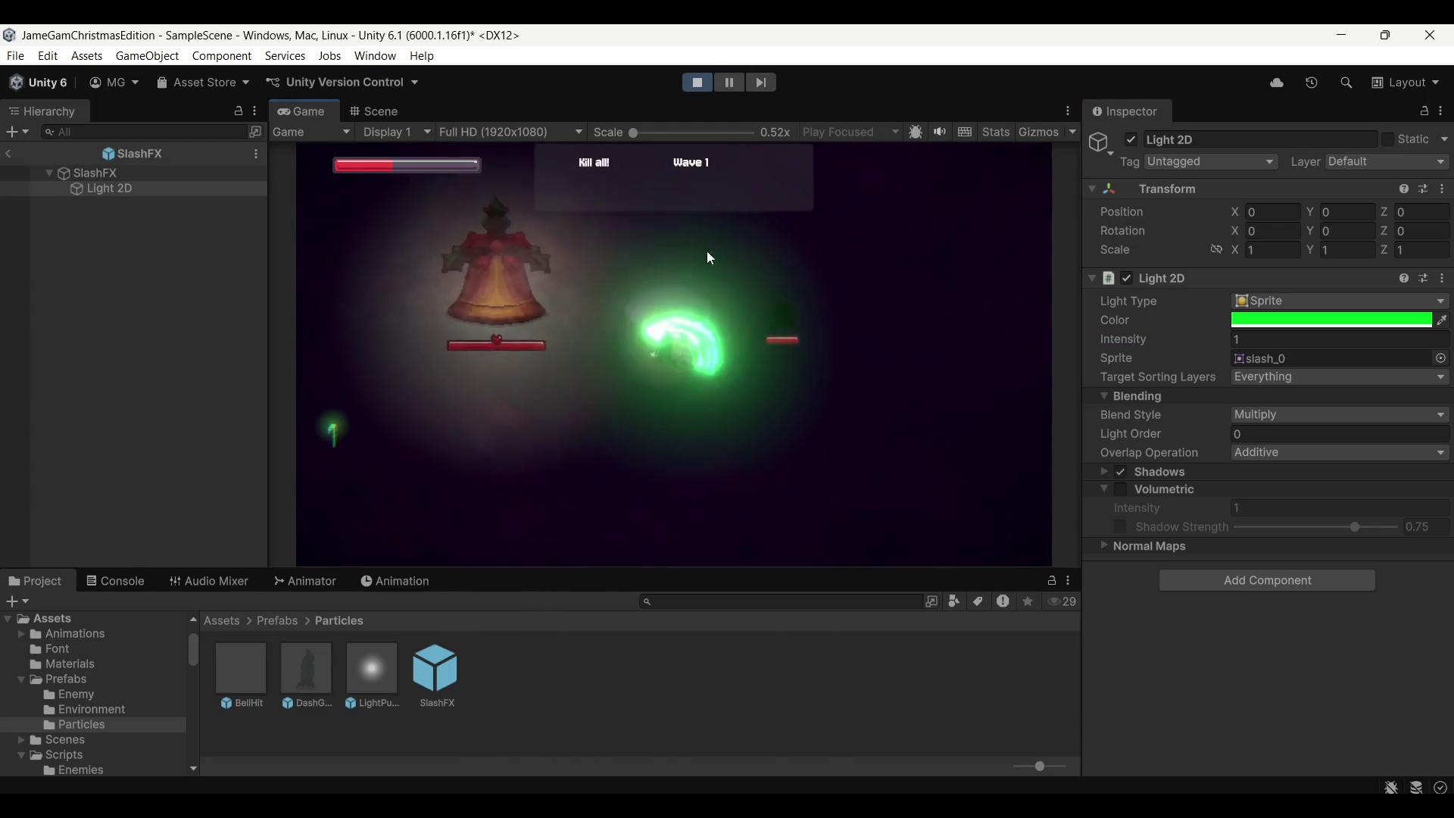
{"action": "left_click", "coordinate": [760, 236]}
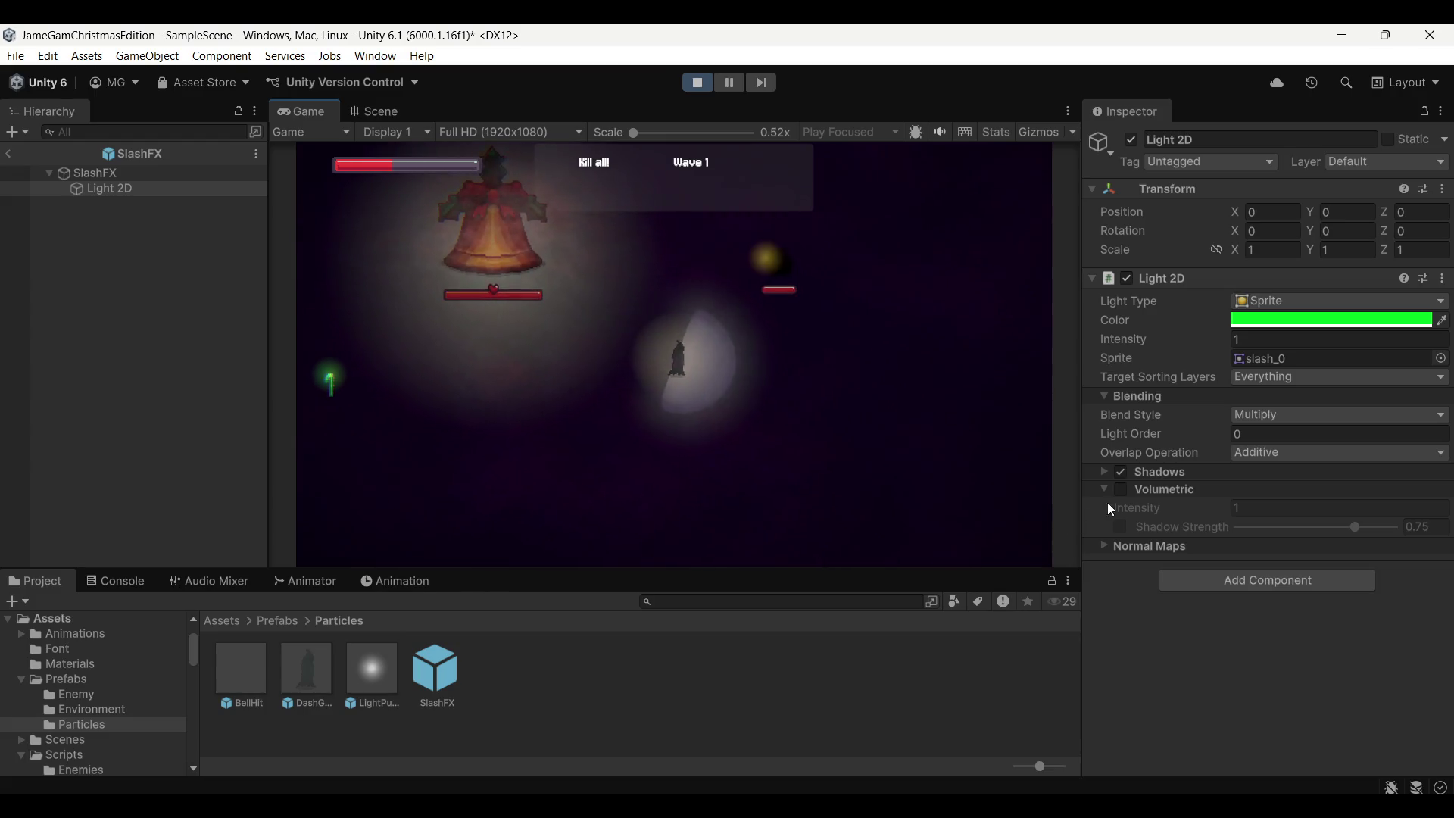
{"action": "left_click", "coordinate": [747, 321]}
Test the Light 2D intensity at 0, restore it to 1, and stop play mode
{"action": "left_click", "coordinate": [1120, 489]}
{"action": "left_click", "coordinate": [719, 310]}
{"action": "left_click", "coordinate": [1253, 337]}
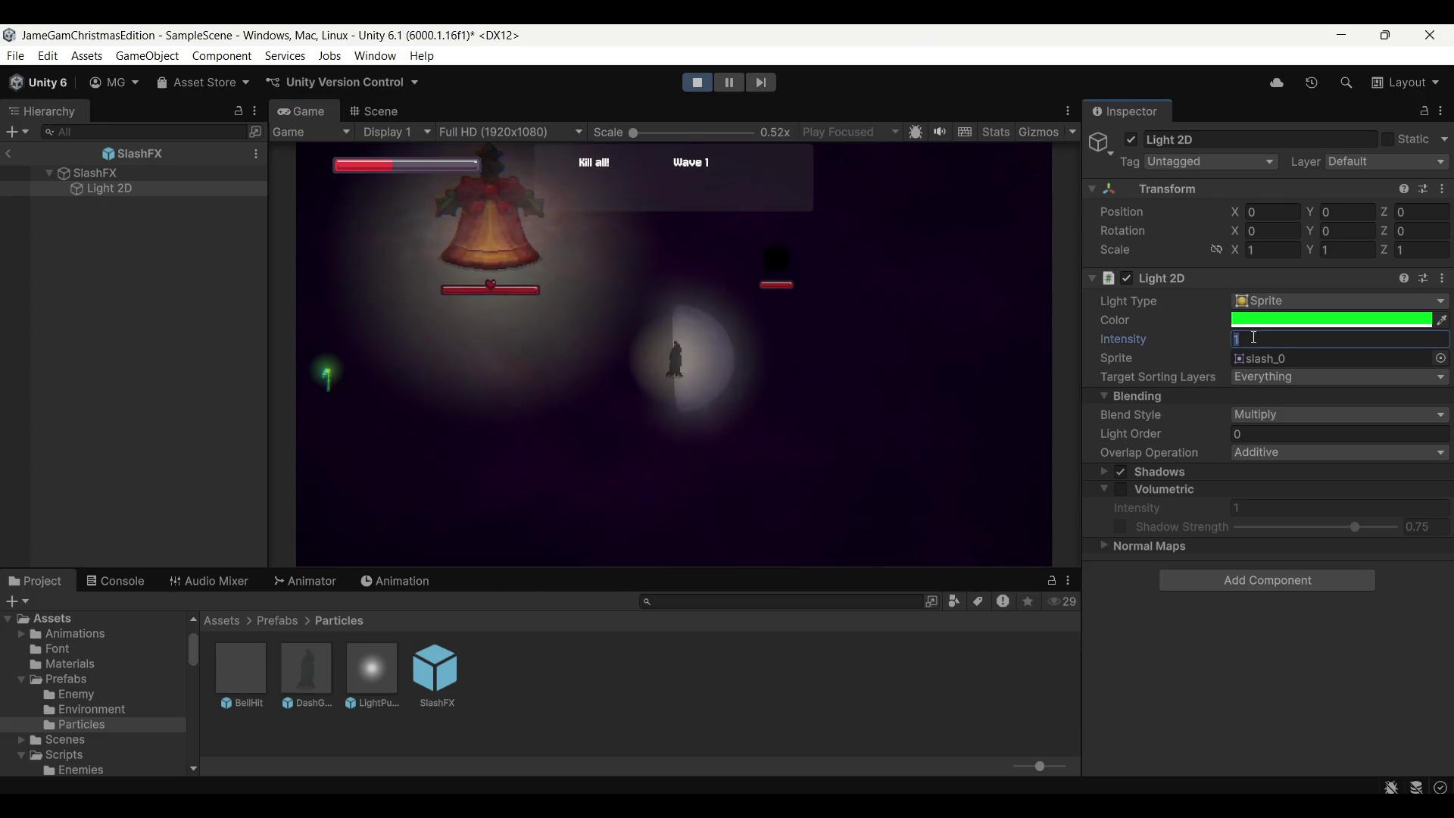
{"action": "type", "text": "0"}
{"action": "left_click", "coordinate": [909, 329]}
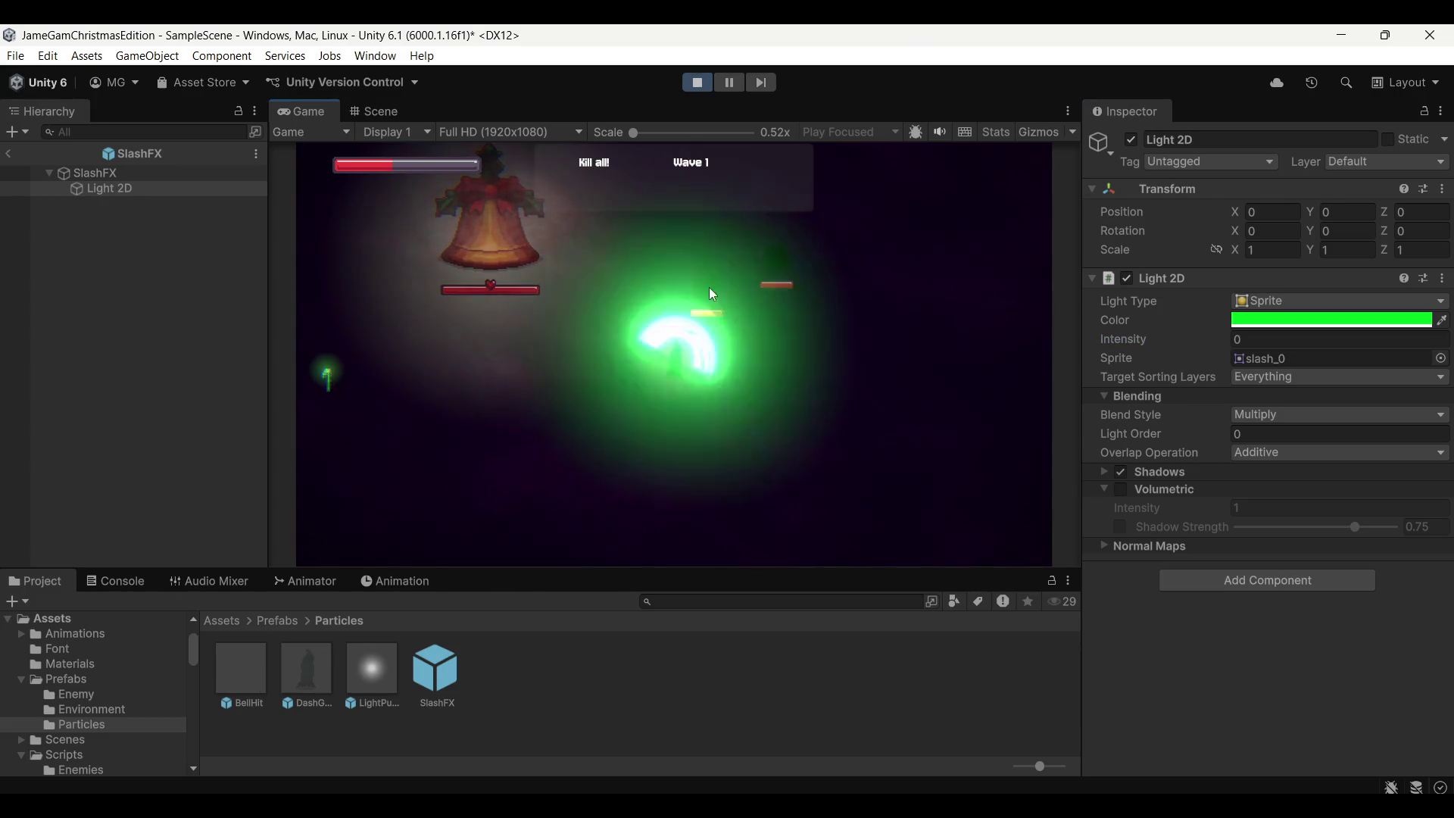
{"action": "left_click", "coordinate": [116, 174]}
{"action": "scroll", "coordinate": [1250, 455], "scroll_direction": "down", "scroll_amount": 3}
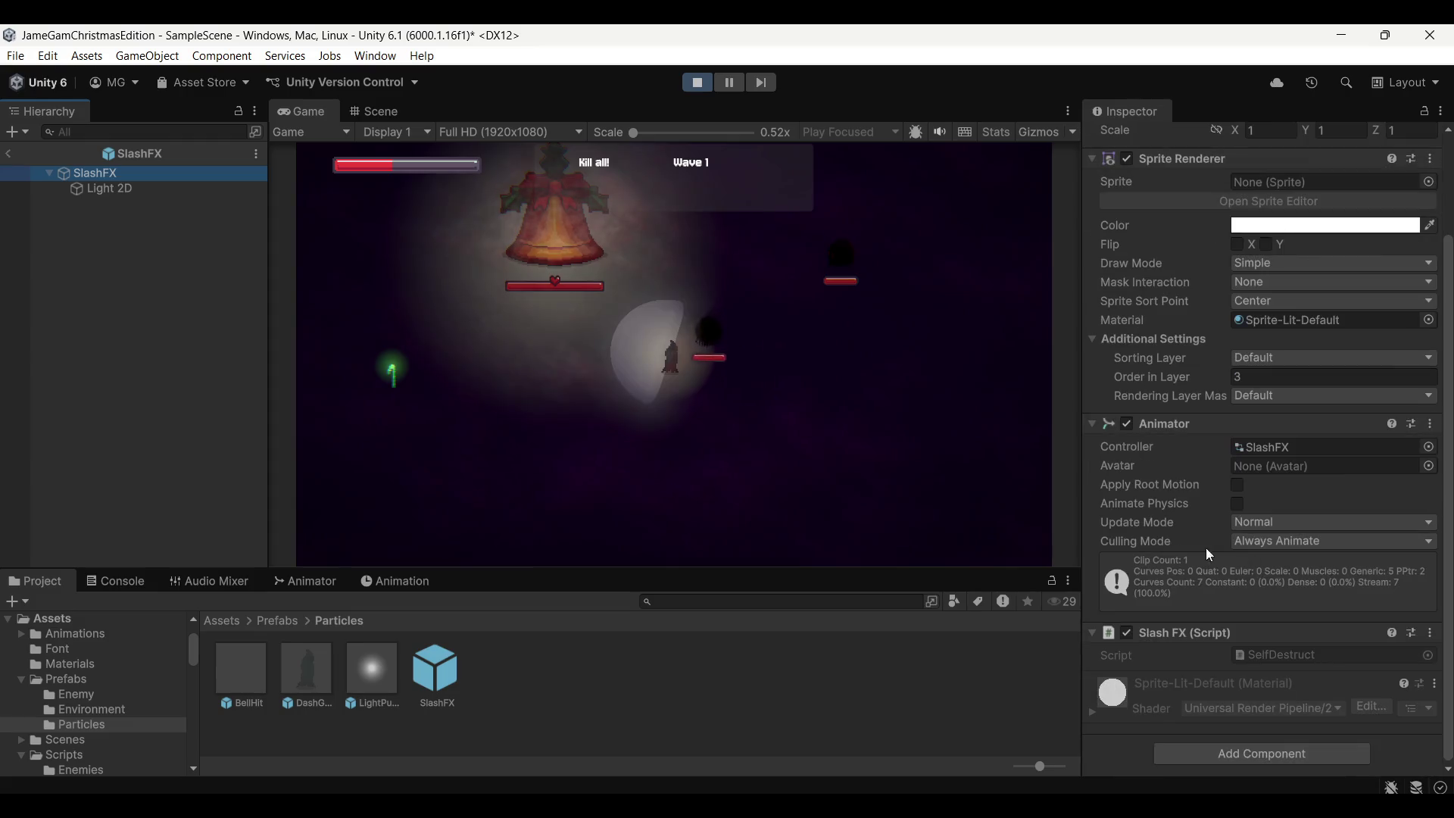
{"action": "left_click", "coordinate": [733, 353]}
{"action": "left_click", "coordinate": [109, 187]}
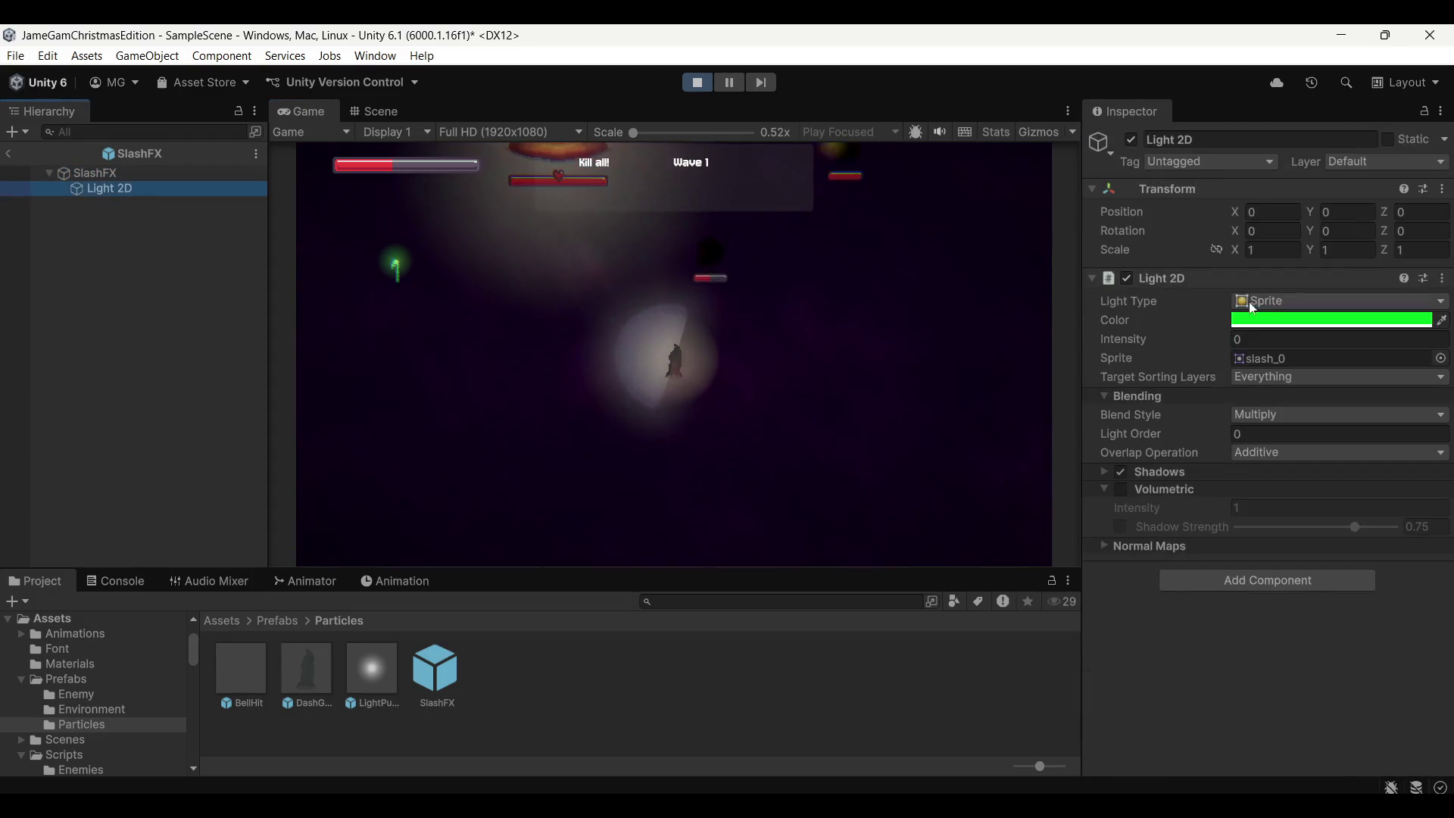
{"action": "type", "text": "1"}
{"action": "key", "text": "Return"}
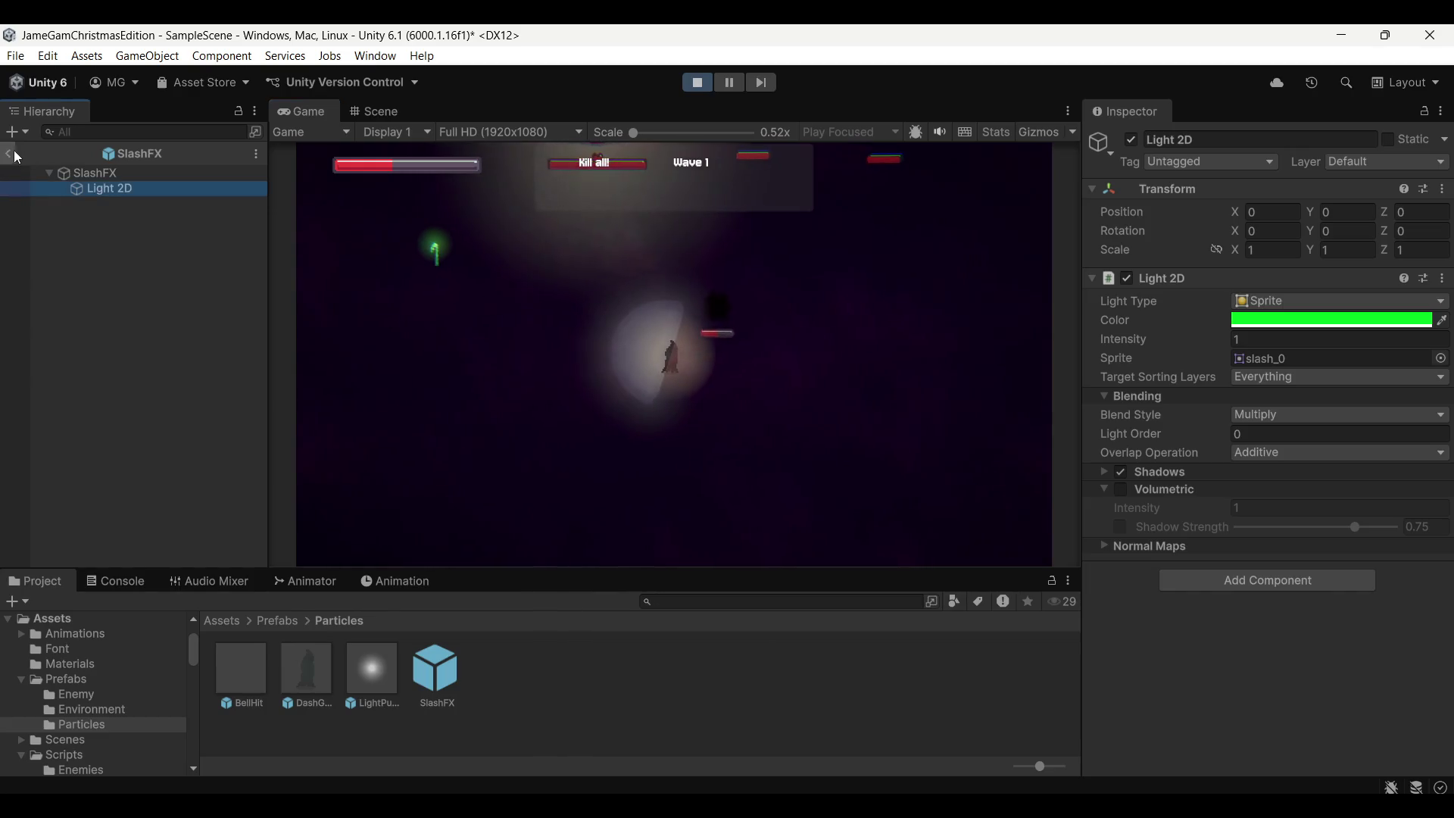
{"action": "left_click", "coordinate": [700, 86]}
Leave prefab mode, inspect the Player object and show the Animation panel
{"action": "left_click", "coordinate": [9, 152]}
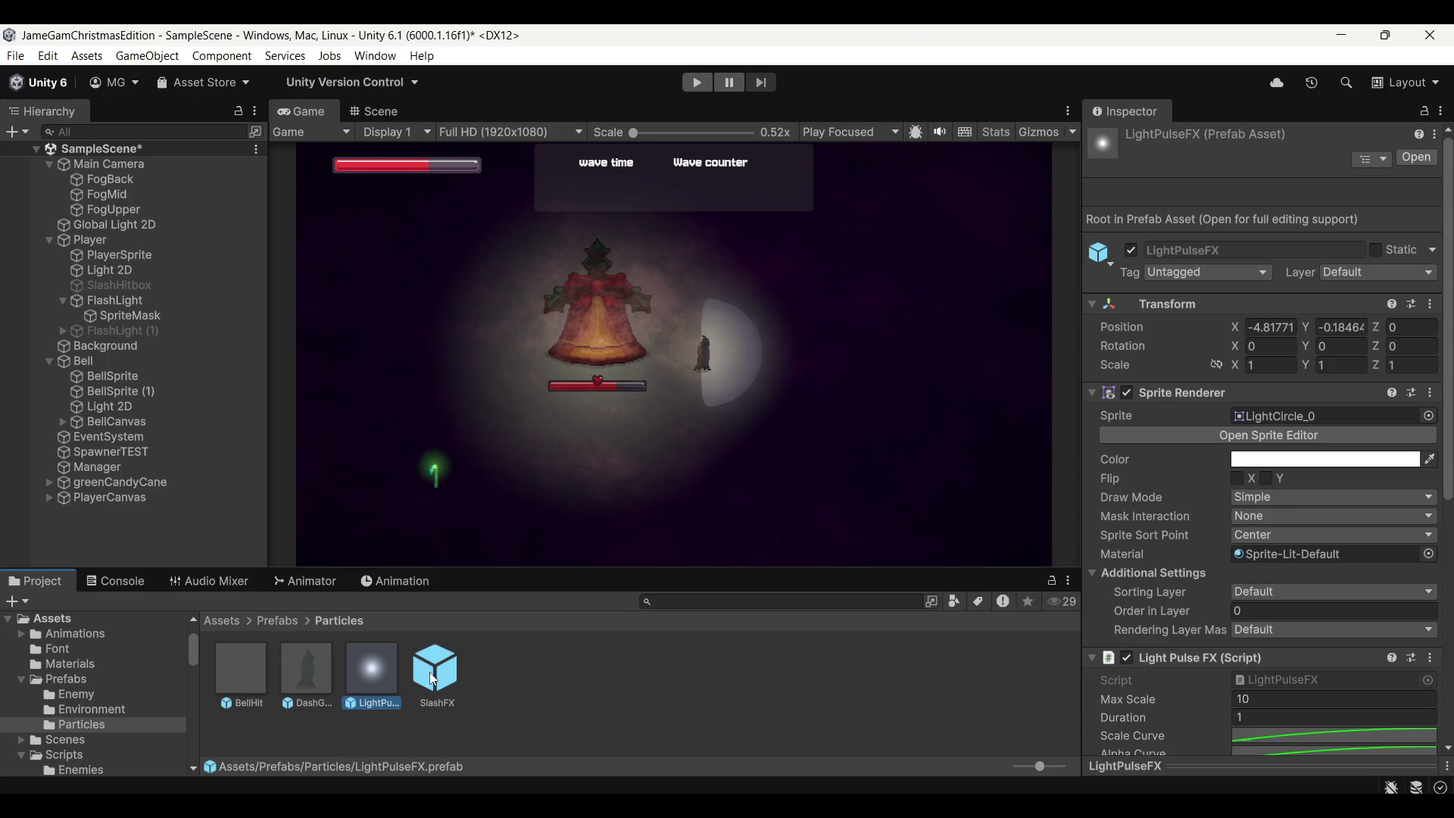
{"action": "left_click", "coordinate": [160, 241]}
{"action": "left_click", "coordinate": [418, 657]}
{"action": "left_click", "coordinate": [91, 240]}
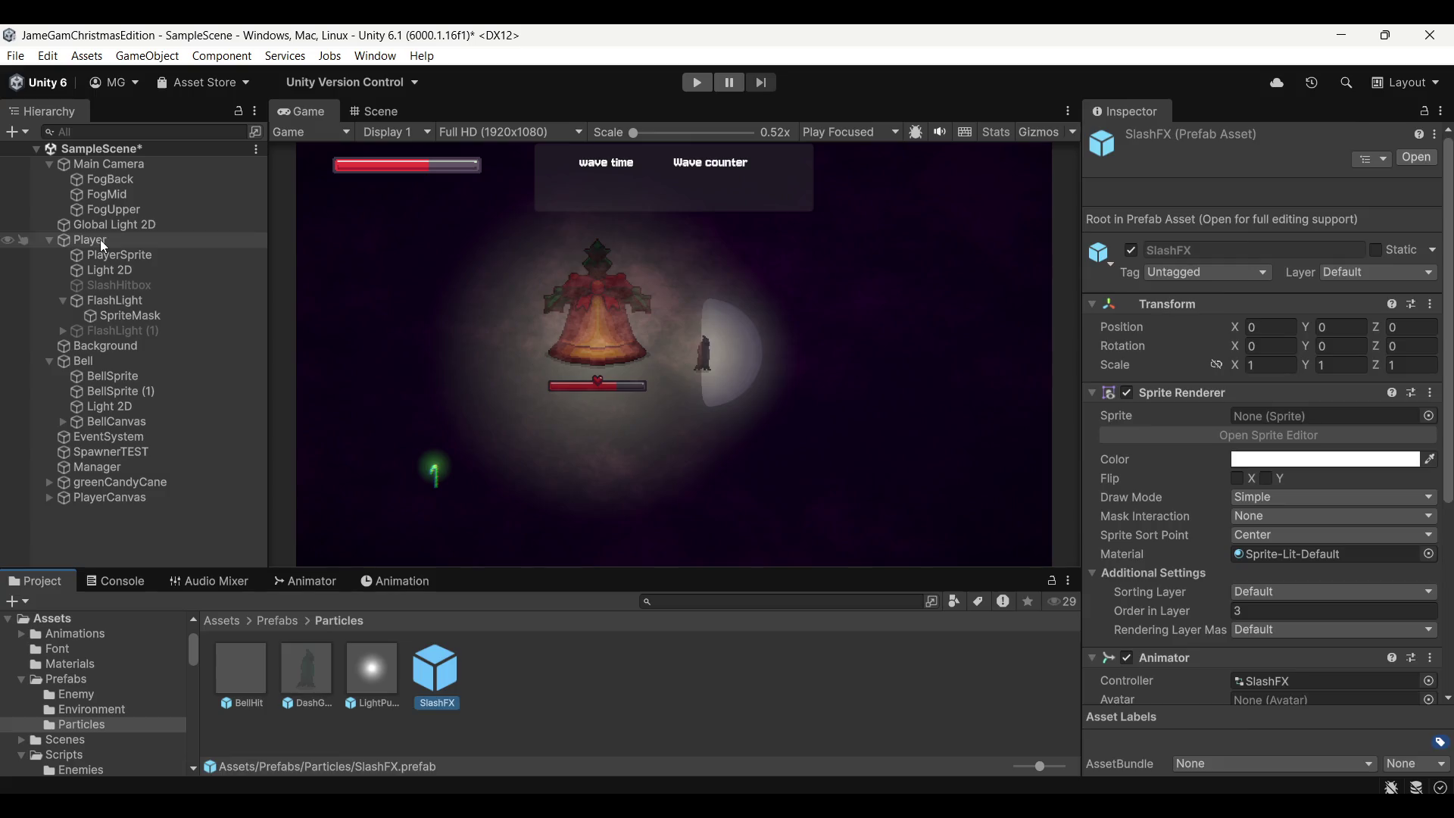
{"action": "left_click", "coordinate": [394, 581]}
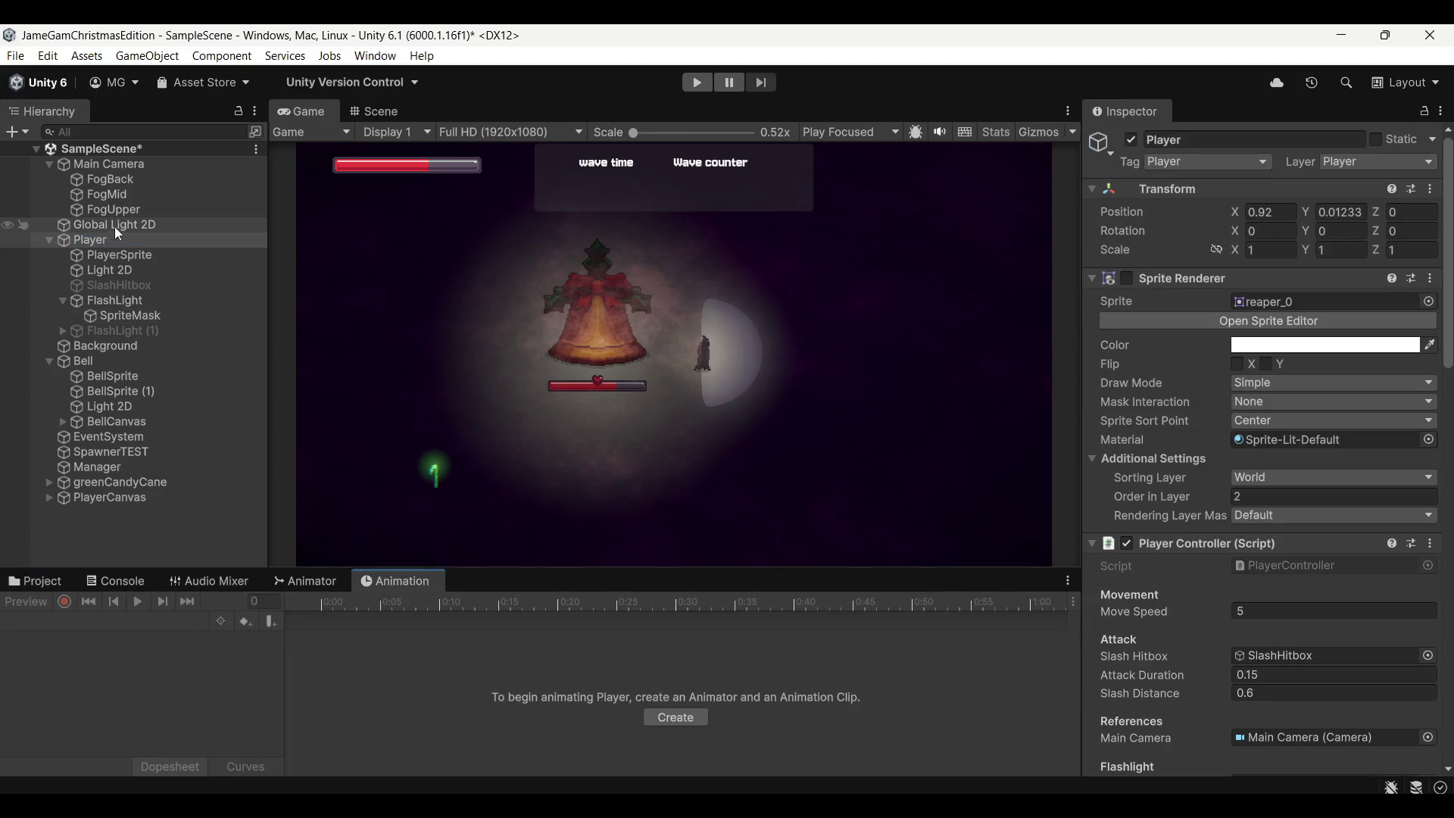
Review PlayerSprite animation clips, the FlashLight and SpriteMask, then start a run
{"action": "left_click", "coordinate": [131, 254]}
{"action": "left_click", "coordinate": [179, 621]}
{"action": "left_click", "coordinate": [148, 271]}
{"action": "left_click", "coordinate": [157, 299]}
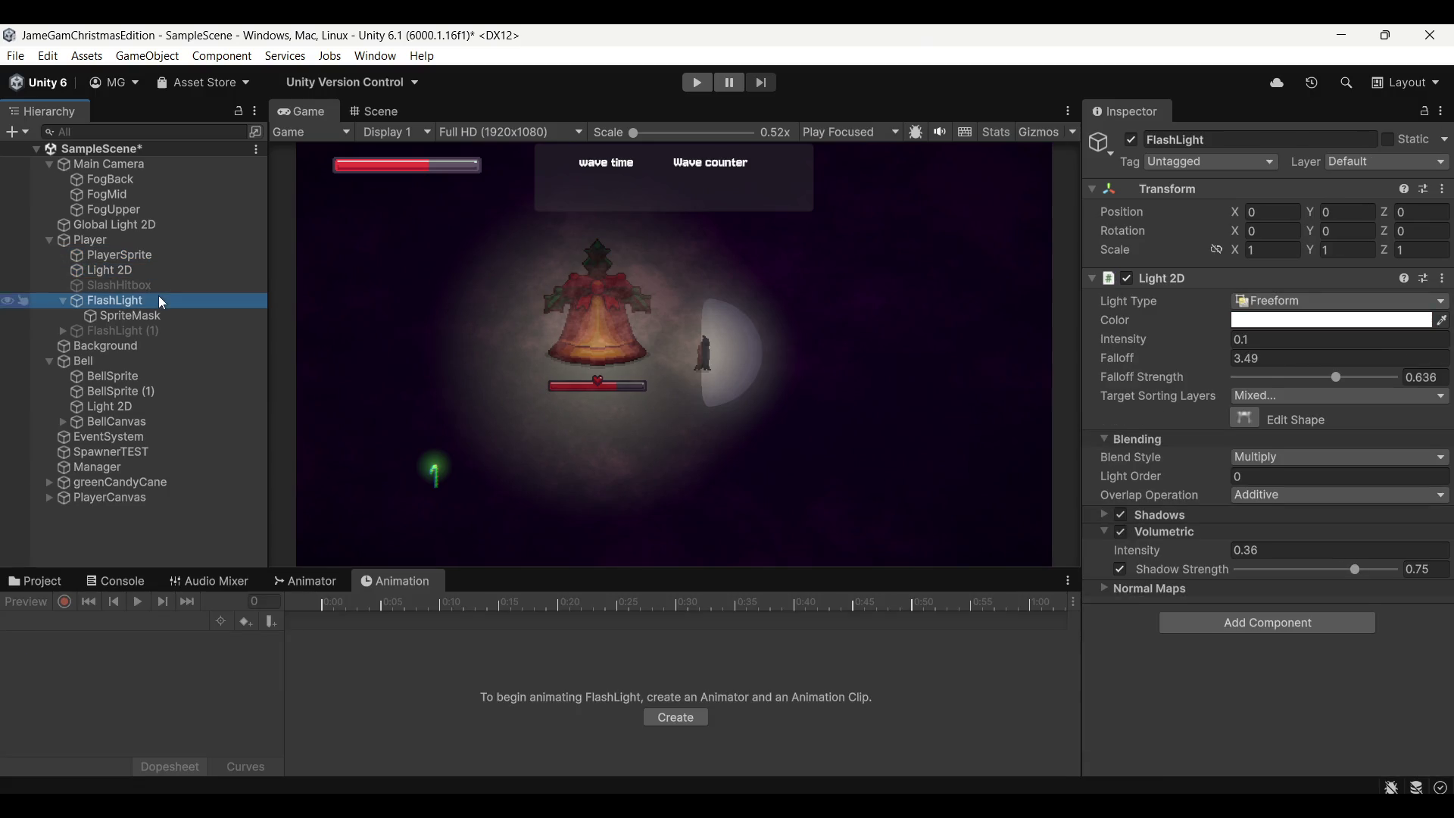
{"action": "left_click", "coordinate": [697, 84]}
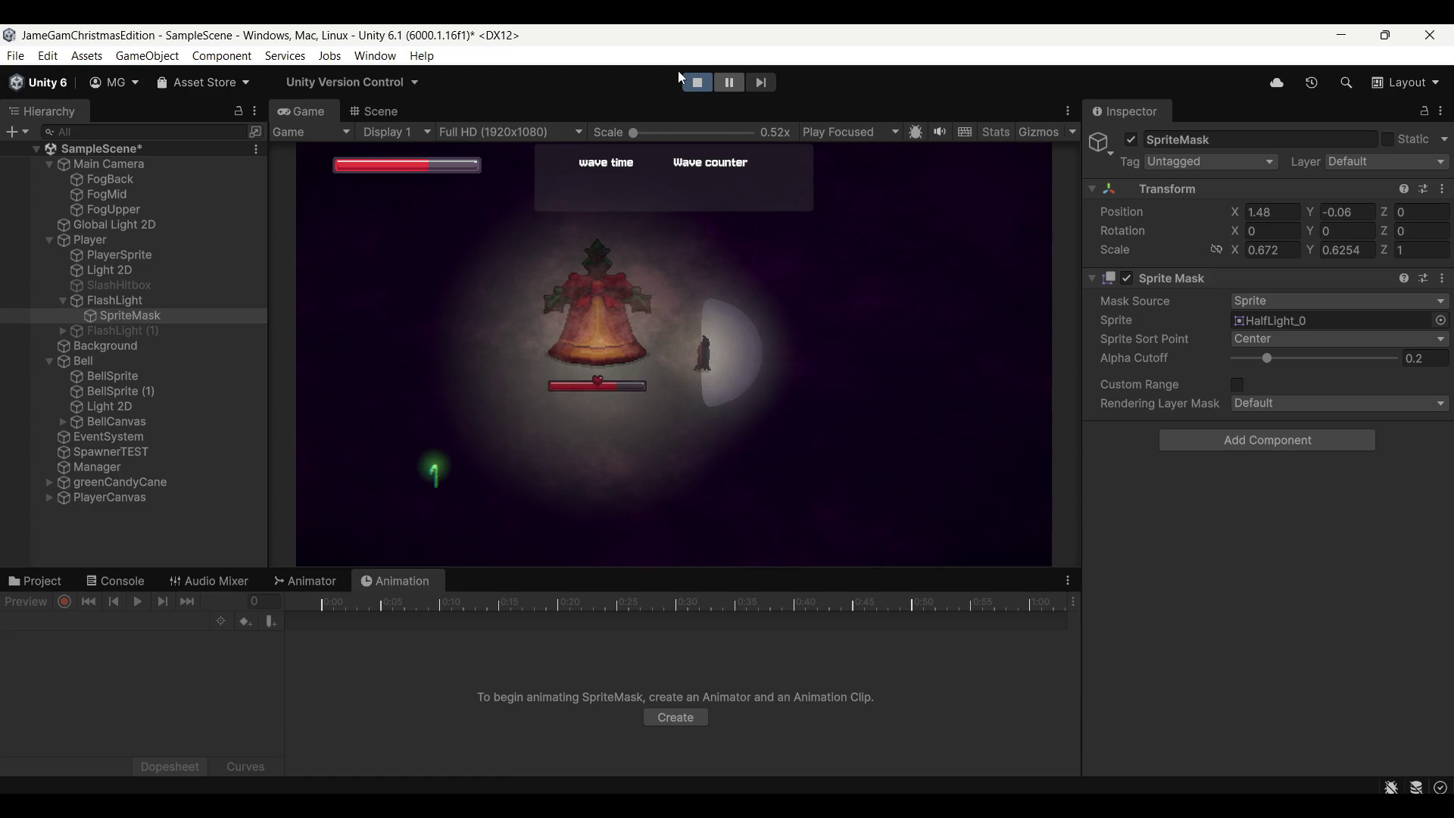
Move right and slash at enemies, then pause the game mid-attack
{"action": "key", "text": "d"}
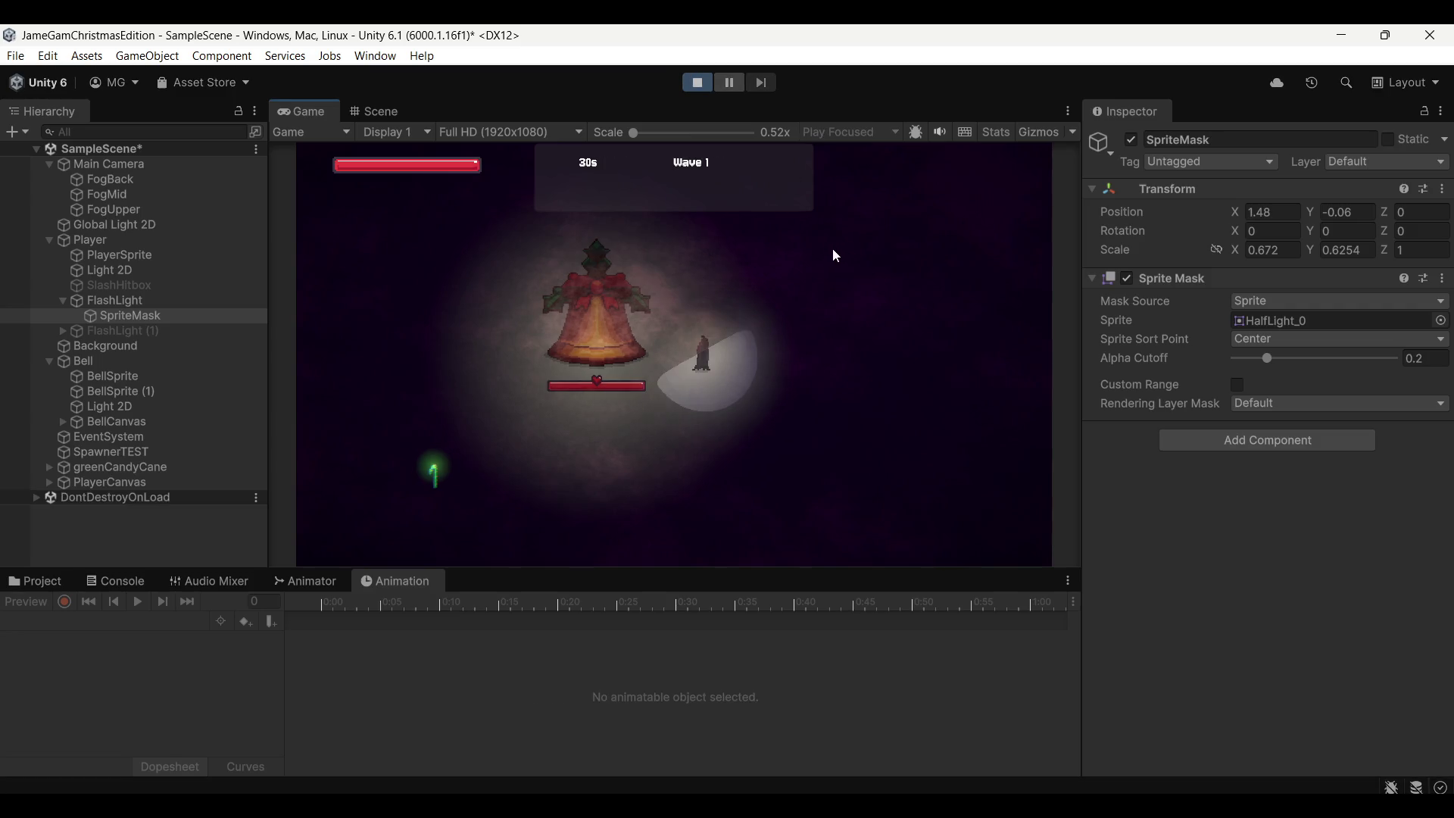
{"action": "left_click", "coordinate": [765, 320]}
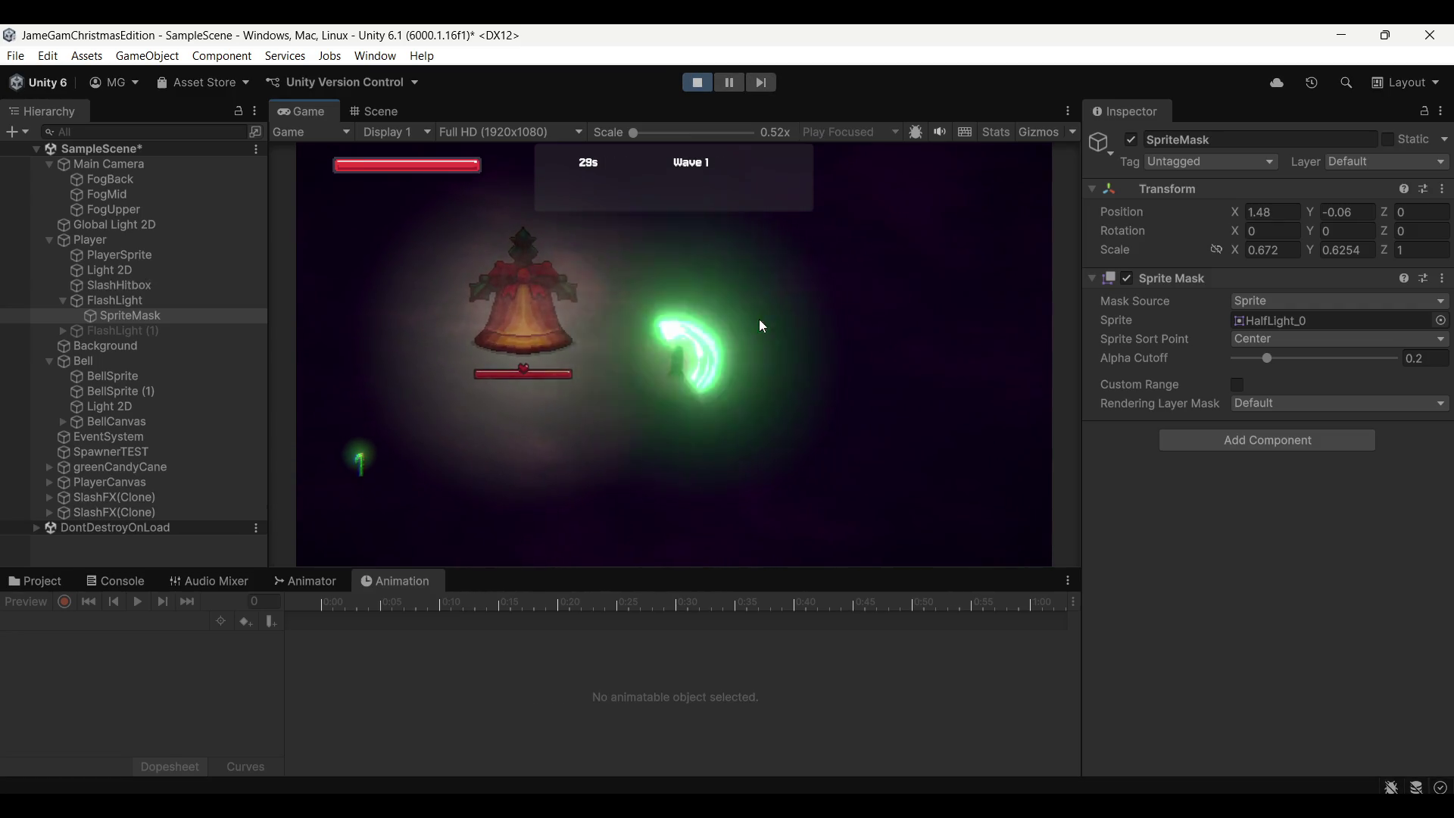
{"action": "left_click", "coordinate": [743, 150]}
{"action": "left_click", "coordinate": [734, 81]}
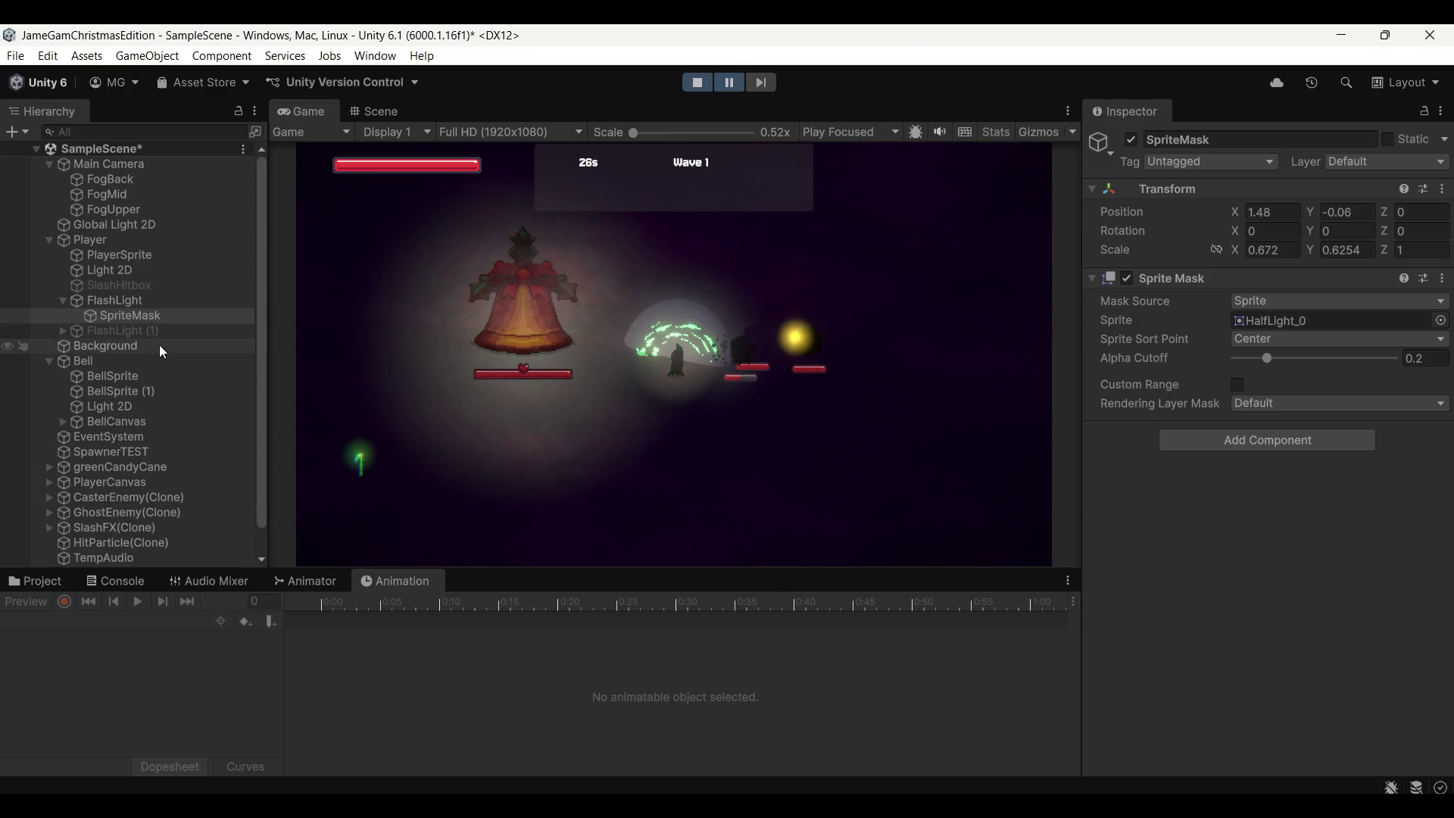
Inspect the FlashLight and SpriteMask, then frame the FlashLight shape in the Scene view
{"action": "left_click", "coordinate": [161, 304]}
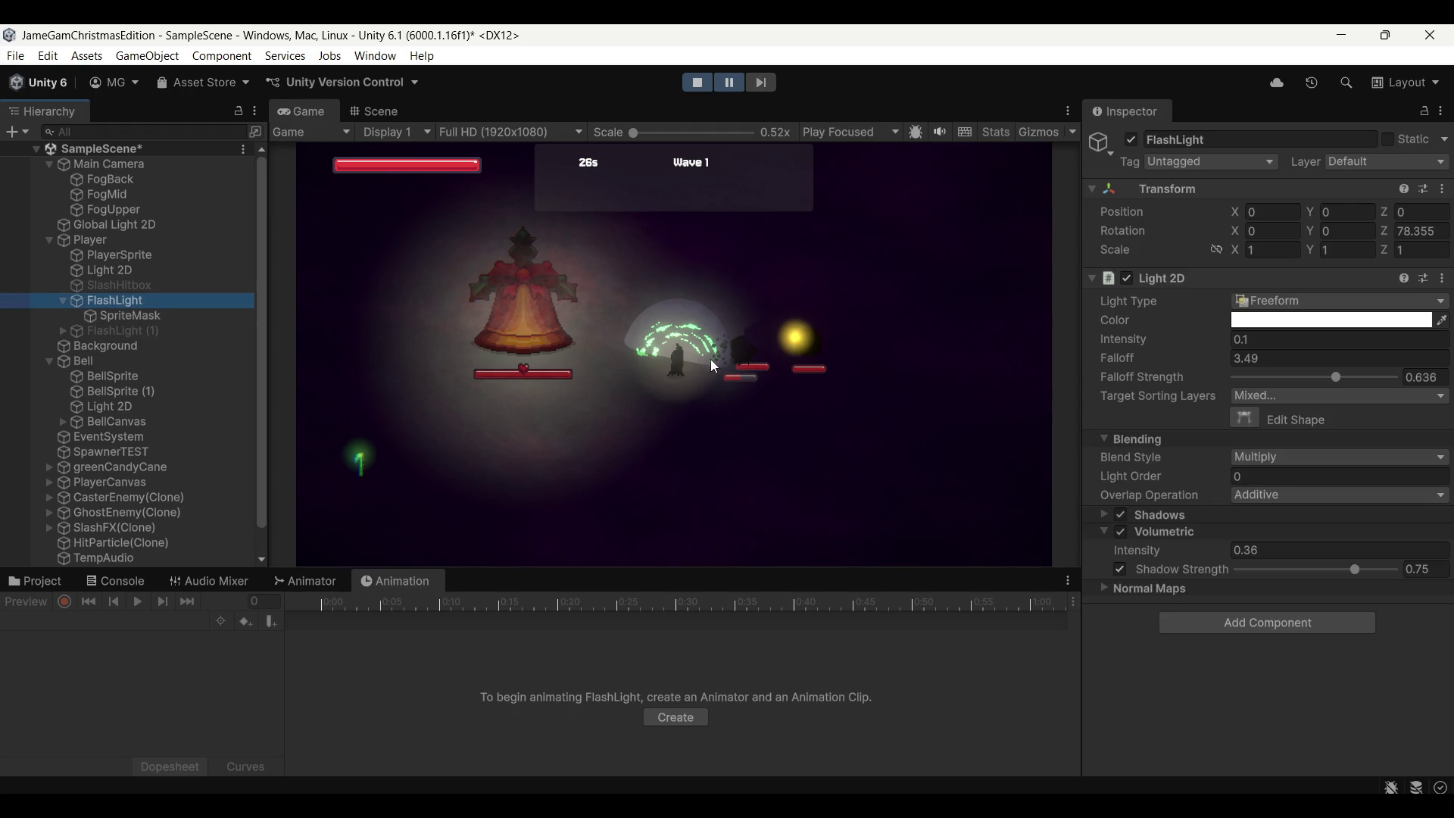
{"action": "left_click", "coordinate": [135, 317]}
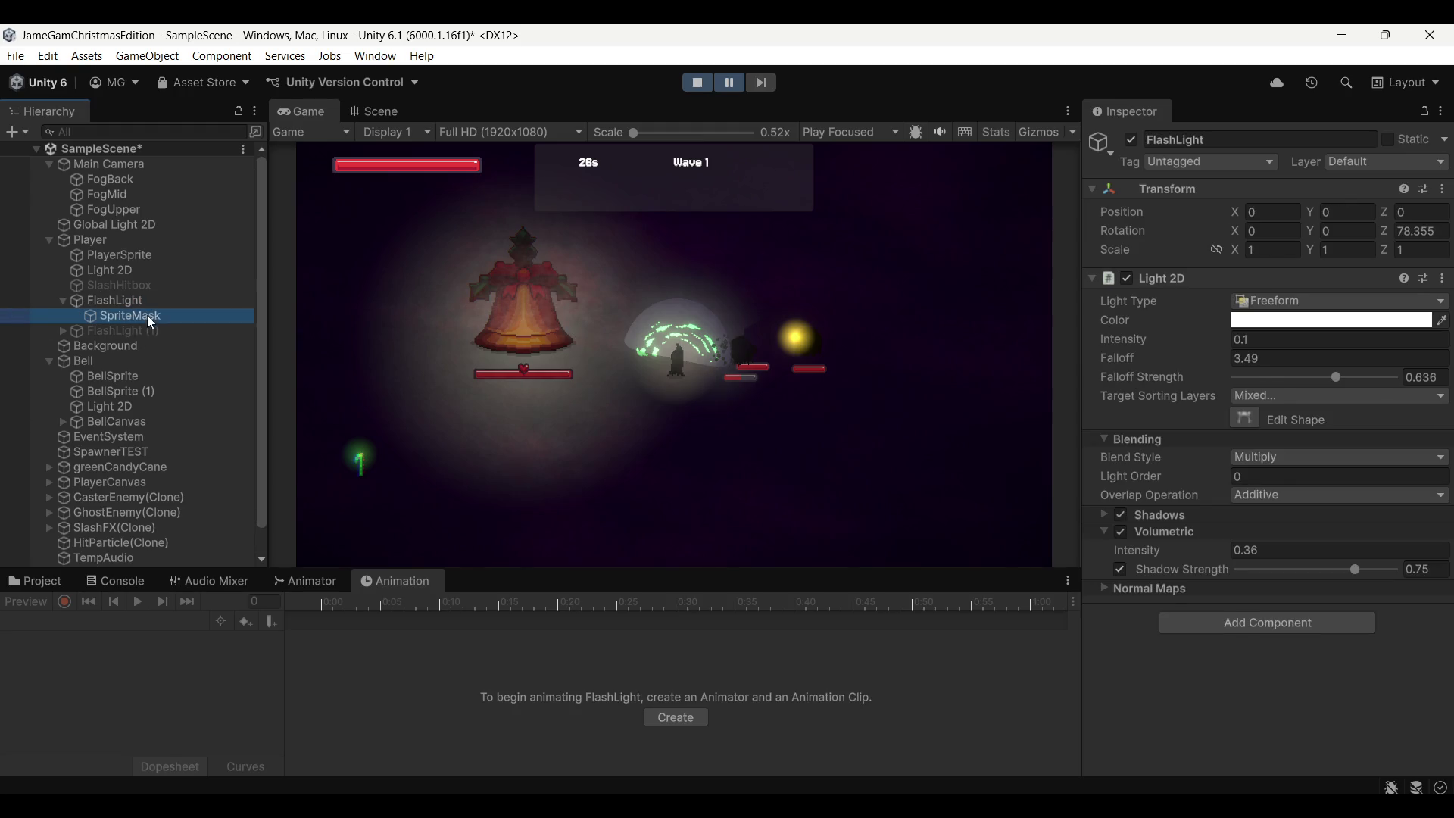
{"action": "left_click", "coordinate": [127, 299]}
{"action": "scroll", "coordinate": [156, 331], "scroll_direction": "down", "scroll_amount": 1}
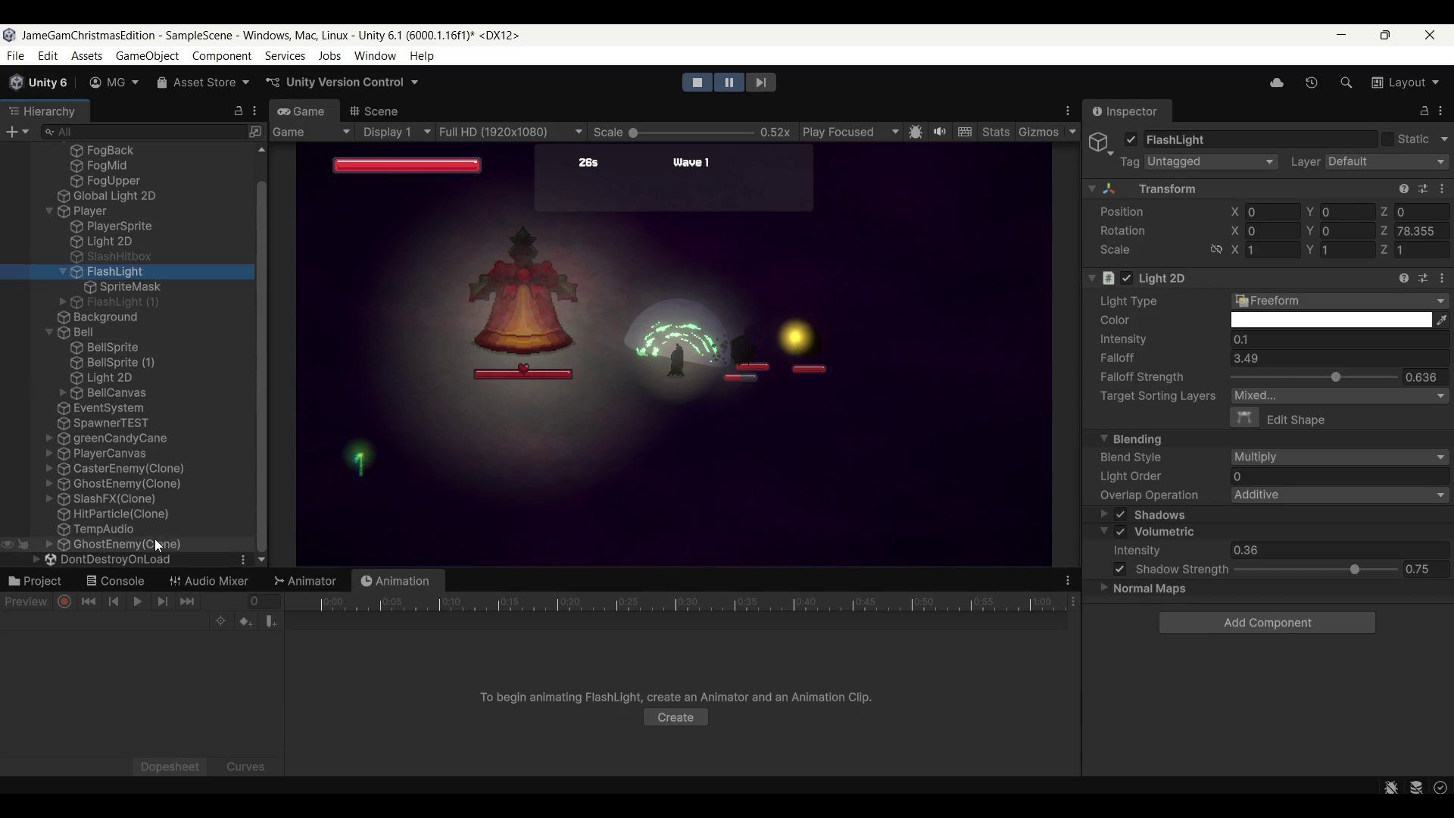
{"action": "left_click", "coordinate": [381, 110]}
{"action": "key", "text": "f"}
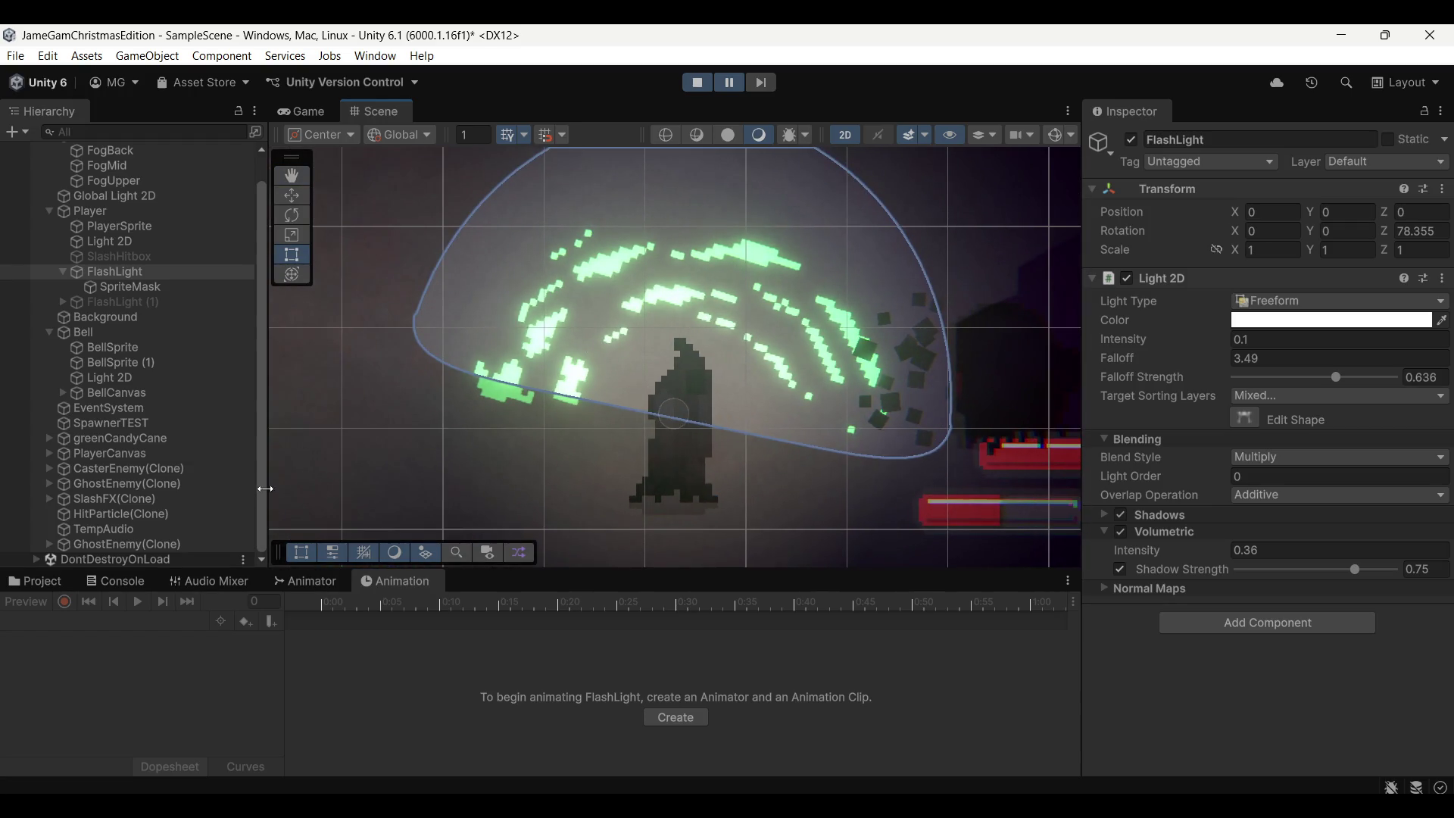
Select the SlashFX clone and scrub its Slash animation back to an early bright frame
{"action": "left_click", "coordinate": [106, 499]}
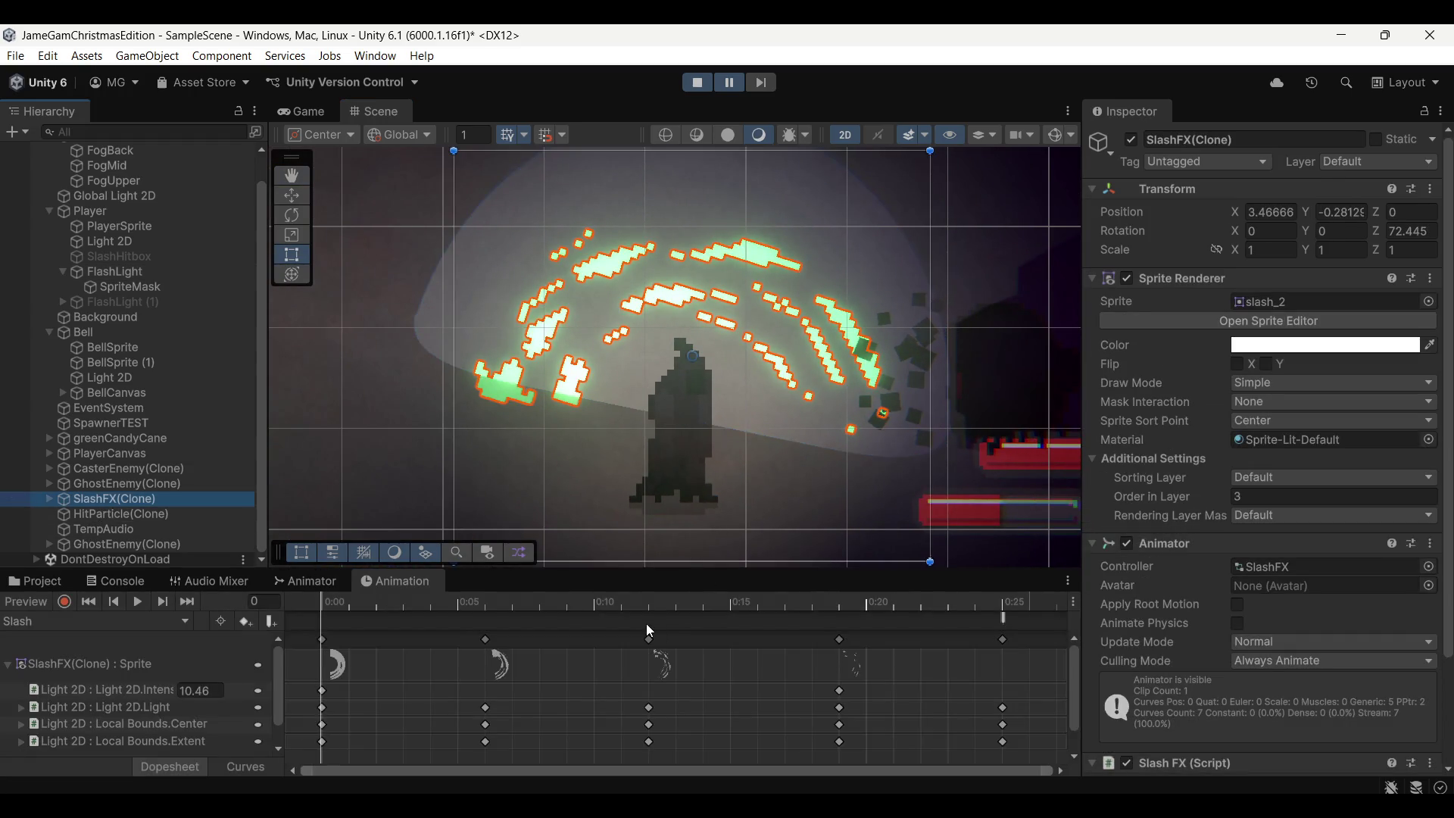
{"action": "left_click_drag", "start_coordinate": [354, 607], "coordinate": [458, 611]}
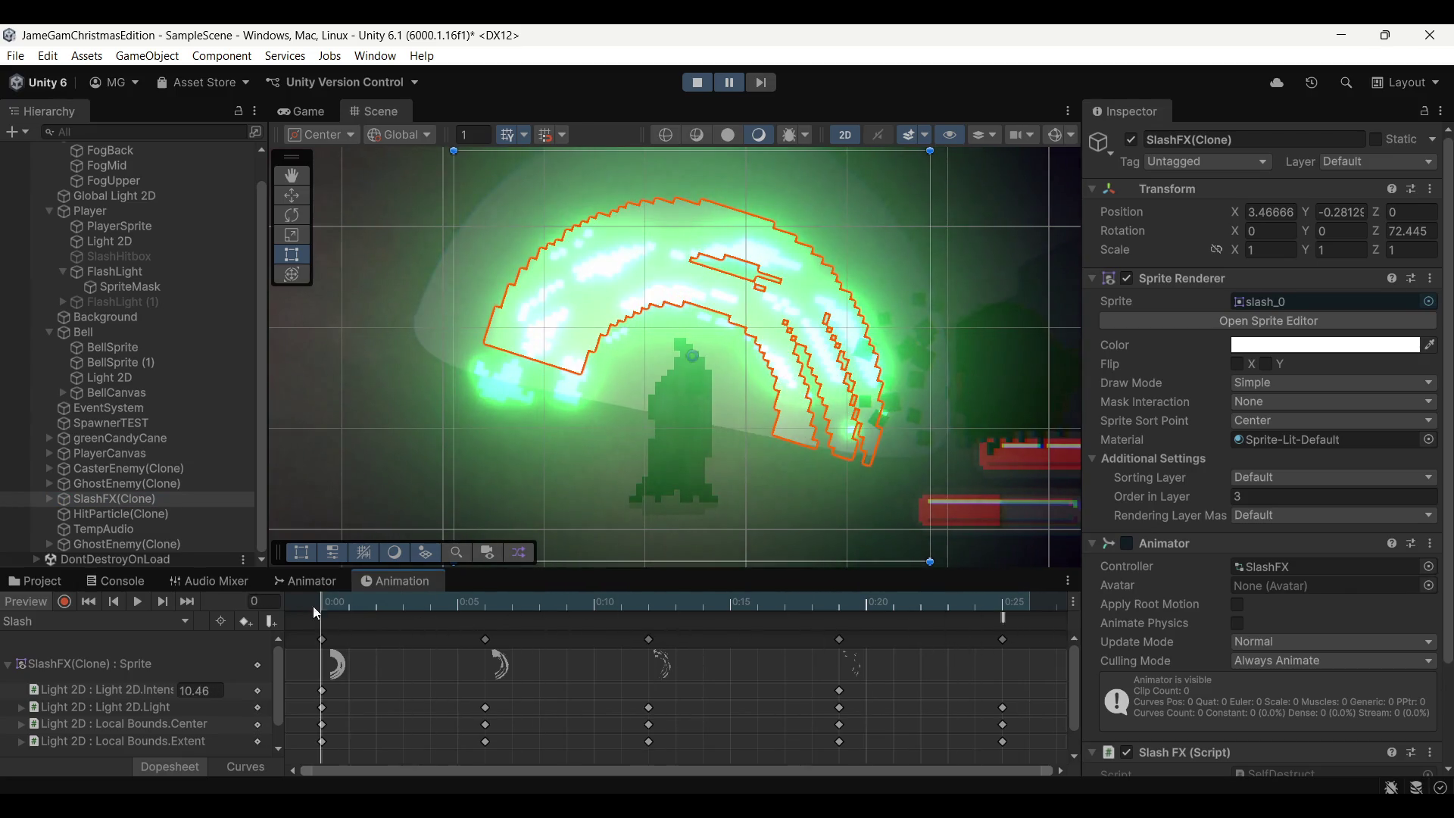
{"action": "mouse_move", "coordinate": [458, 612]}
{"action": "left_mouse_down"}
{"action": "mouse_move", "coordinate": [371, 621]}
{"action": "mouse_move", "coordinate": [676, 603]}
{"action": "mouse_move", "coordinate": [308, 596]}
{"action": "mouse_move", "coordinate": [930, 615]}
{"action": "mouse_move", "coordinate": [320, 607]}
{"action": "left_mouse_up"}
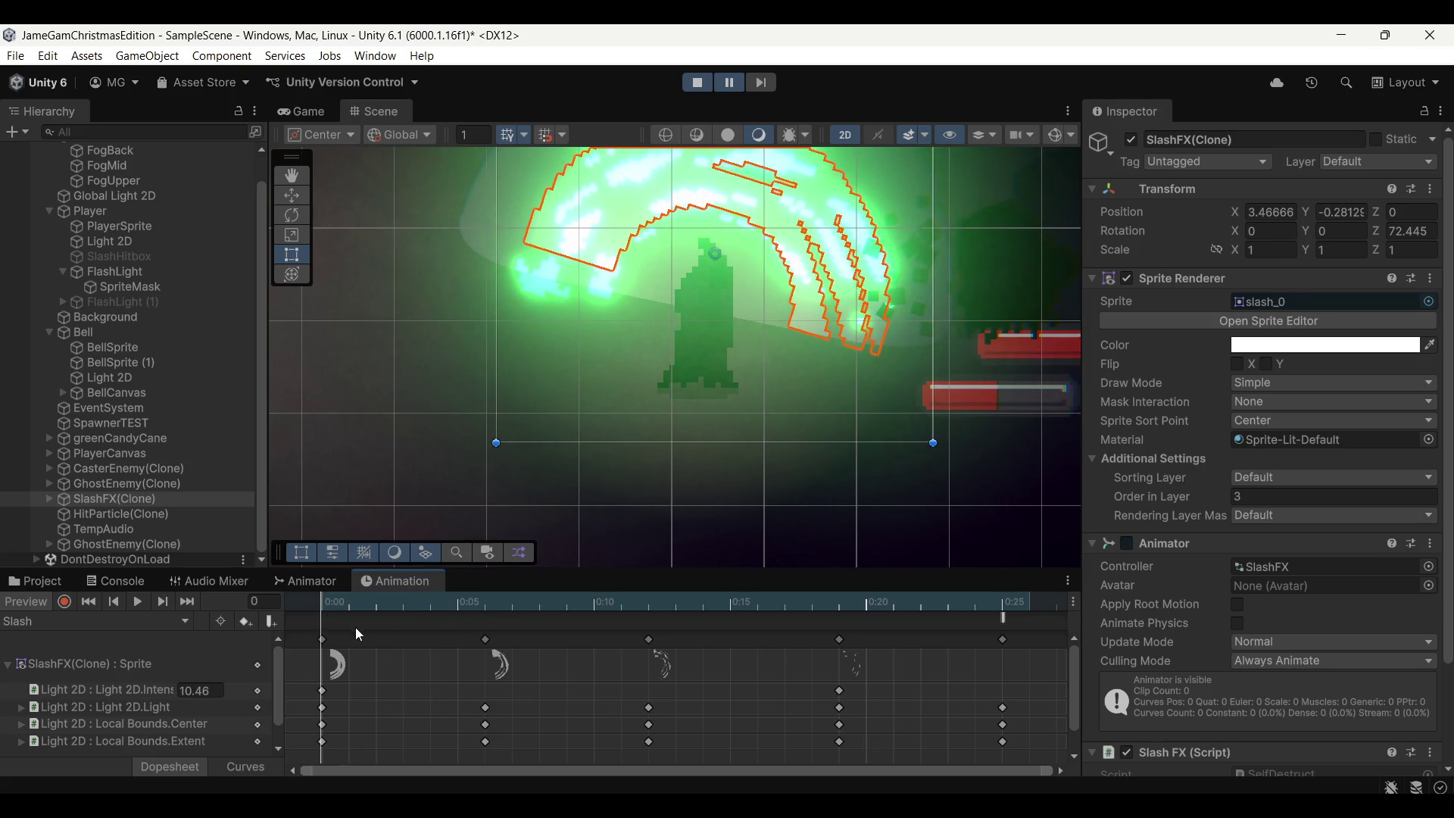